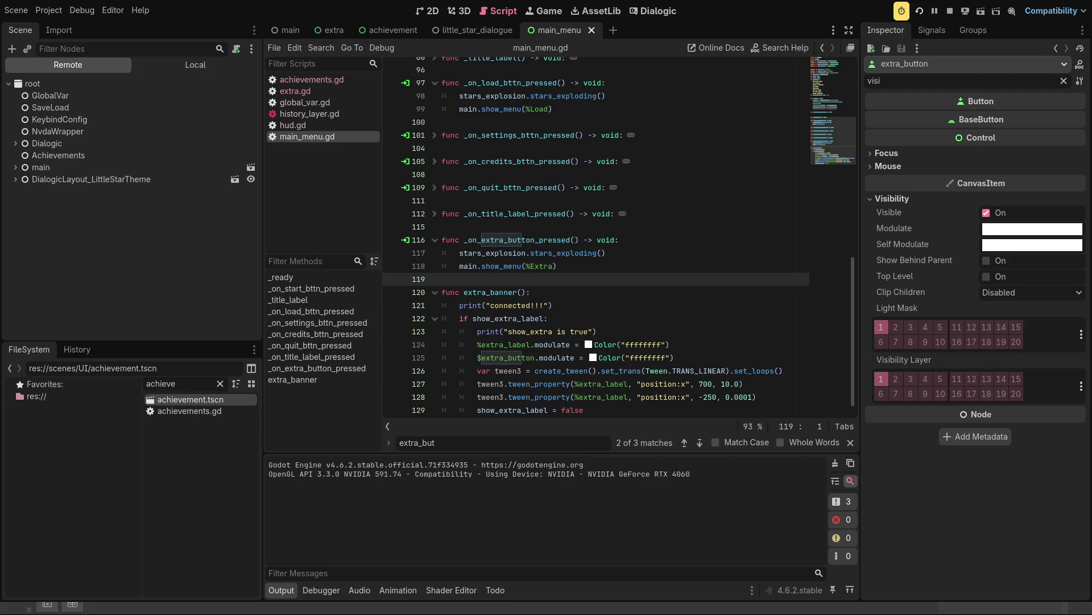
# Stop the game, comment out line 129's show_extra_label = false with Ctrl+K, and relaunch.
pyautogui.click(950, 11)
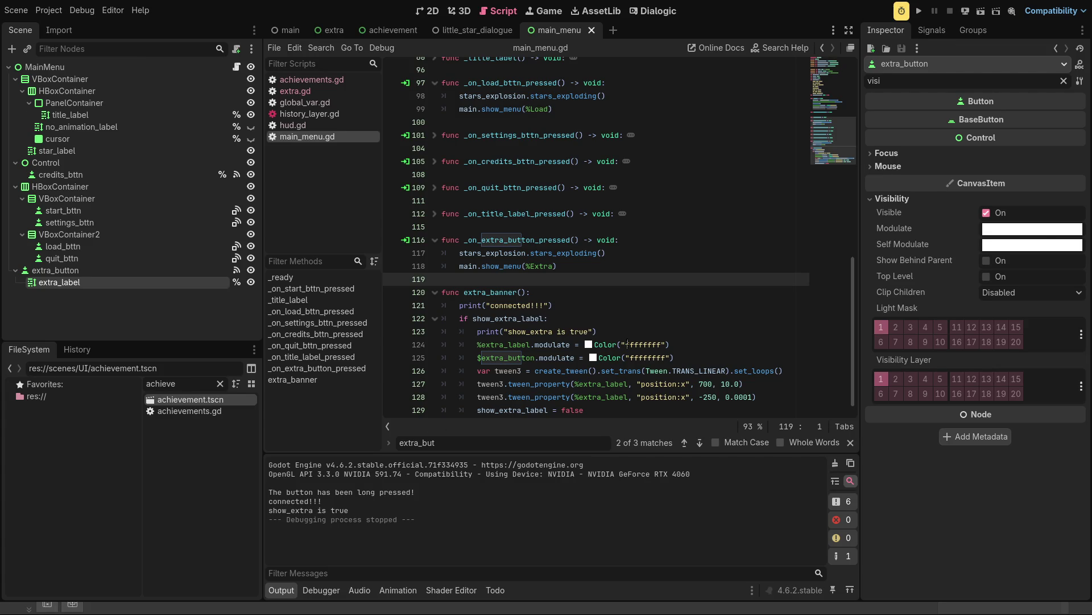
pyautogui.scroll(-1, 628, 326)
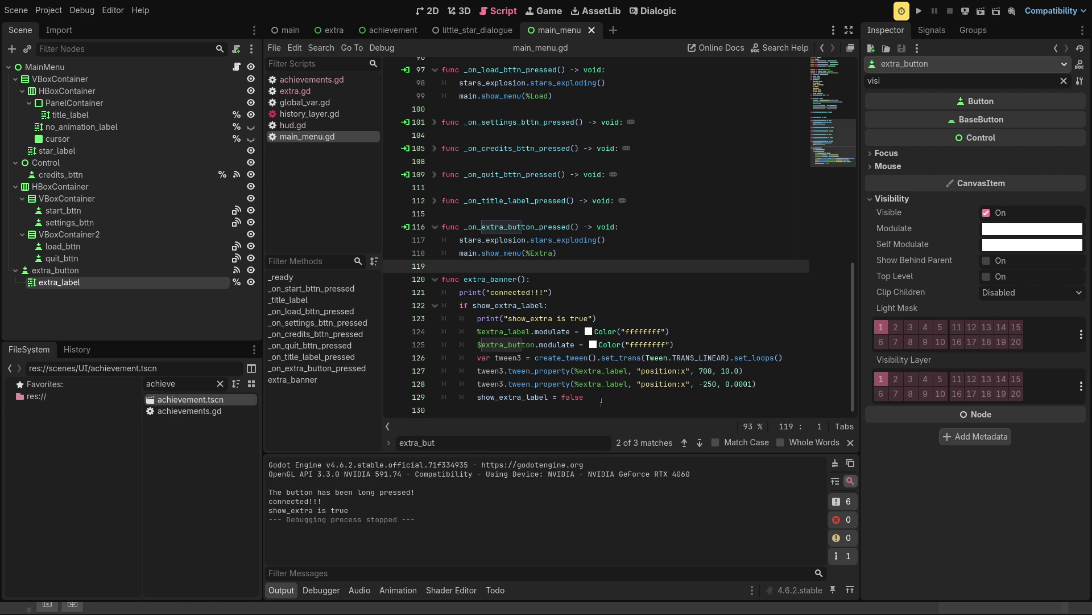
pyautogui.click(601, 401)
pyautogui.hotkey('ctrl', 'k')
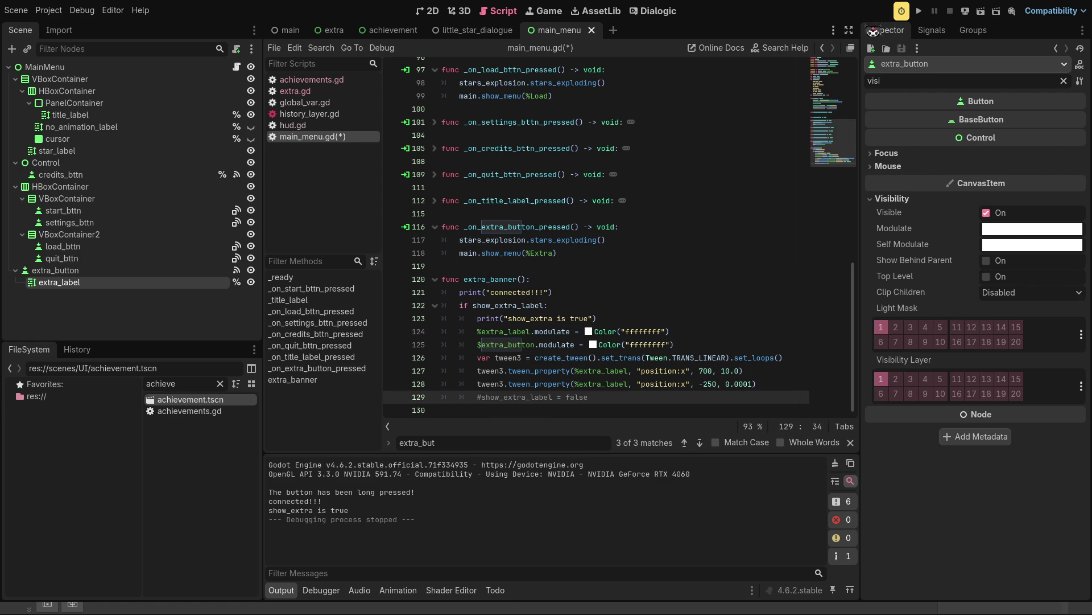
pyautogui.click(919, 11)
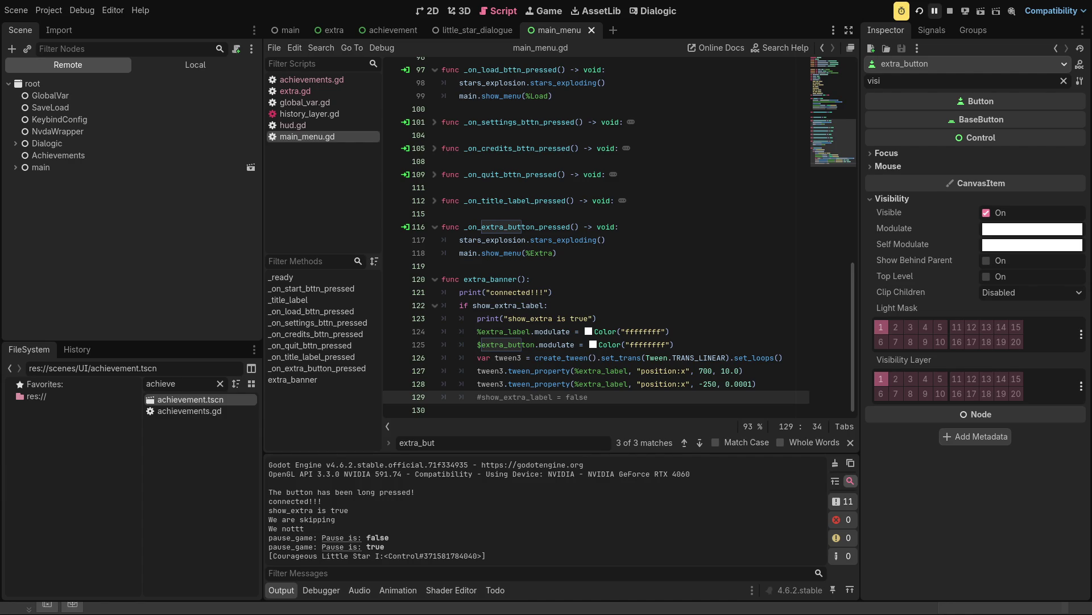
# Stop the test run after checking the banner output in the log.
pyautogui.click(949, 11)
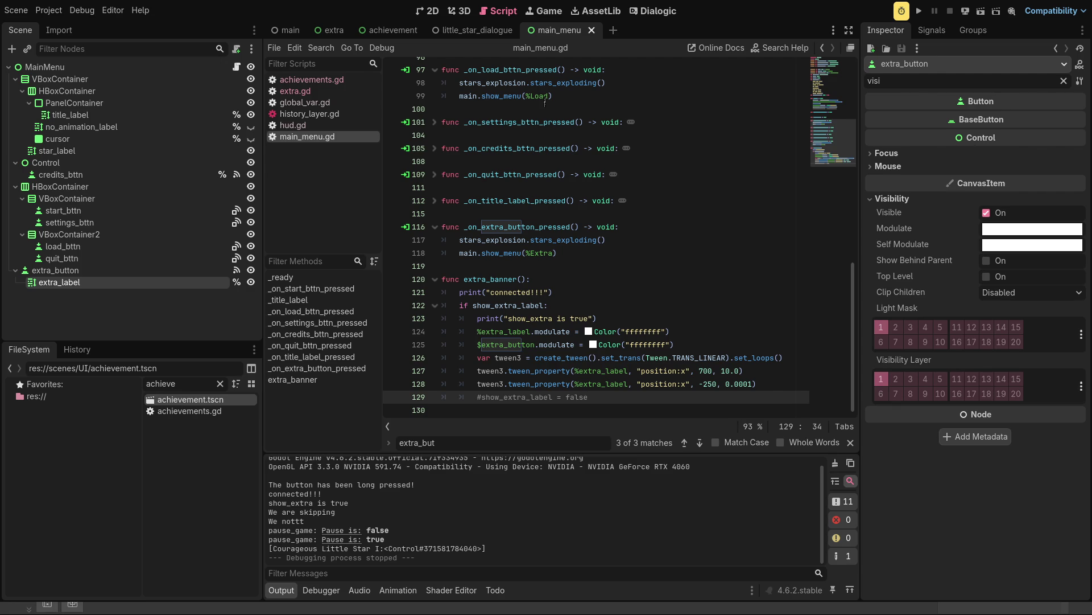
# Duplicate the tween2 declaration as script-level tween3 and drop 'var' from extra_banner's tween3.
pyautogui.scroll(20, 741, 60)
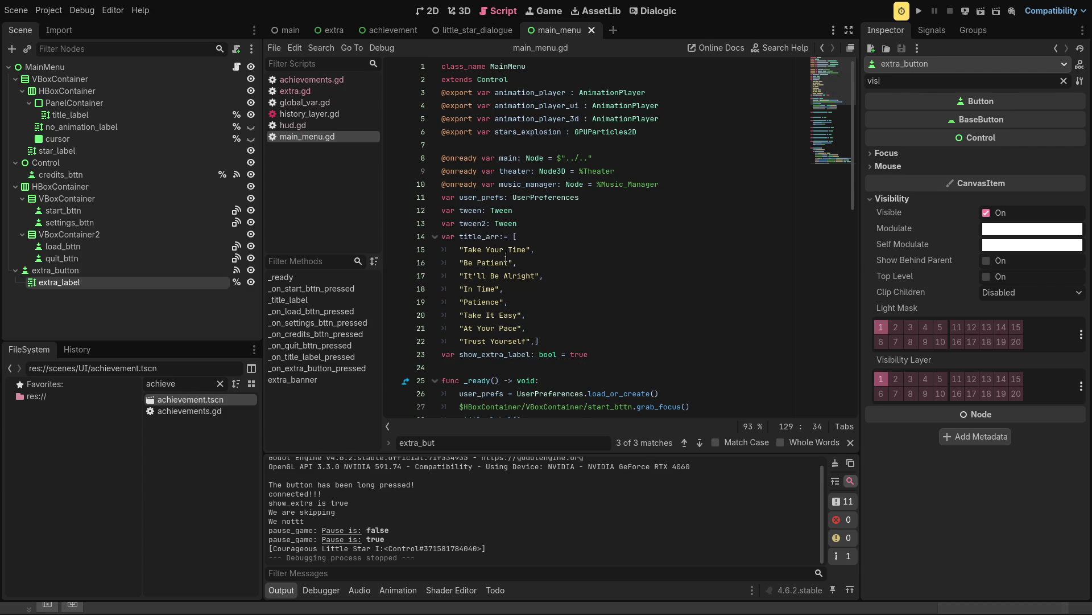
pyautogui.click(530, 226)
pyautogui.hotkey('ctrl', 'shift', 'd')
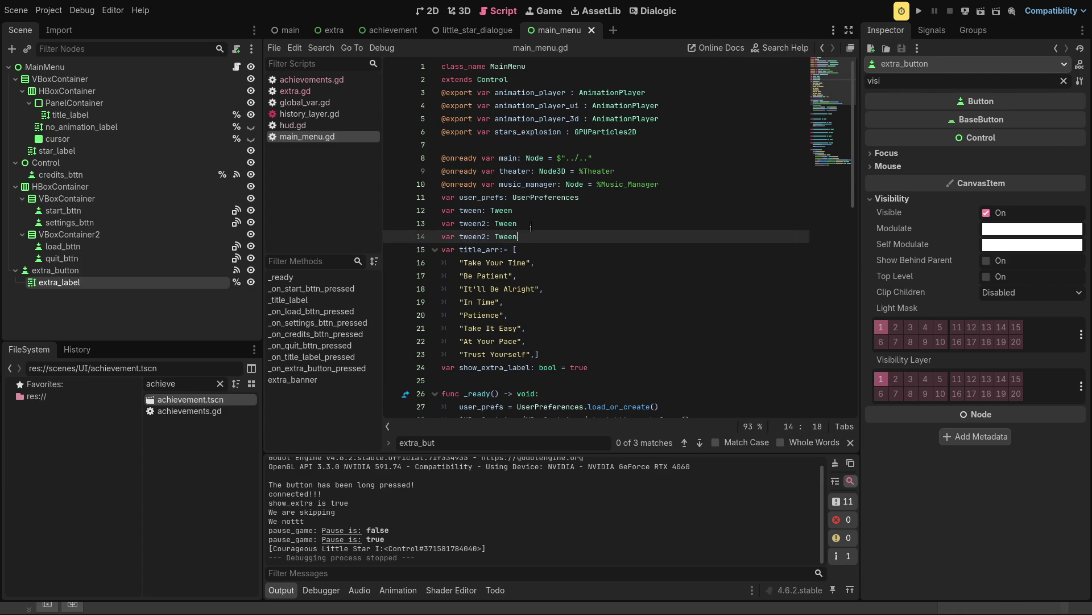
pyautogui.press('Left')
pyautogui.press('BackSpace')
pyautogui.write('3')
pyautogui.click(834, 166)
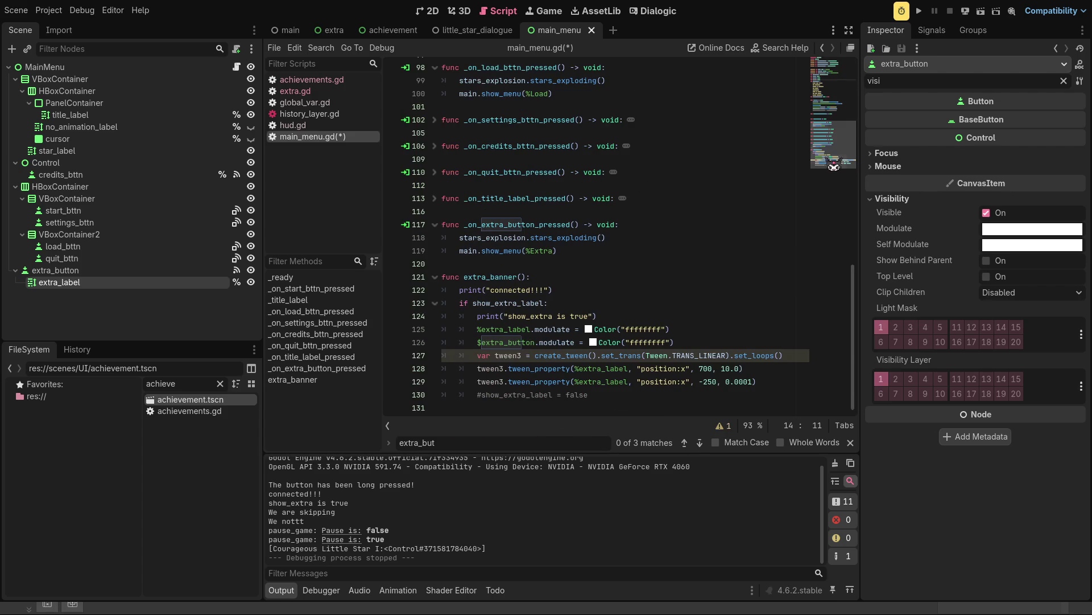
pyautogui.click(496, 355)
pyautogui.press('BackSpace')
pyautogui.press('BackSpace')
pyautogui.press('BackSpace')
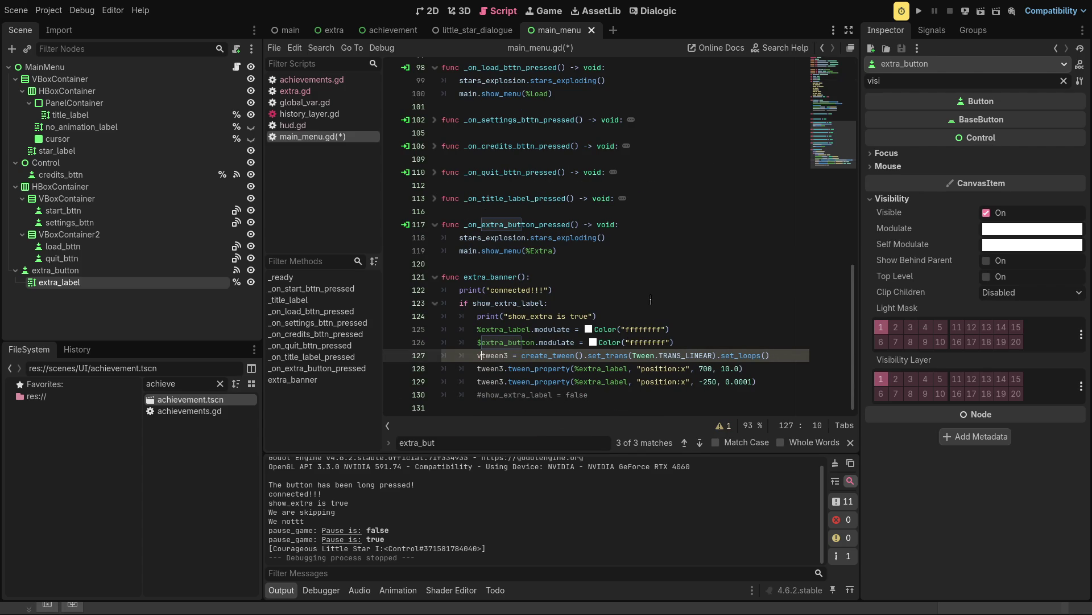
# Add 'if tween3: tween3.kill()' at the start of the extra button handler.
pyautogui.scroll(1, 610, 235)
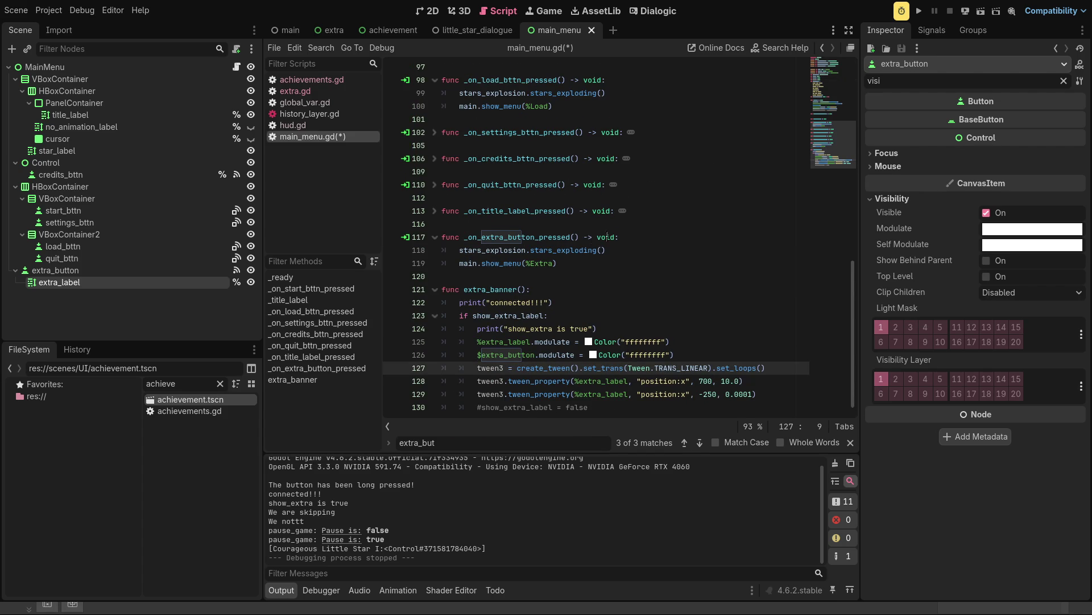
pyautogui.click(648, 238)
pyautogui.press('Return')
pyautogui.write('if twee')
pyautogui.press('Down')
pyautogui.press('Down')
pyautogui.press('Return')
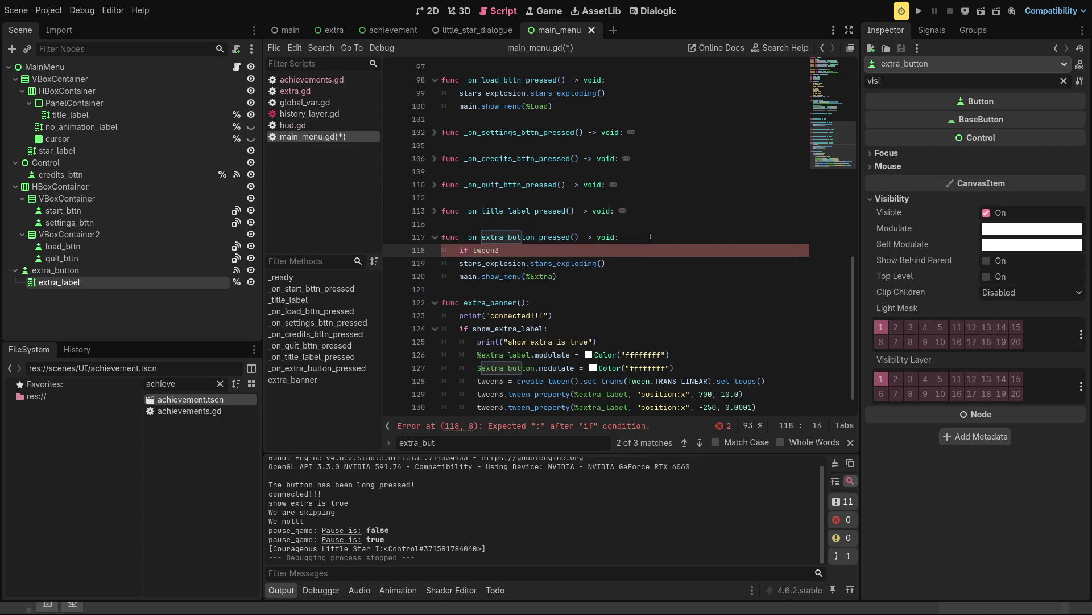
pyautogui.press('Return')
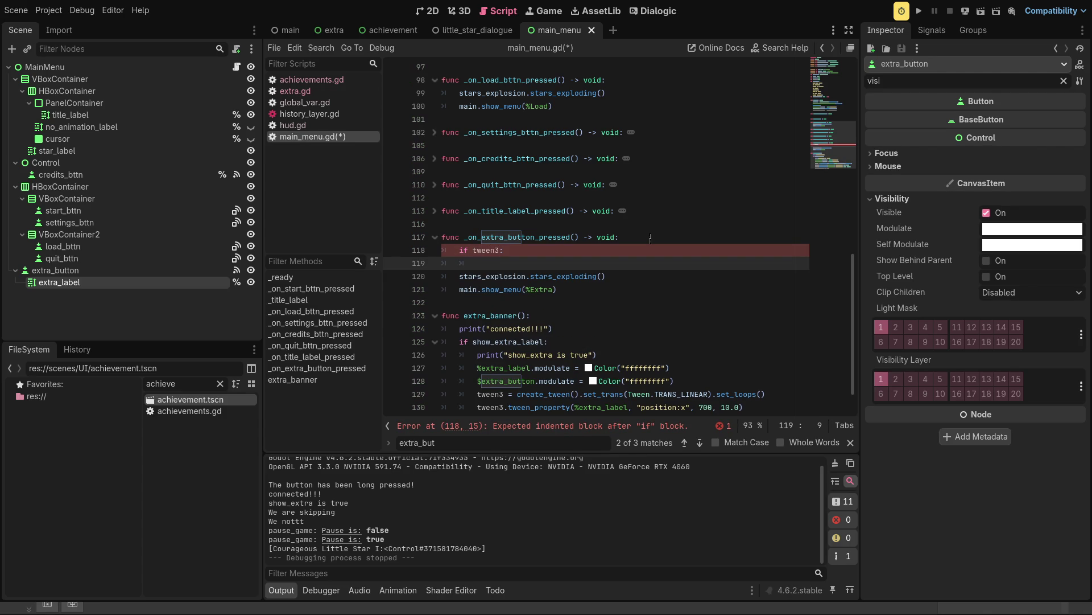
pyautogui.write('tween3.ki')
pyautogui.press('Return')
# Unindent extra_banner's print, modulate and tween lines one level out of the if.
pyautogui.scroll(-1, 604, 242)
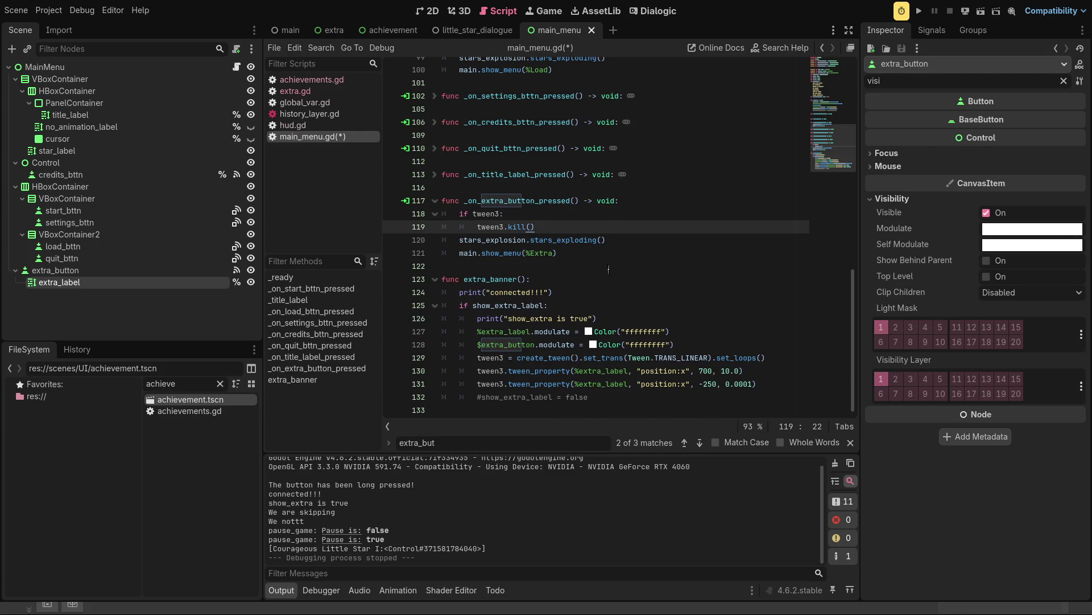
pyautogui.moveTo(760, 384)
pyautogui.mouseDown()
pyautogui.moveTo(529, 365)
pyautogui.moveTo(422, 319)
pyautogui.mouseUp()
pyautogui.hotkey('shift', 'Tab')
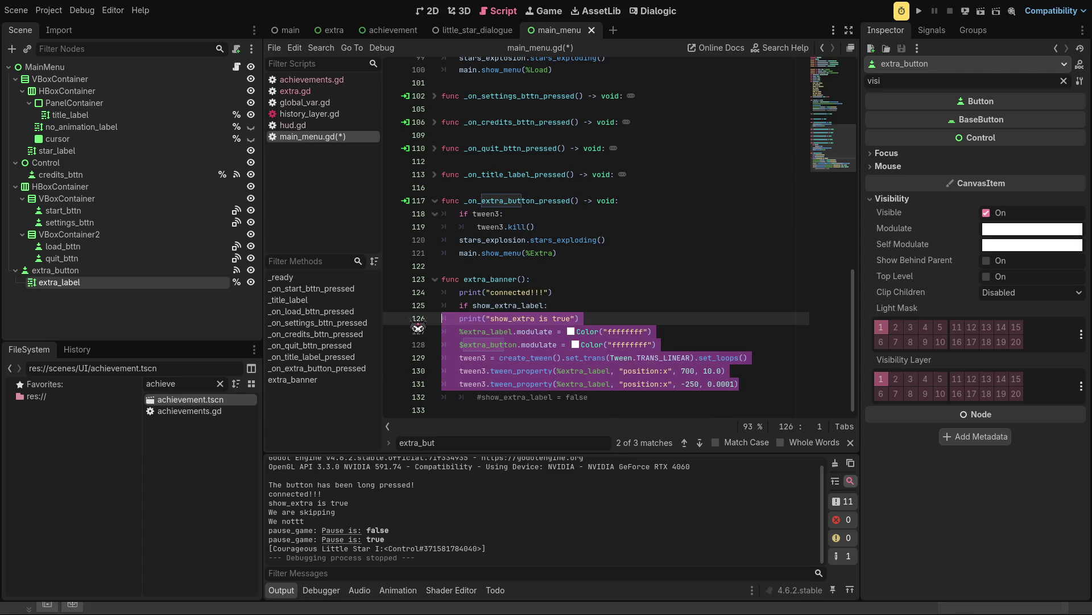
pyautogui.click(590, 306)
# Comment out the Achievements.unlocked connection in _ready, undoing a stray comment on the if check.
pyautogui.hotkey('ctrl', 'k')
pyautogui.scroll(1, 590, 283)
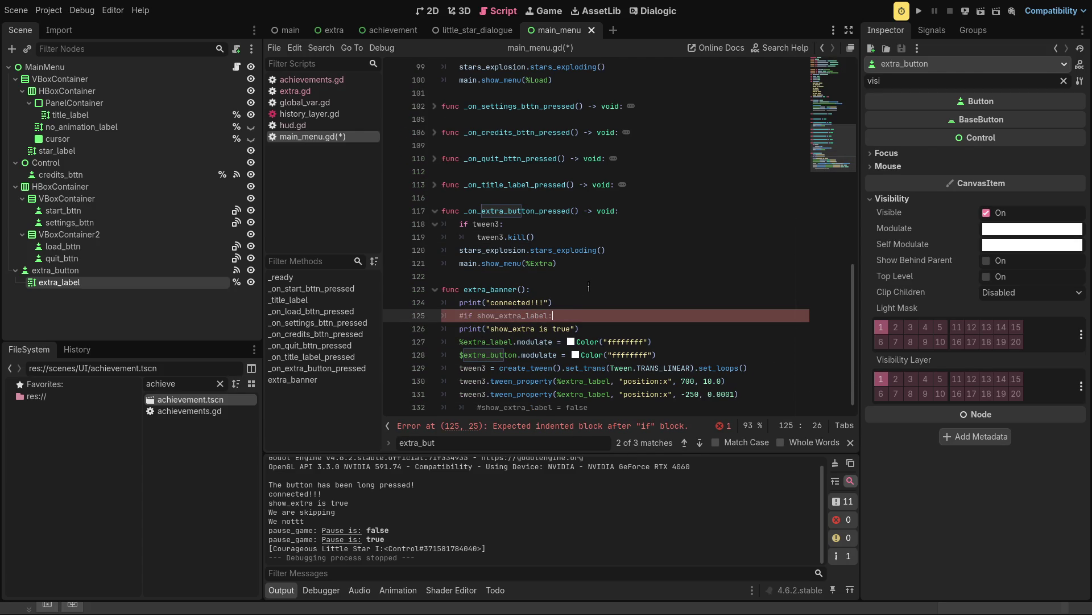
pyautogui.hotkey('ctrl', 'z')
pyautogui.hotkey('ctrl', 'z')
pyautogui.scroll(20, 609, 267)
pyautogui.scroll(2, 629, 257)
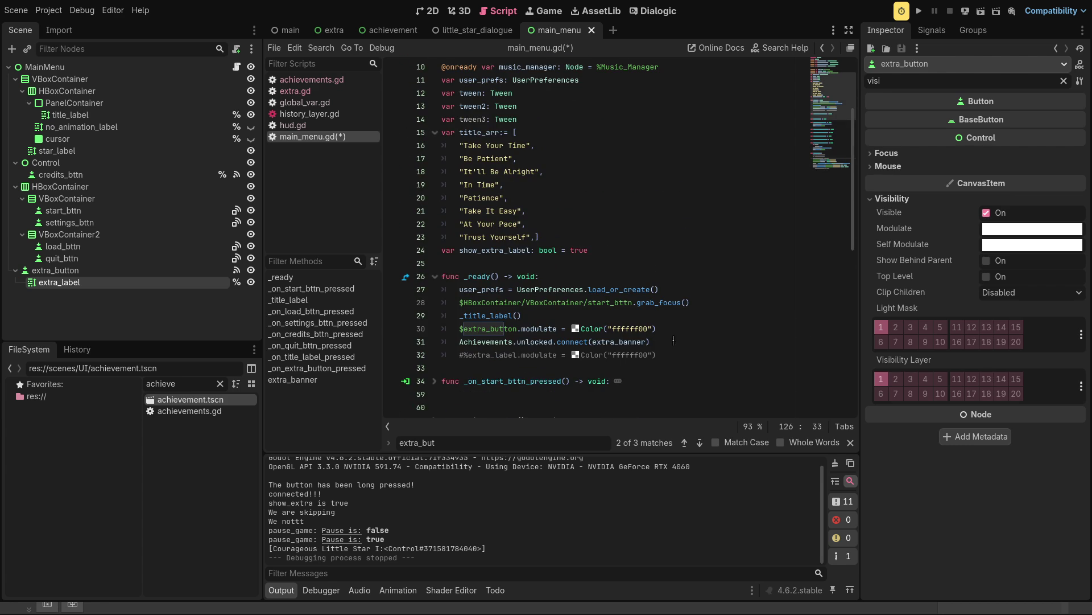
pyautogui.click(674, 342)
pyautogui.hotkey('ctrl', 'k')
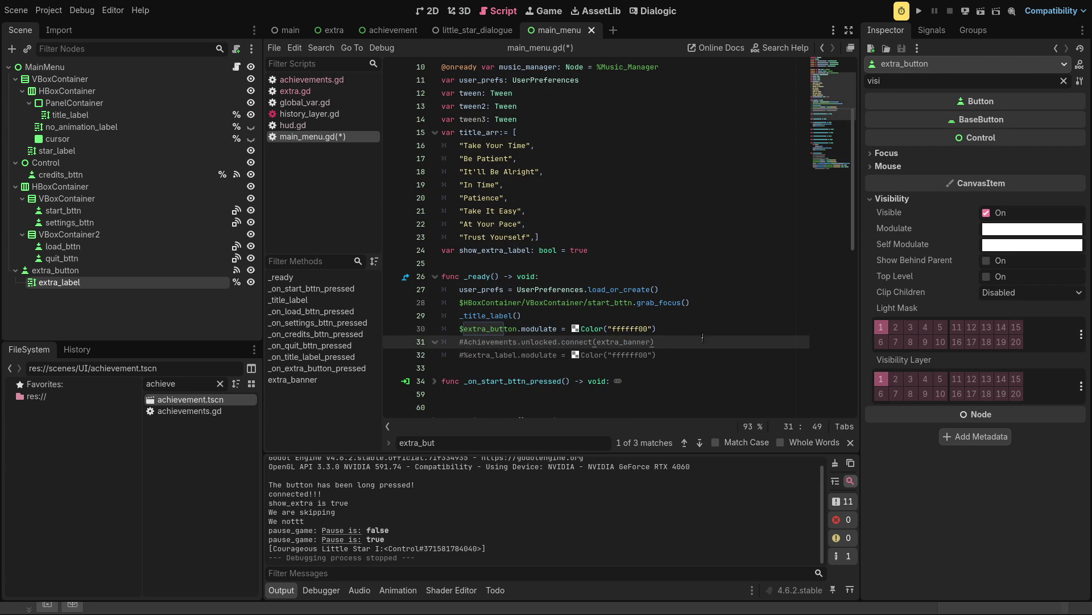
# Add 'await get_tree().create_timer(3.0).timeout' and 'extra_banner()' after the modulate line, then run.
pyautogui.click(687, 328)
pyautogui.press('Return')
pyautogui.write('w')
pyautogui.write('awa')
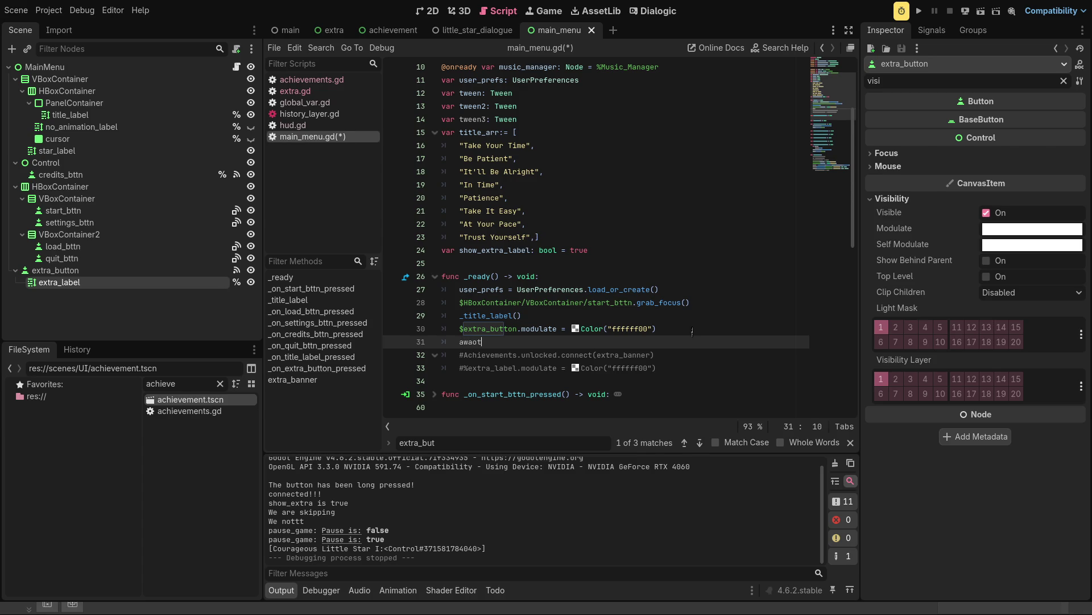
pyautogui.write('it get')
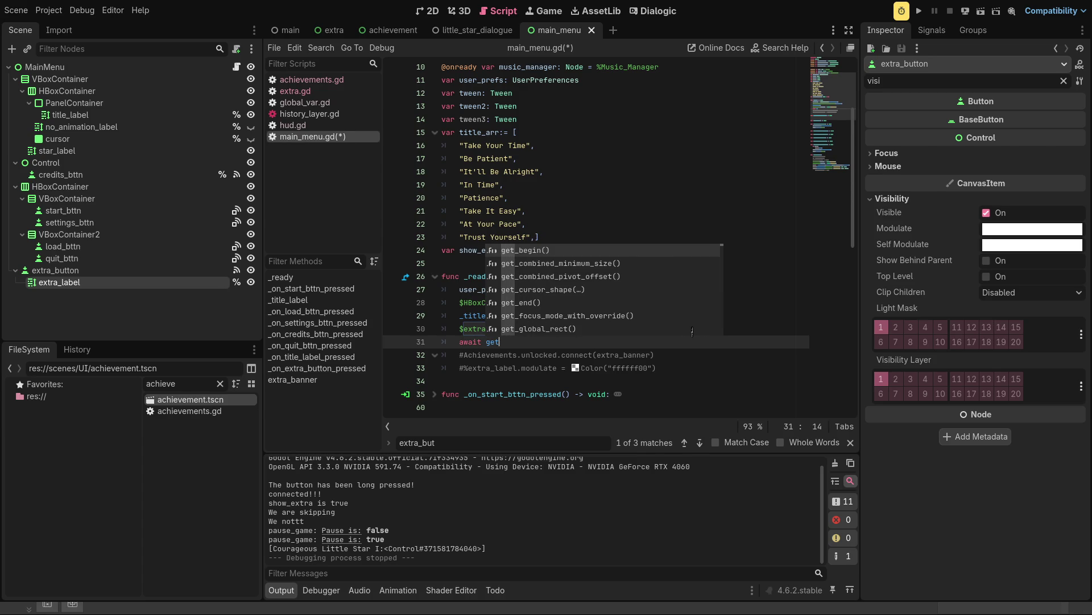
pyautogui.write('_tree(')
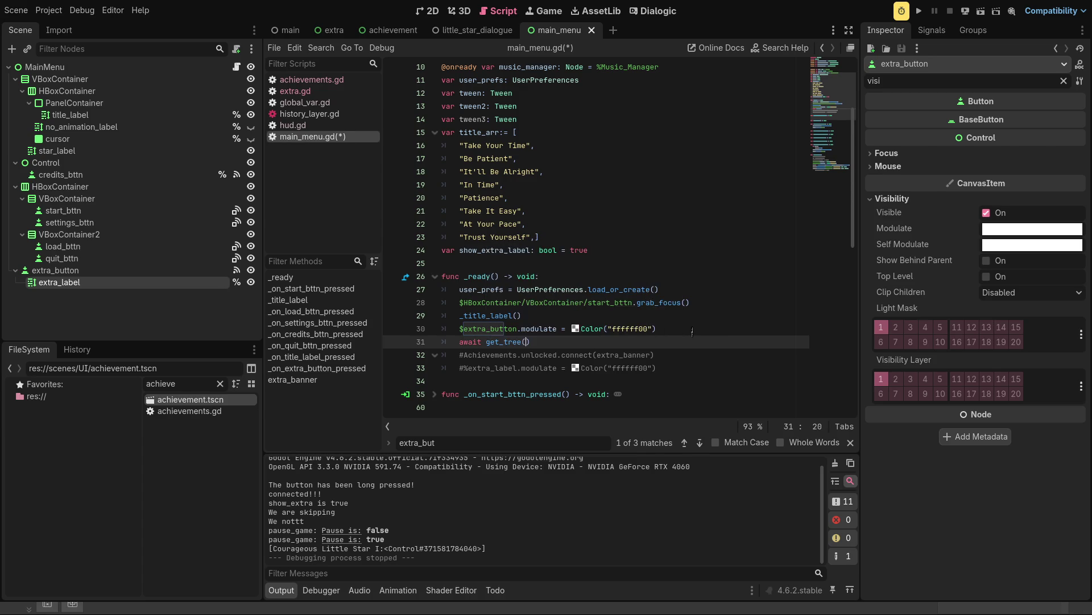
pyautogui.write('.')
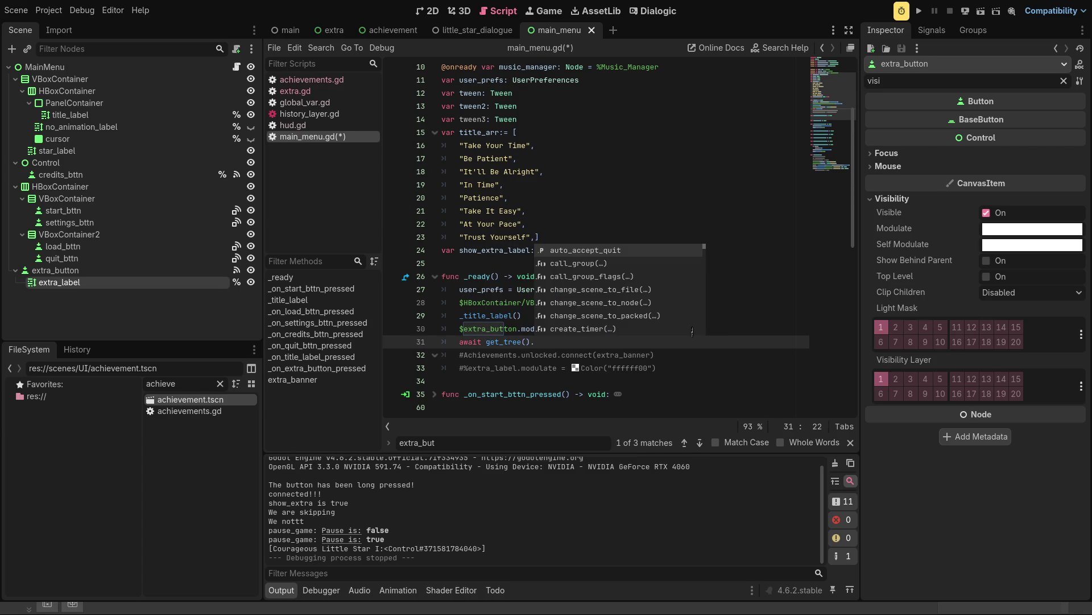
pyautogui.write('crea')
pyautogui.press('Return')
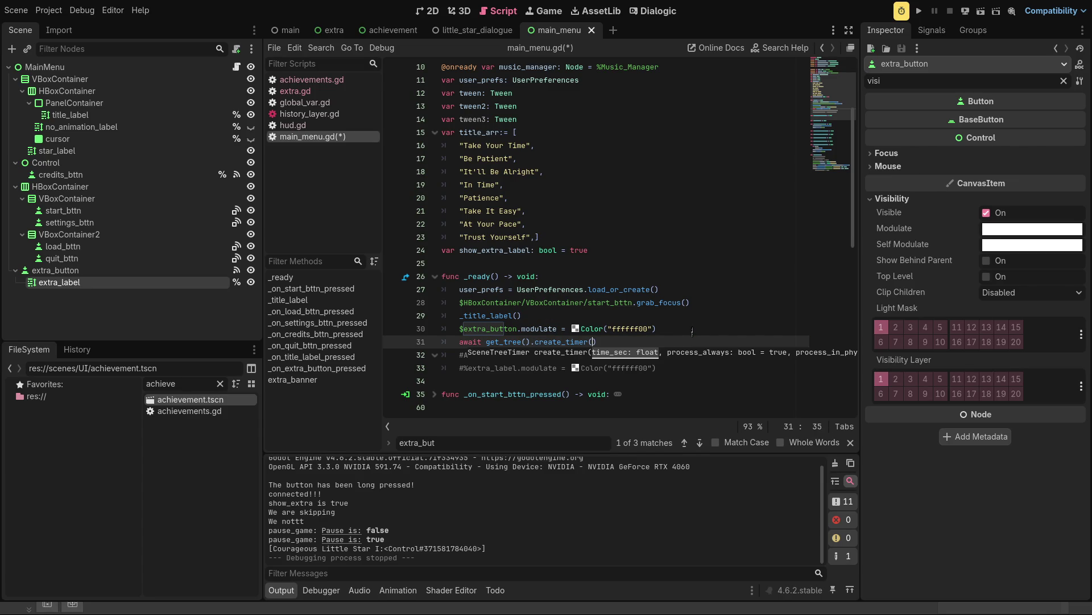
pyautogui.write('1.0')
pyautogui.press('BackSpace')
pyautogui.write('3.0')
pyautogui.press('End')
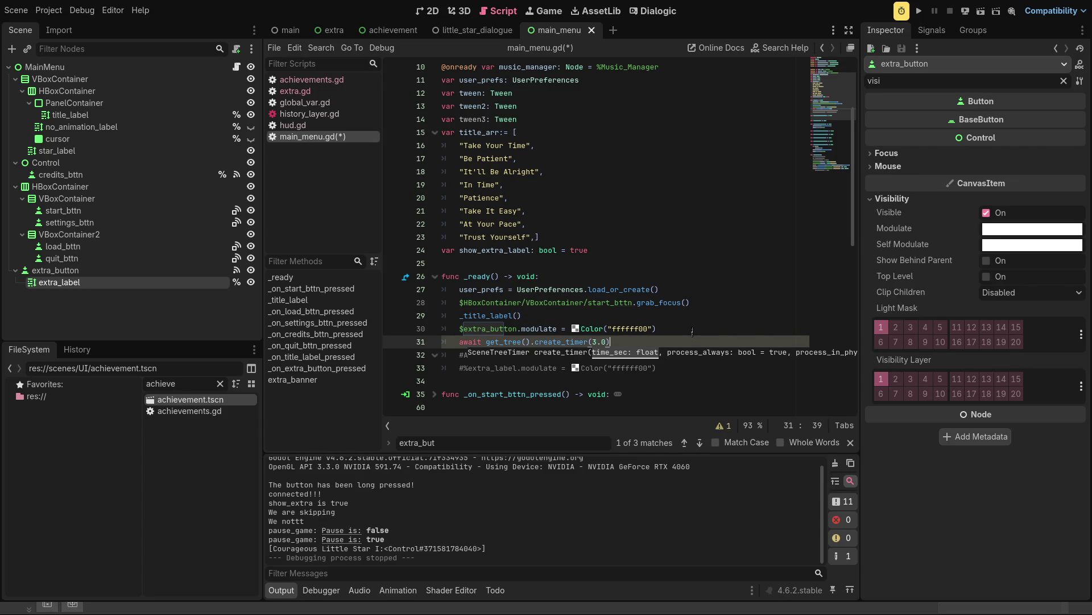
pyautogui.write('.timeout')
pyautogui.press('Return')
pyautogui.write('extr')
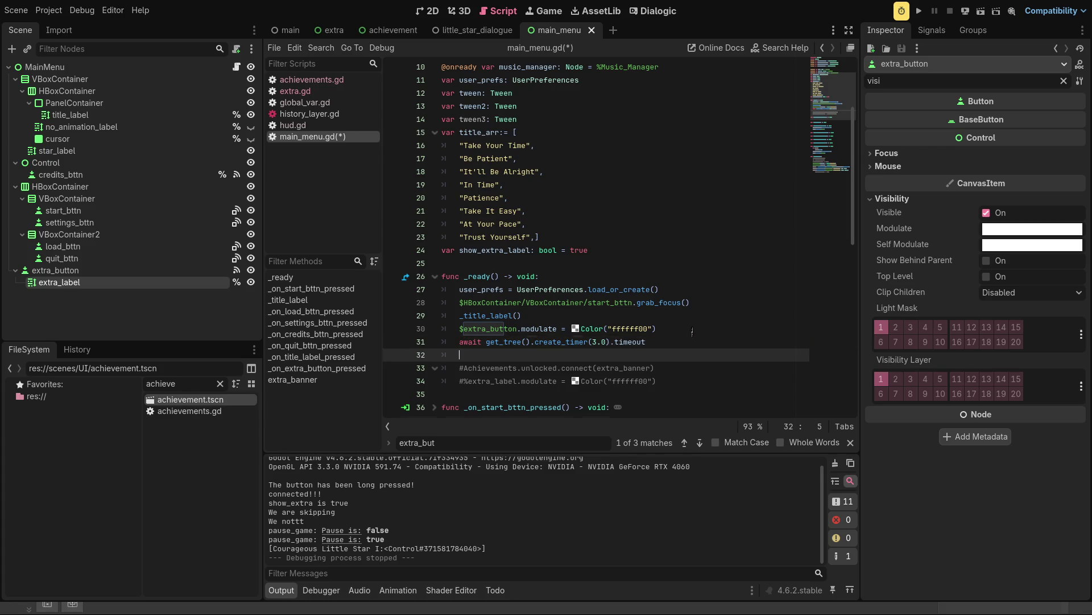
pyautogui.press('Return')
pyautogui.click(919, 11)
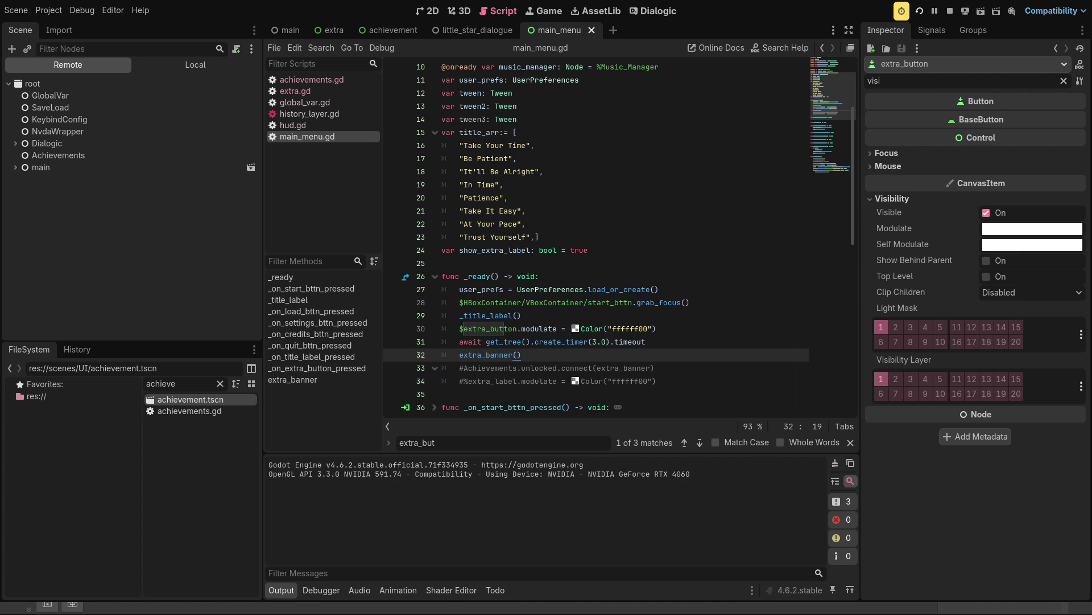
# Stop the test run with F8 and scroll back down to extra_banner.
pyautogui.press('F8')
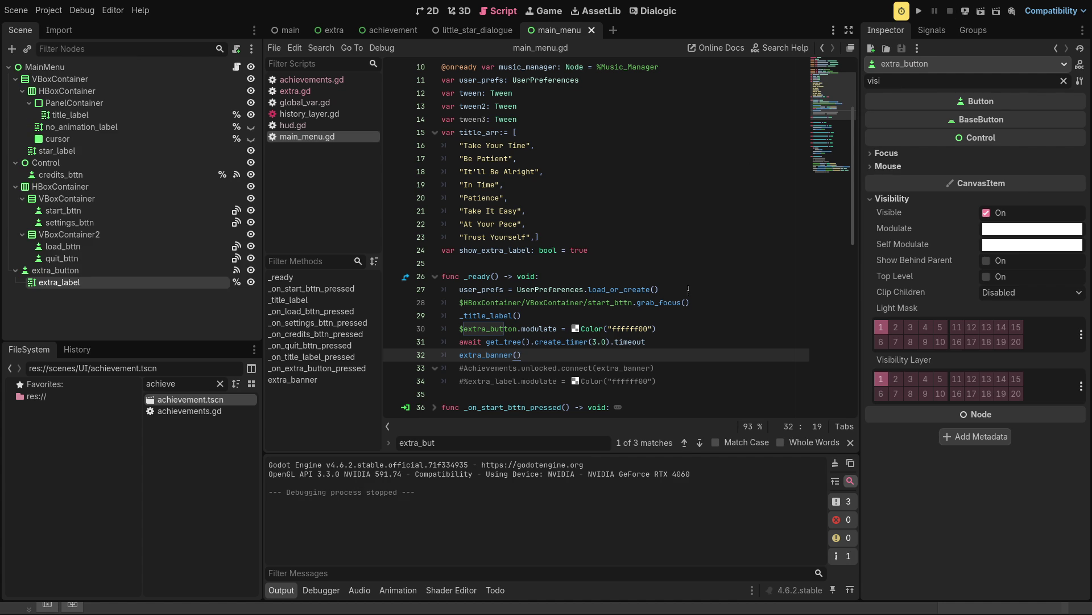
pyautogui.scroll(-10, 689, 291)
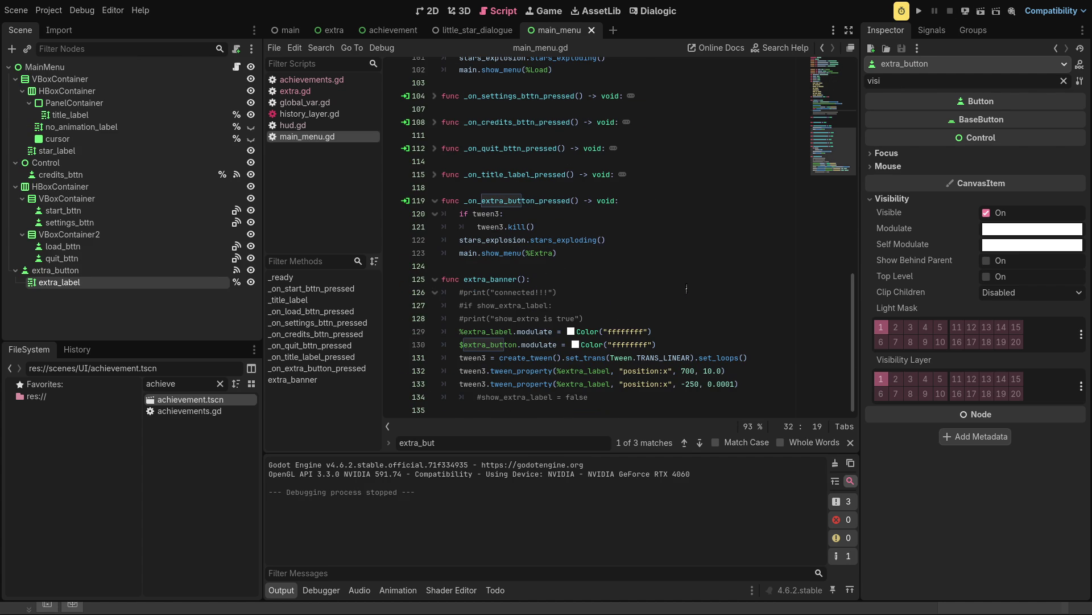
# Add 'tween3 = create_tween()' on a new line below tween3.kill().
pyautogui.doubleClick(527, 227)
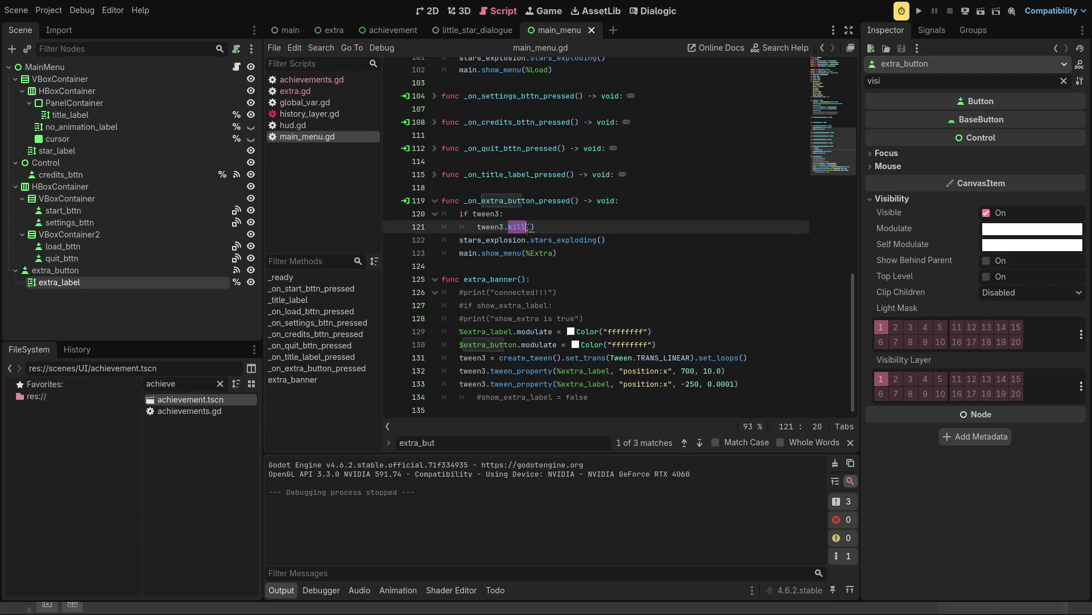
pyautogui.click(552, 230)
pyautogui.press('Return')
pyautogui.press('BackSpace')
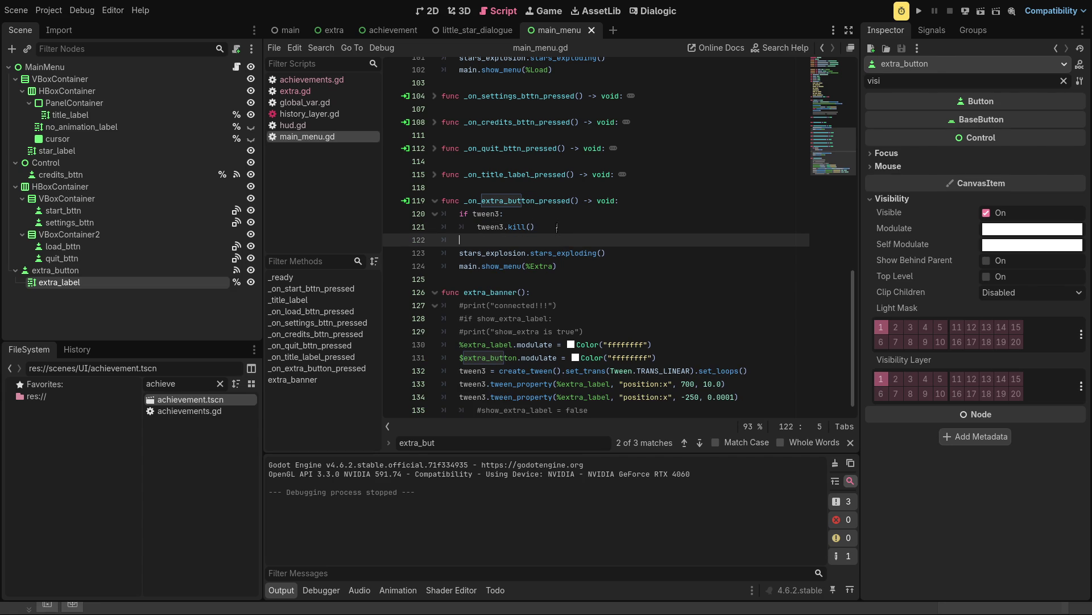
pyautogui.write('twee')
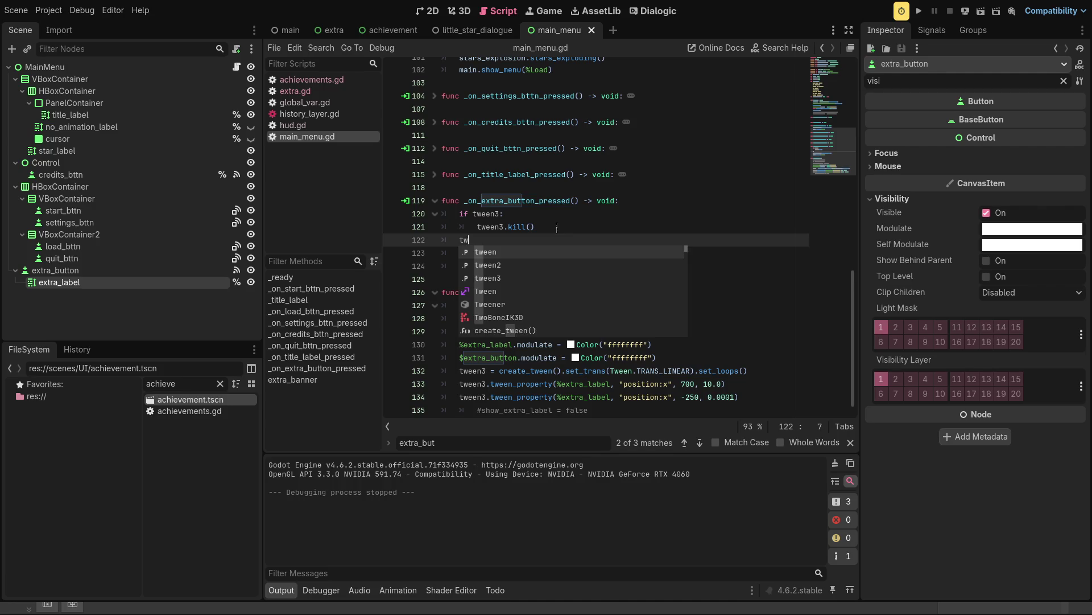
pyautogui.press('Down')
pyautogui.press('Down')
pyautogui.press('Return')
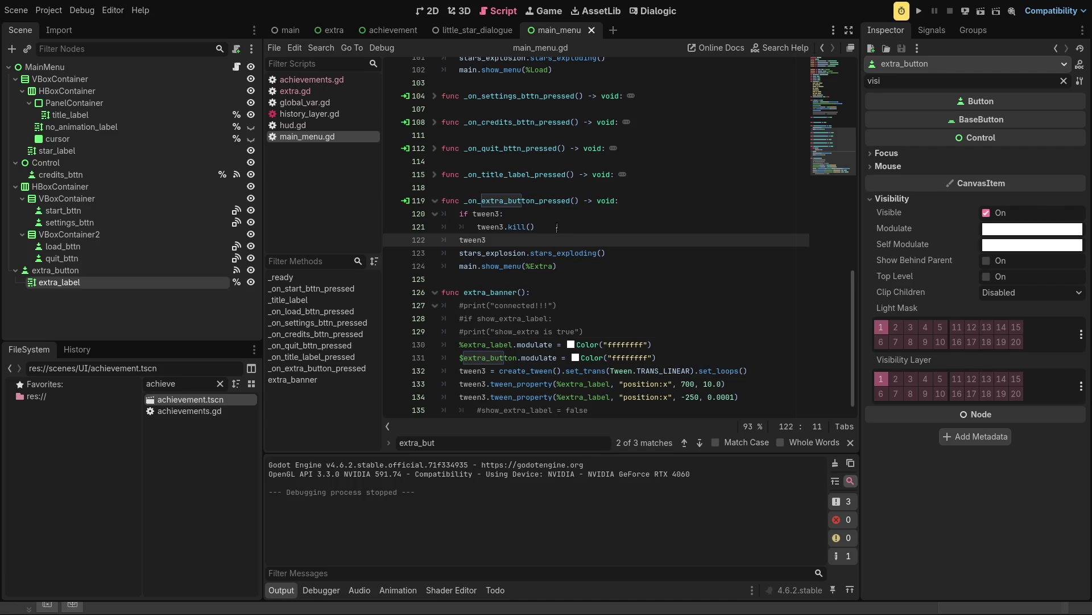
pyautogui.write('= create')
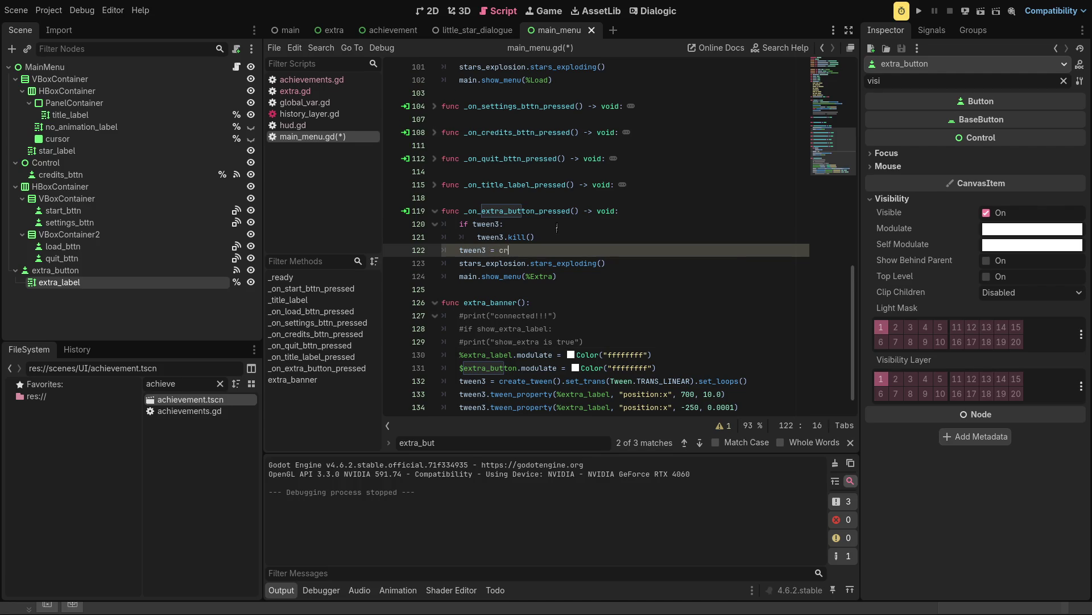
pyautogui.press('Return')
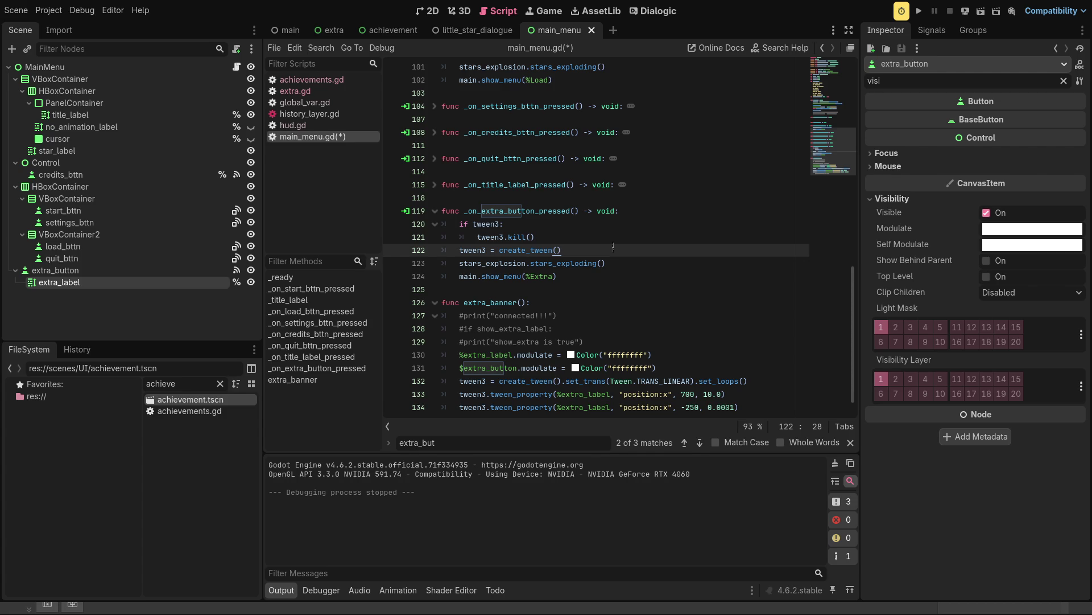
# Add tween3.tween_property(%extra_label, "modulate", 0.0, 1.5), dragging extra_label in from the Scene dock.
pyautogui.press('Return')
pyautogui.write('ween')
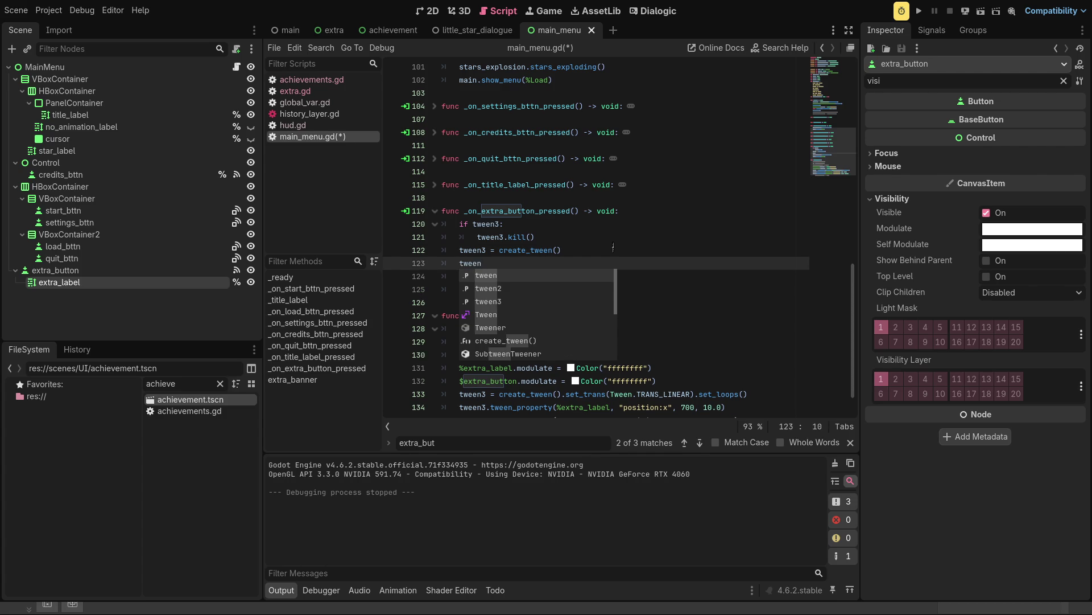
pyautogui.press('Down')
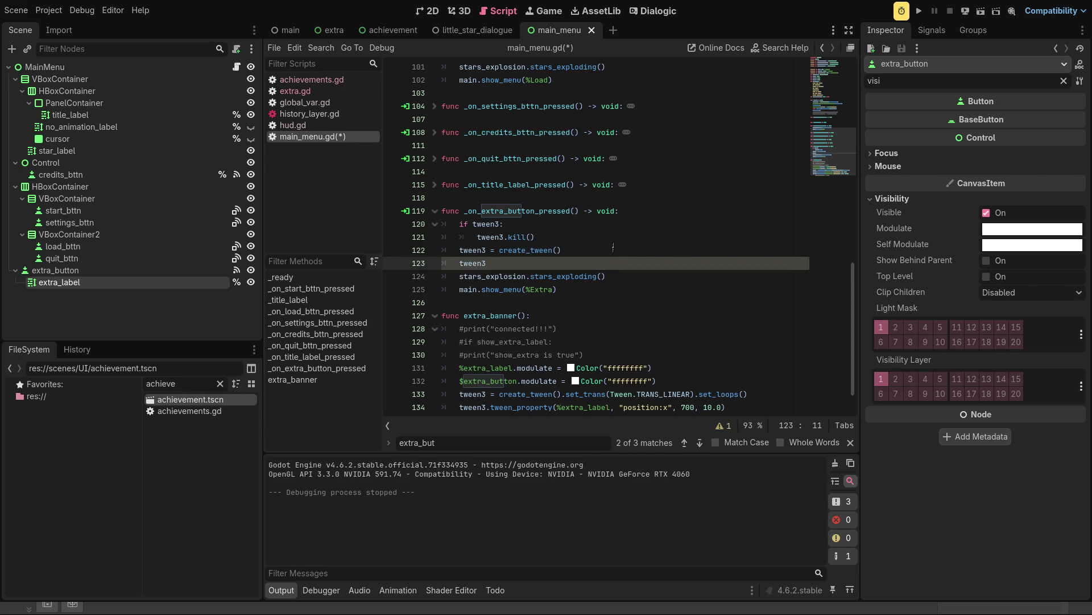
pyautogui.write('twe')
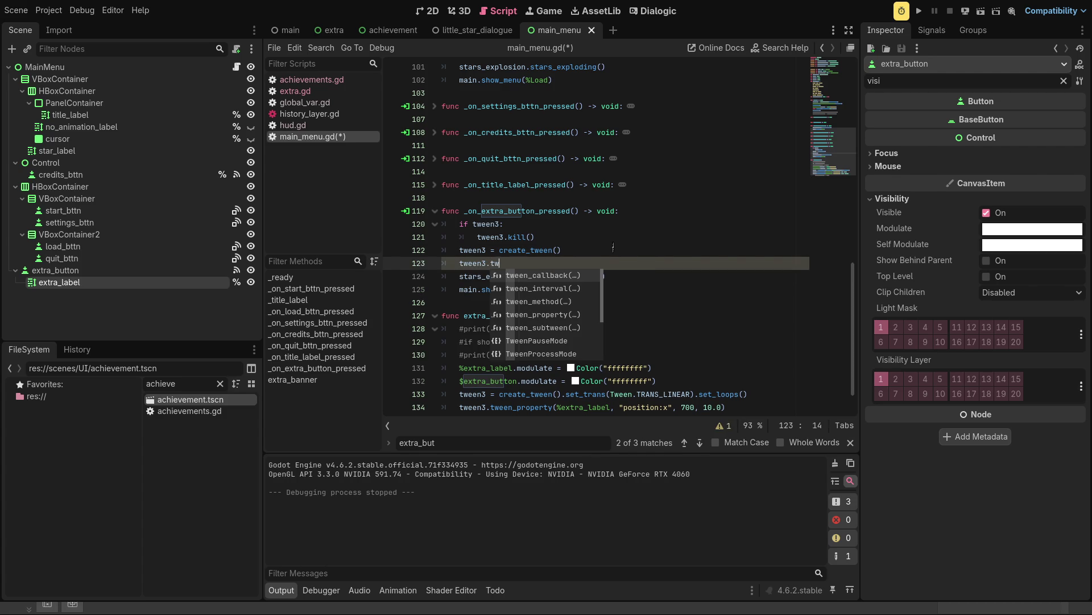
pyautogui.press('Down')
pyautogui.press('Down')
pyautogui.press('Return')
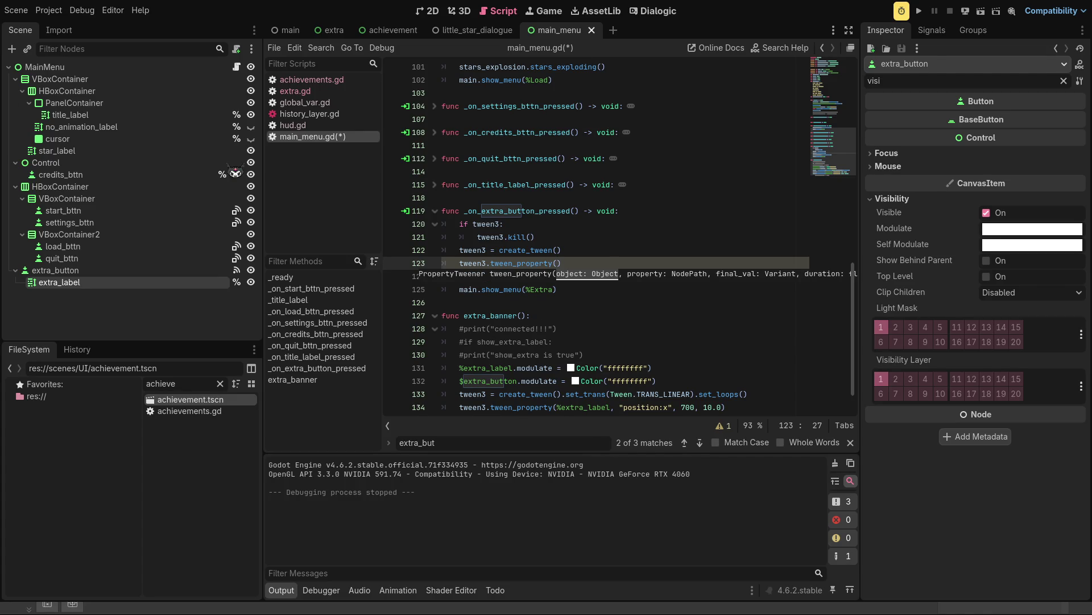
pyautogui.moveTo(59, 282)
pyautogui.mouseDown()
pyautogui.moveTo(563, 298)
pyautogui.moveTo(561, 265)
pyautogui.mouseUp()
pyautogui.write(', "')
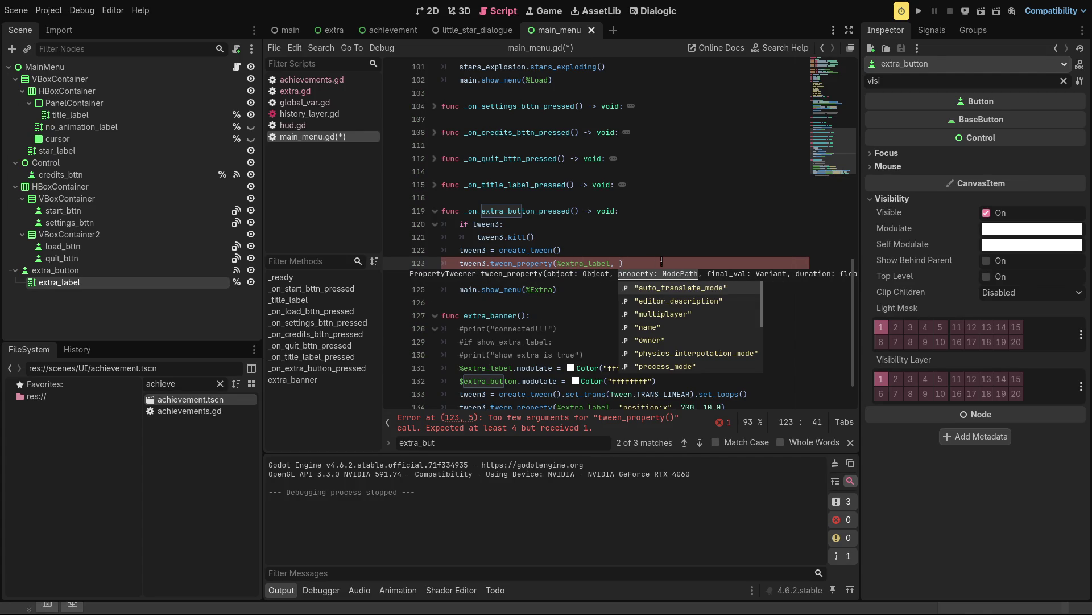
pyautogui.write('mod')
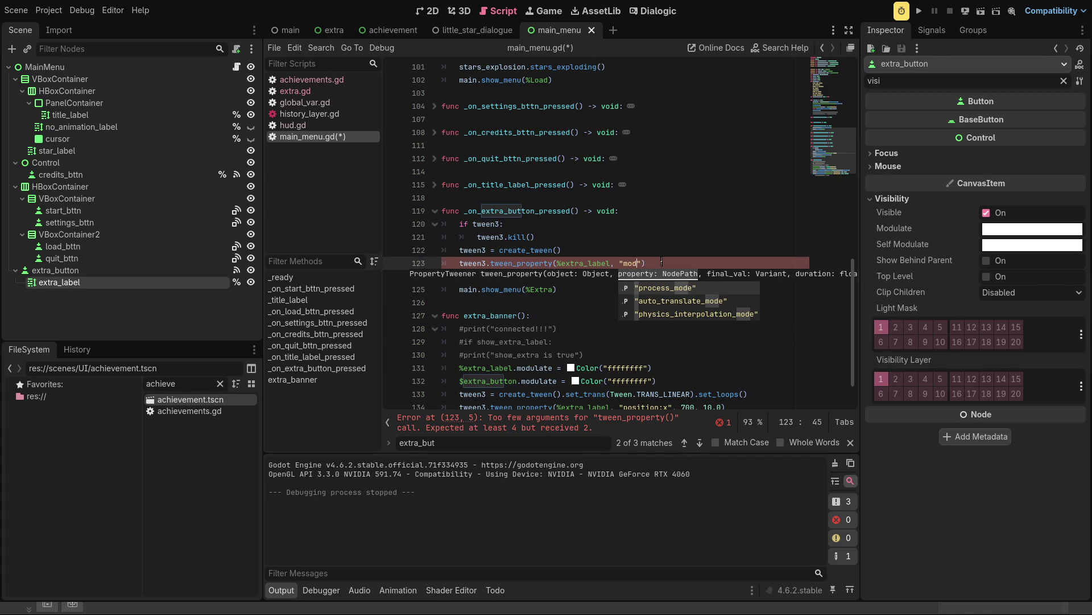
pyautogui.write('ulate"')
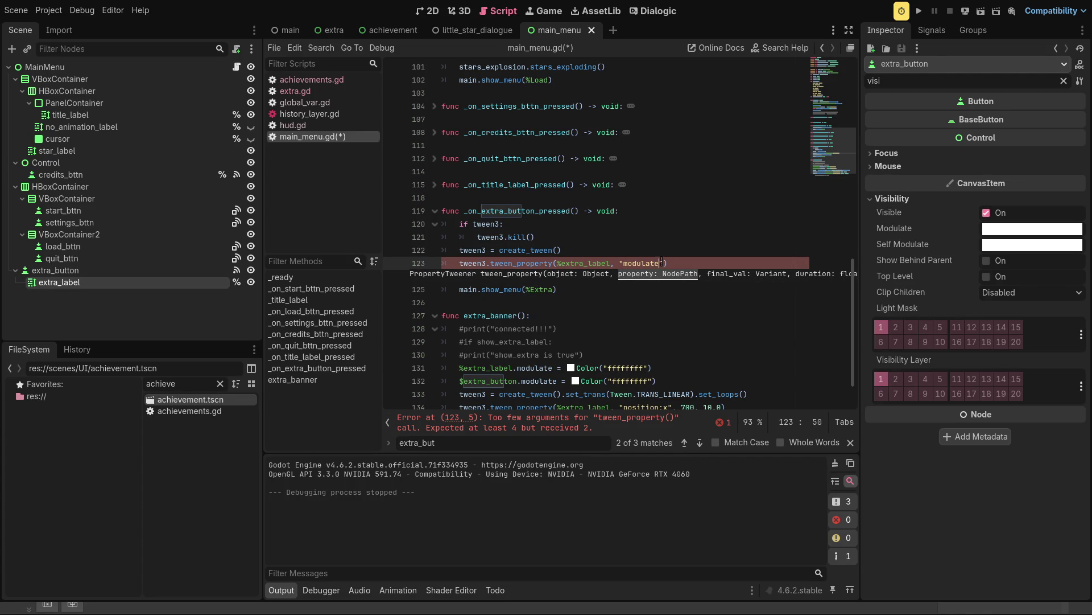
pyautogui.write(',')
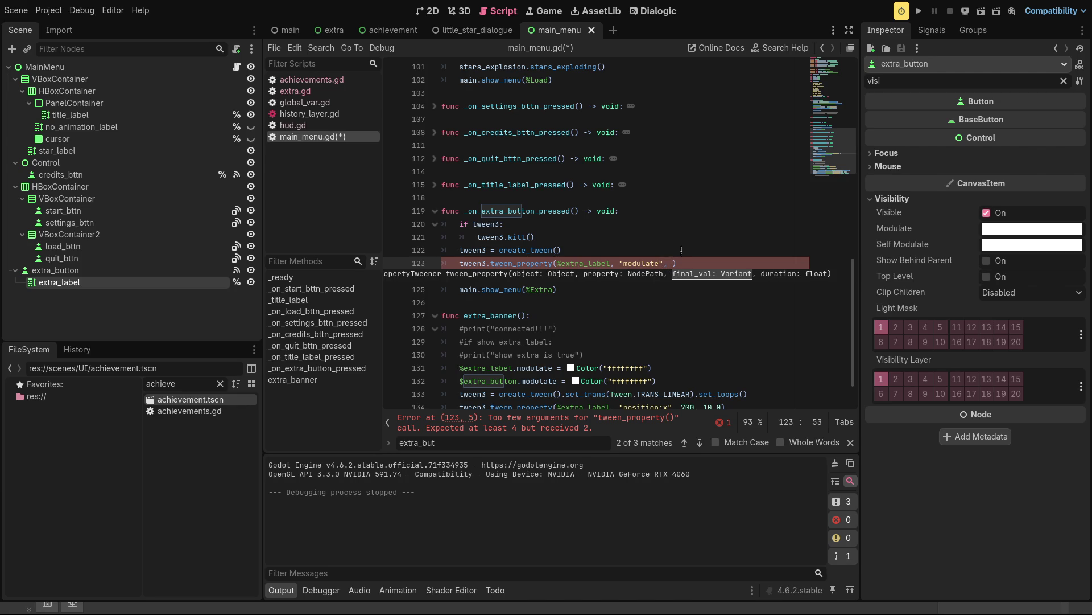
pyautogui.click(689, 239)
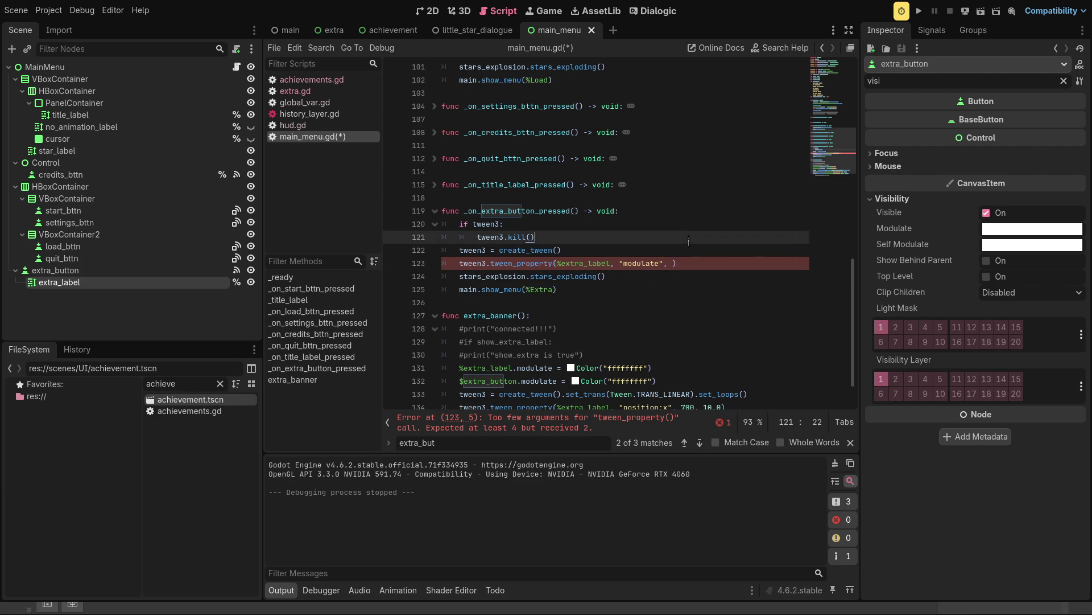
pyautogui.click(675, 260)
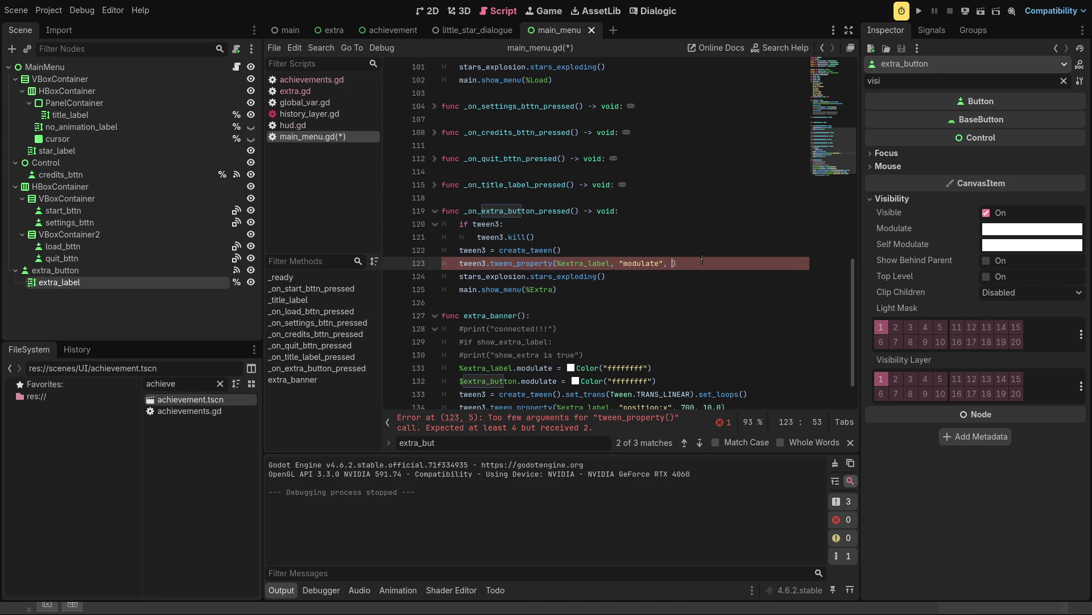
pyautogui.write('0.0, 1.')
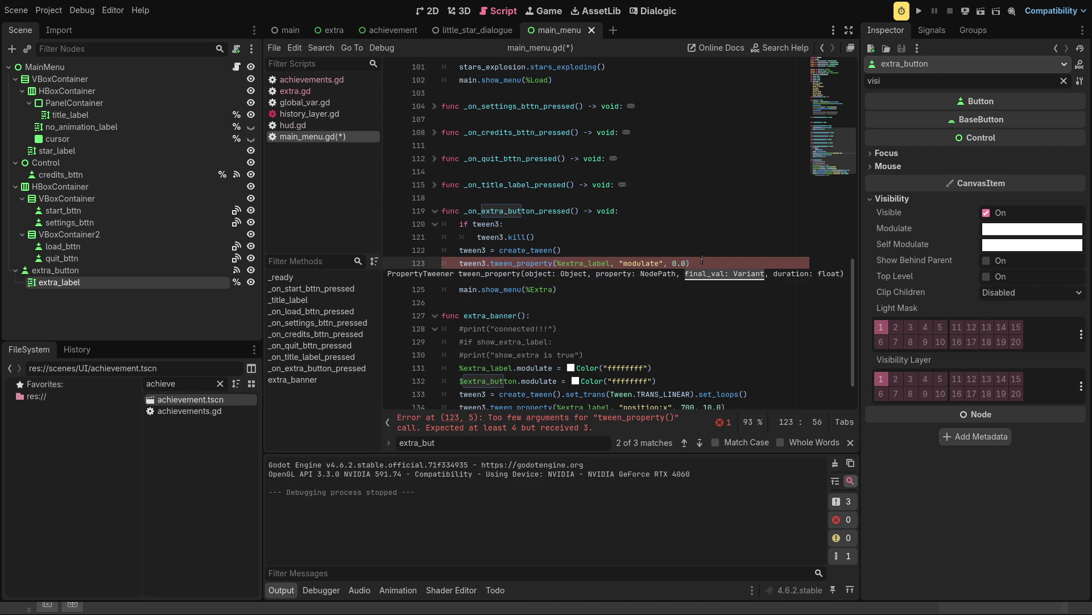
pyautogui.write('5')
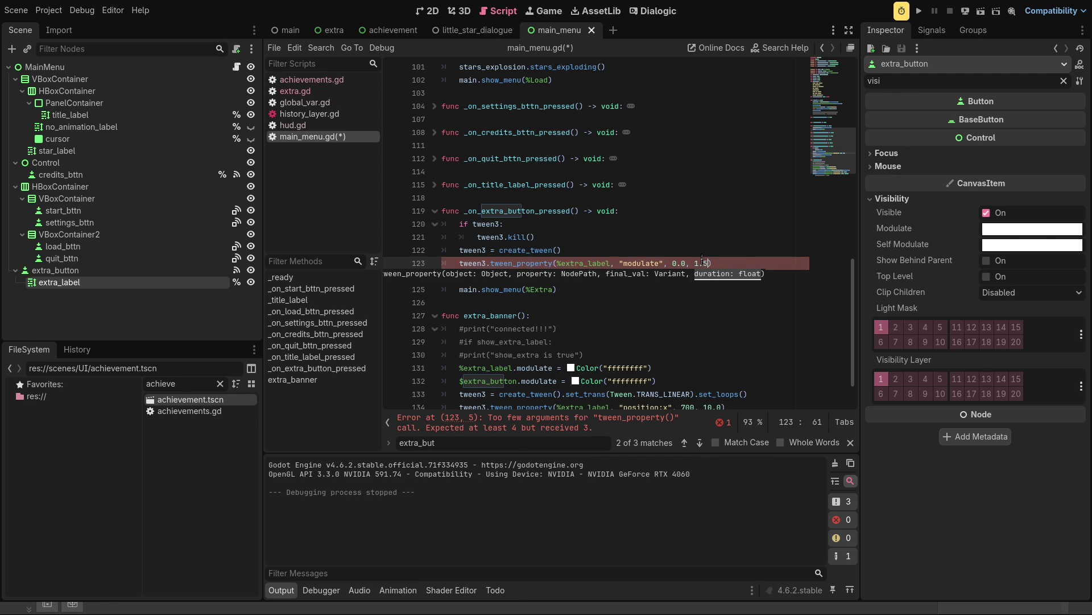
pyautogui.click(710, 245)
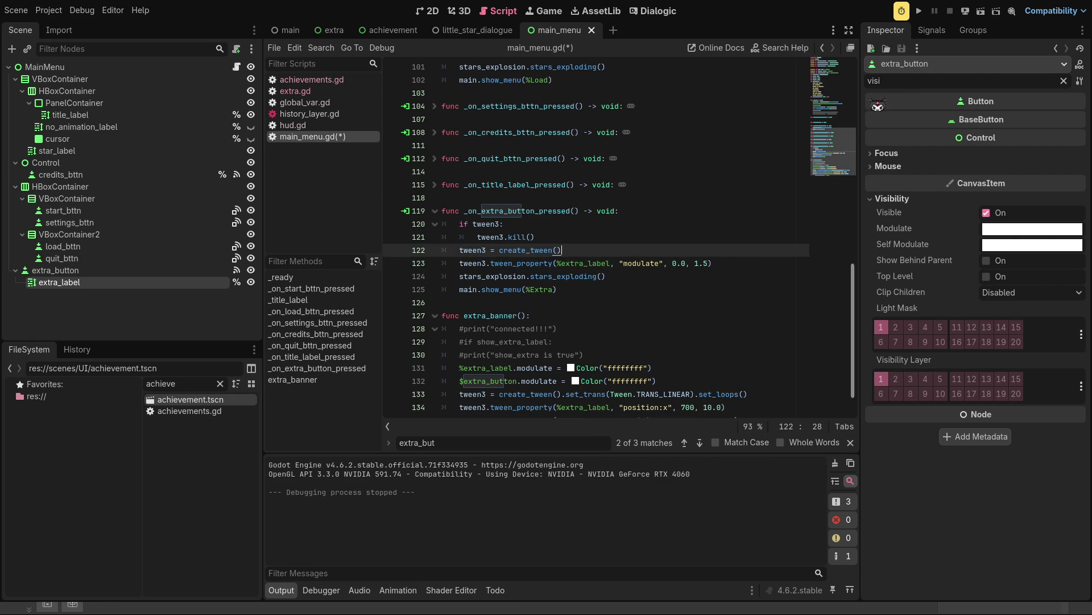
# Move the two tween lines below stars_explosion.stars_exploding() and run a quick test.
pyautogui.moveTo(726, 263)
pyautogui.mouseDown()
pyautogui.moveTo(564, 250)
pyautogui.moveTo(537, 237)
pyautogui.moveTo(608, 277)
pyautogui.mouseUp()
pyautogui.click(919, 11)
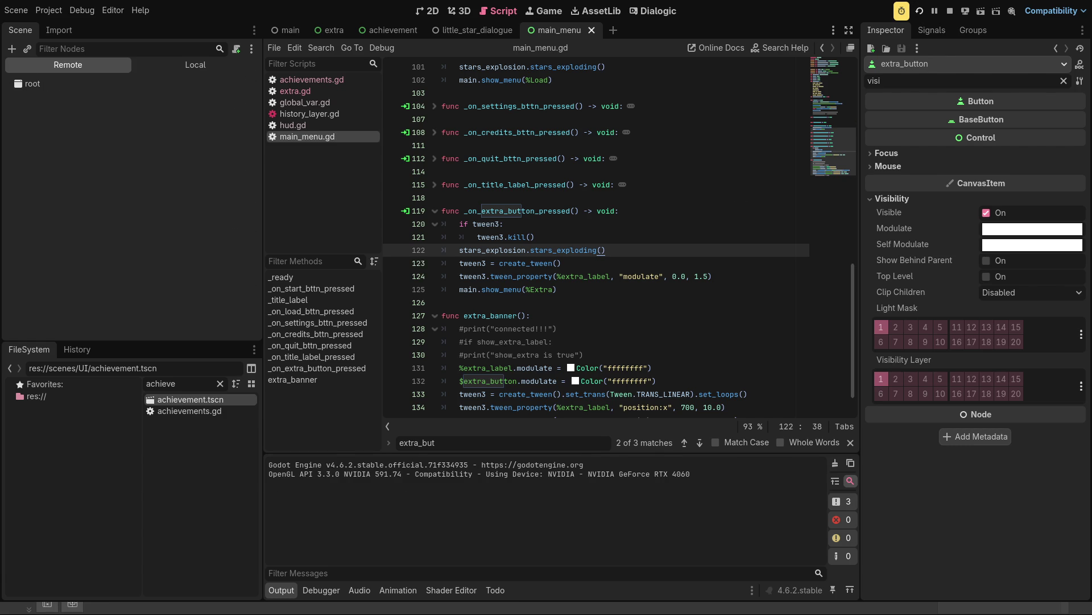
pyautogui.click(950, 11)
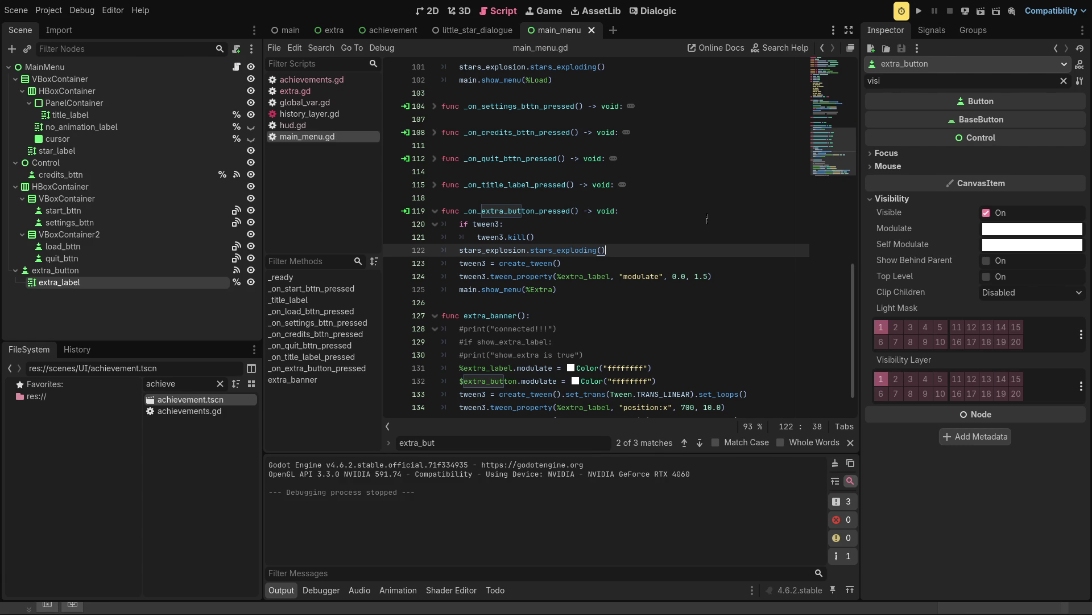
# Rerun and stop the game twice more, then view the two debugger errors.
pyautogui.scroll(9, 715, 219)
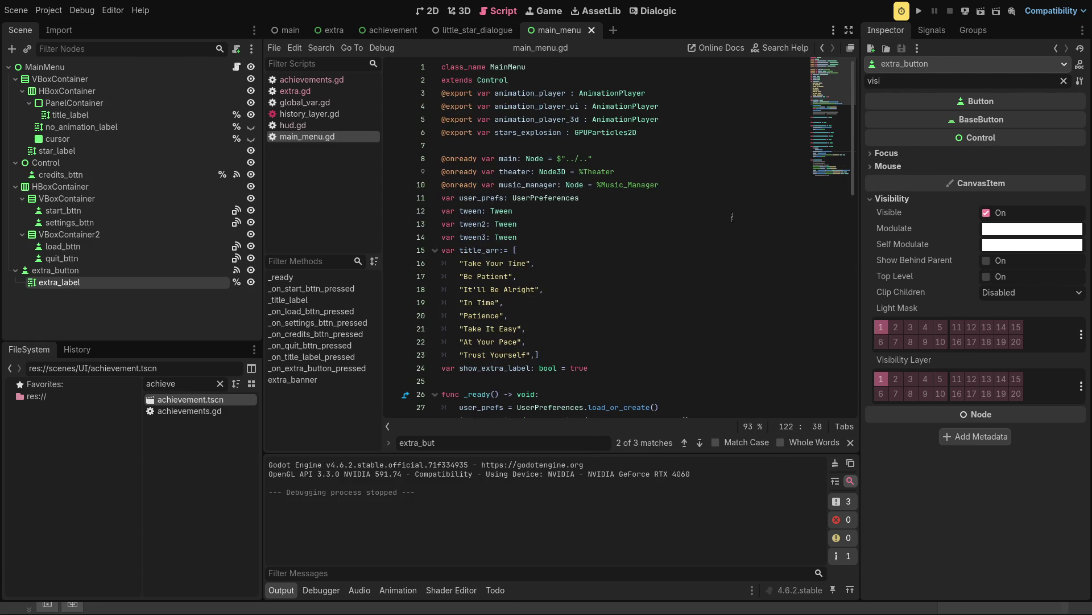
pyautogui.click(920, 11)
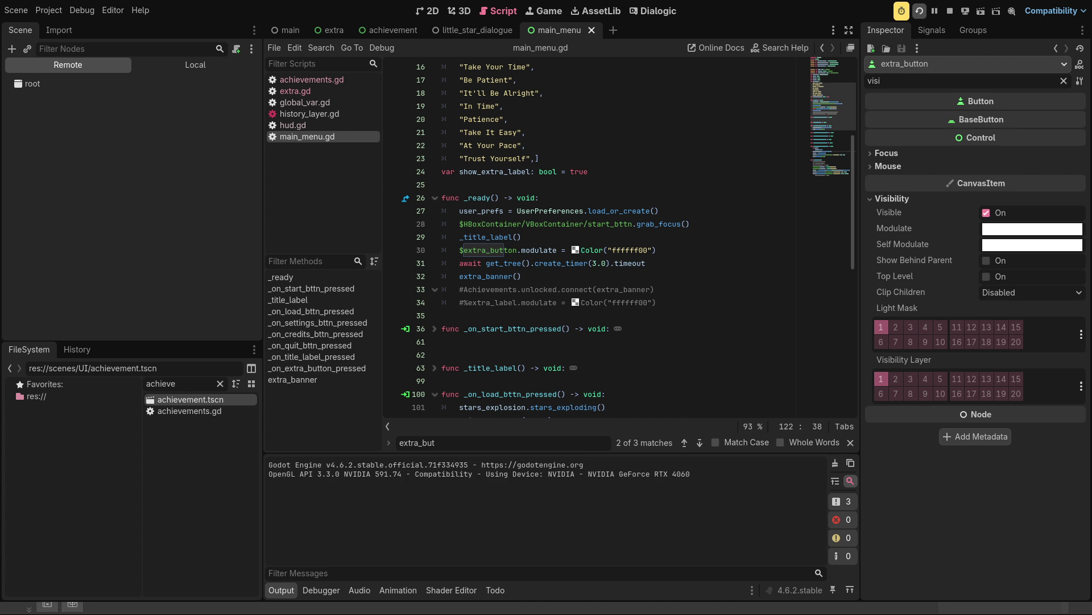
pyautogui.click(949, 11)
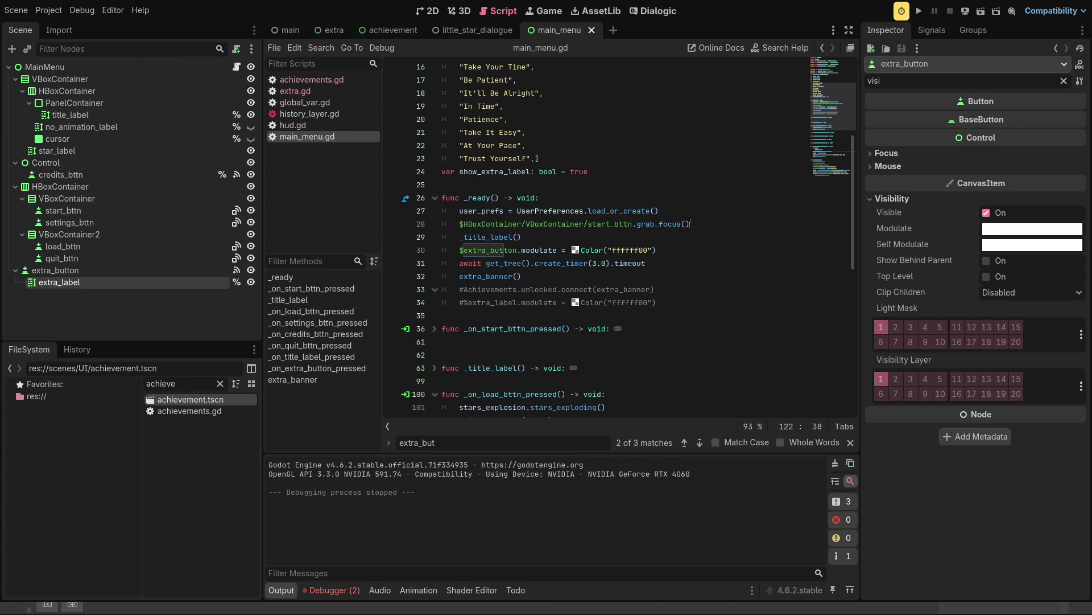
pyautogui.click(919, 11)
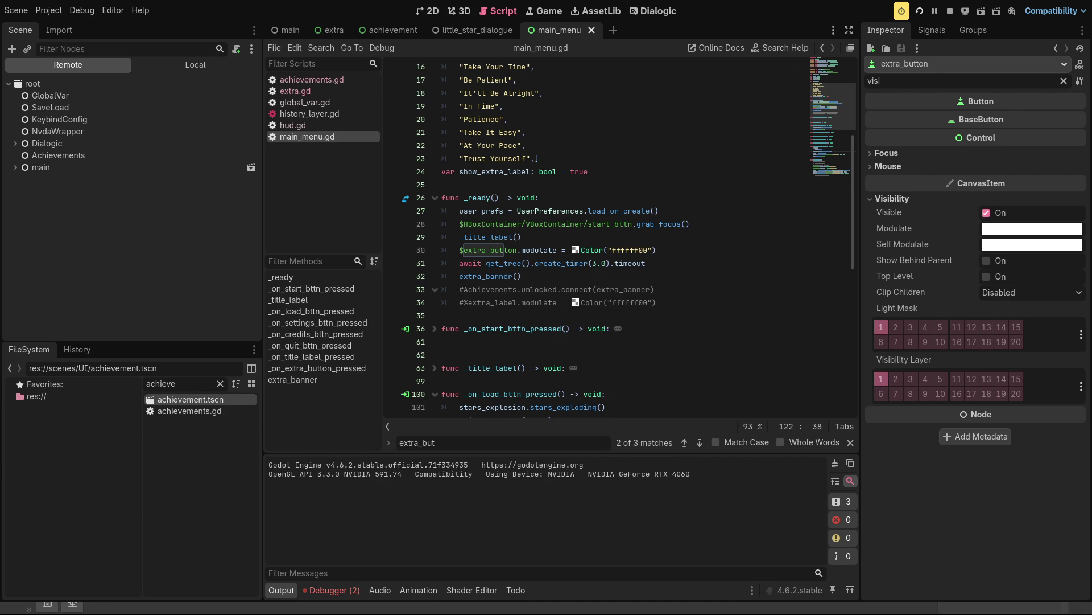
pyautogui.press('F8')
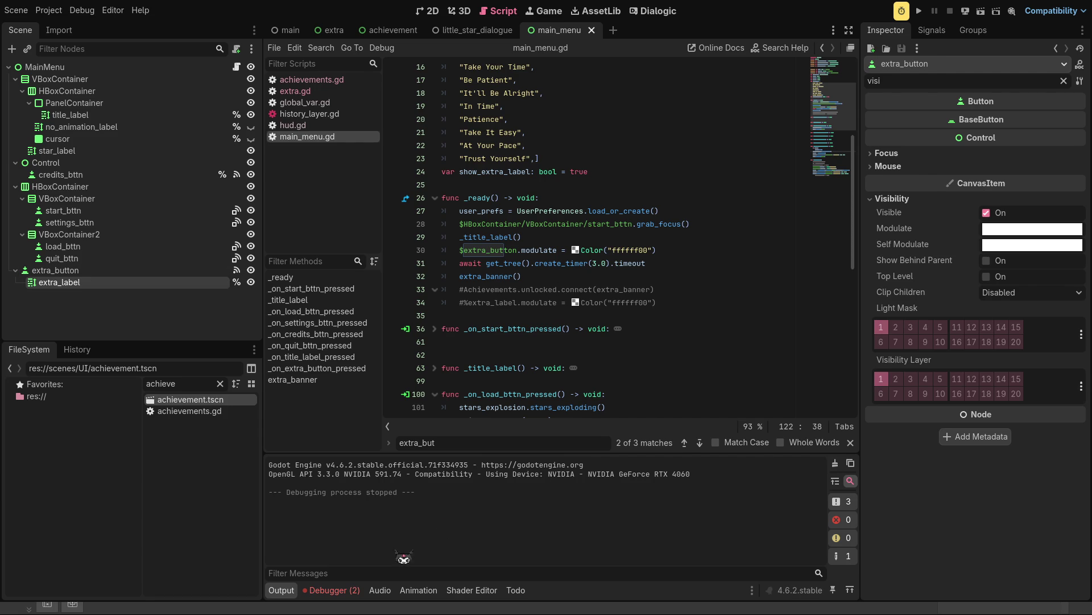
pyautogui.click(333, 589)
# Jump to the type-mismatch line and inspect extra_label's visibility properties in the Inspector.
pyautogui.doubleClick(591, 456)
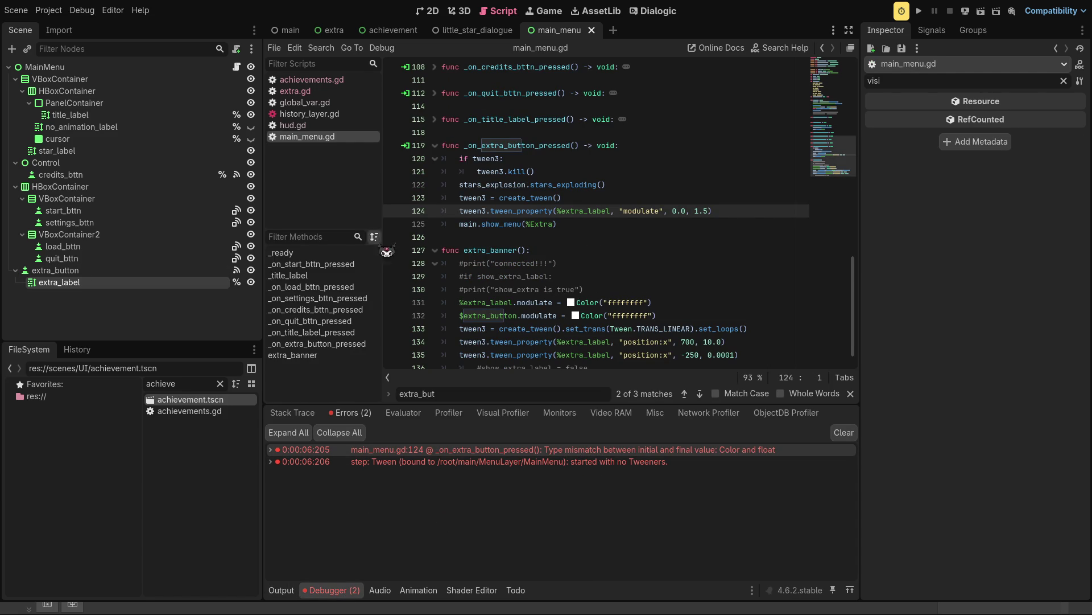
pyautogui.click(117, 284)
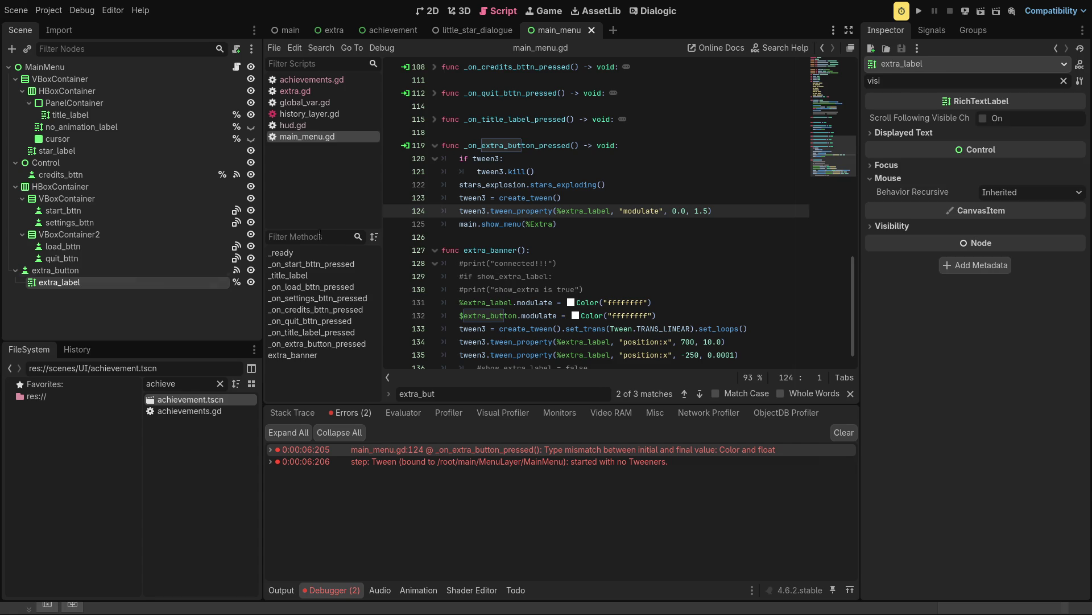
pyautogui.click(1063, 81)
pyautogui.scroll(-5, 931, 350)
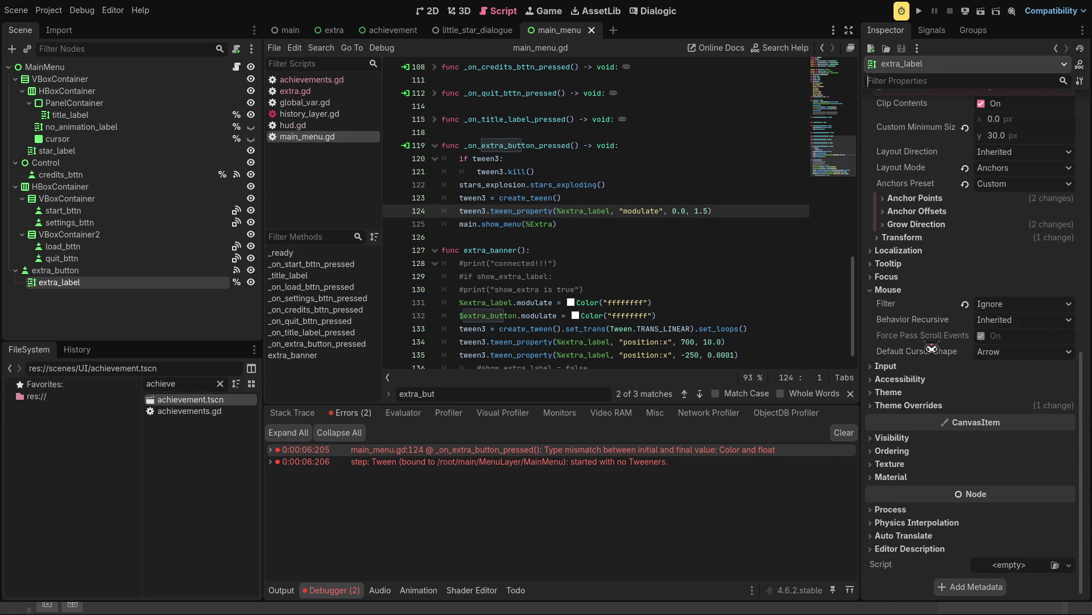
pyautogui.click(926, 404)
pyautogui.click(926, 405)
pyautogui.click(933, 438)
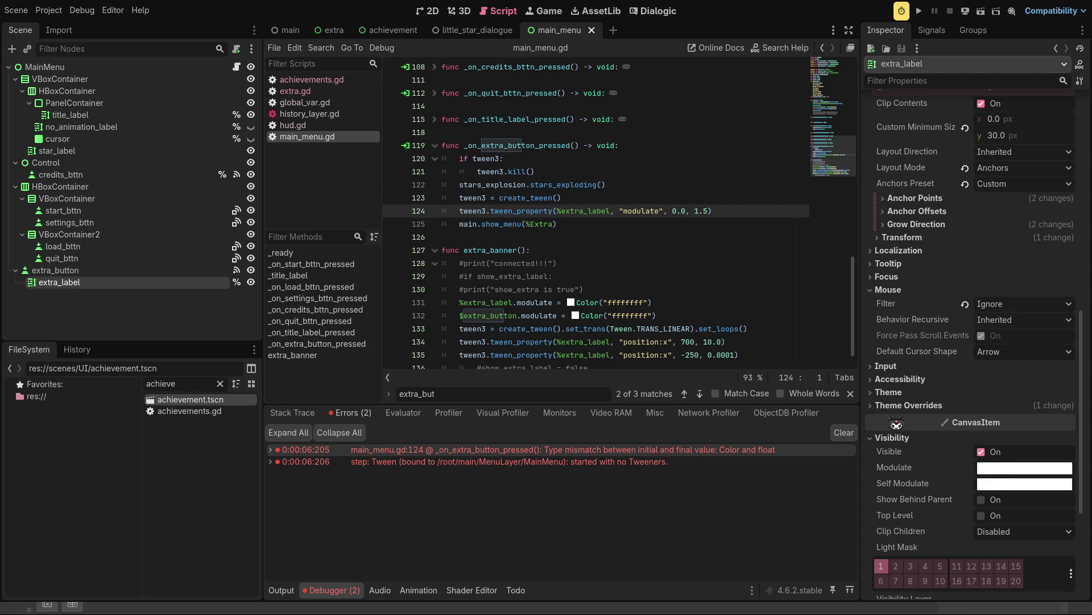
# Replace the 0.0 fade target on line 124 with Color("ffffff00") and run with F5.
pyautogui.doubleClick(673, 211)
pyautogui.write('color')
pyautogui.press('Return')
pyautogui.write('("f')
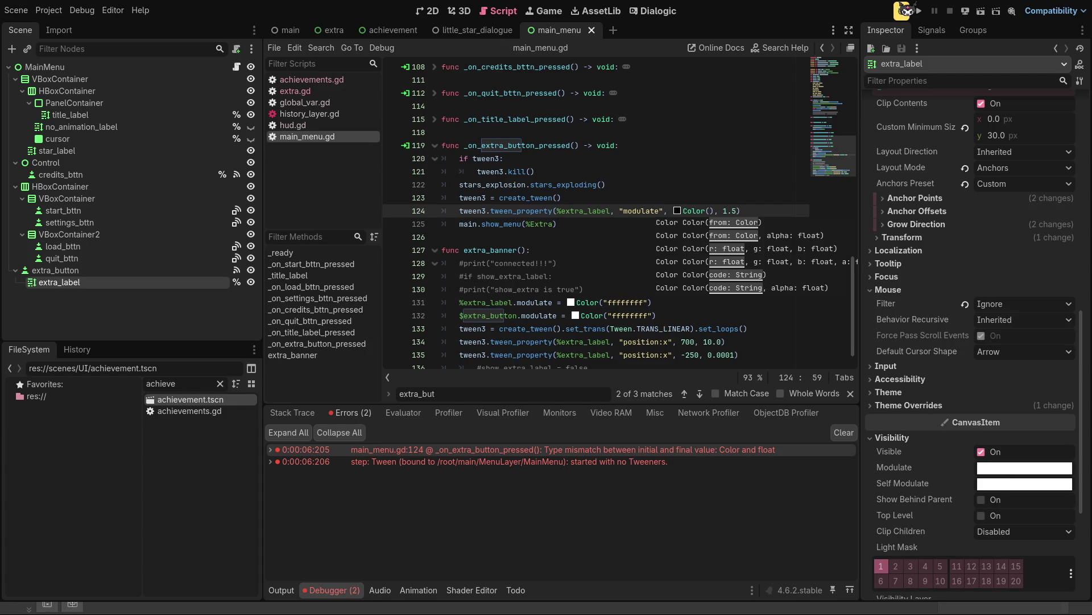
pyautogui.write('ff')
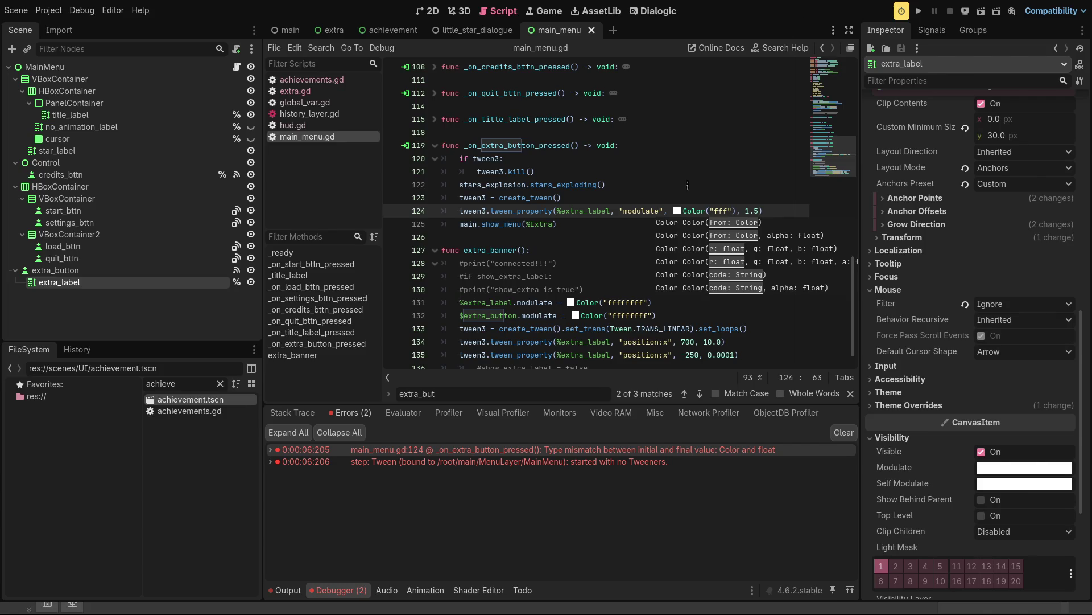
pyautogui.click(683, 211)
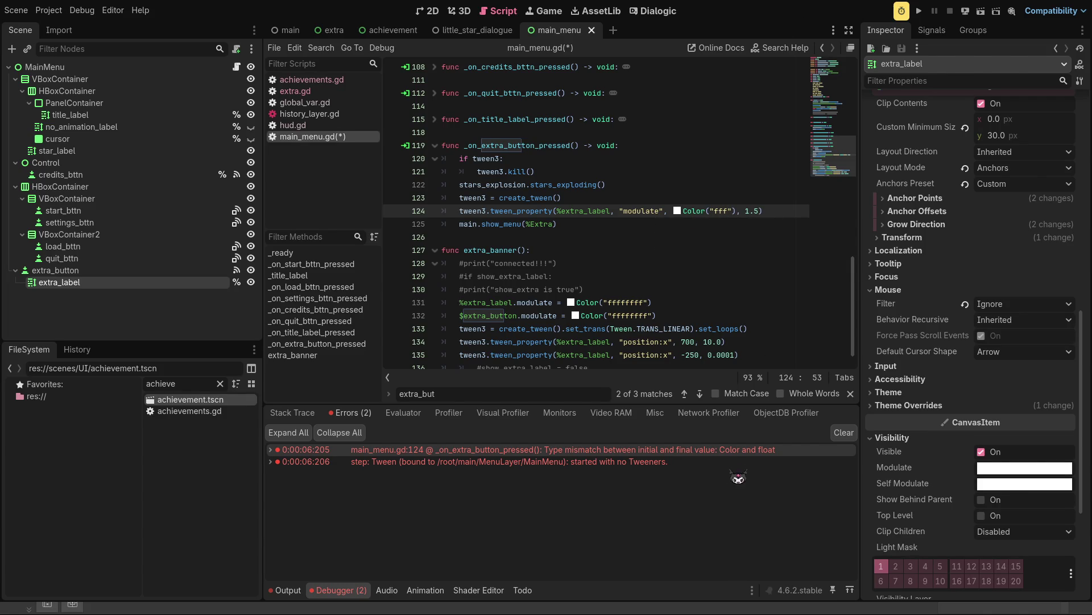
pyautogui.write('fff00')
pyautogui.press('F5')
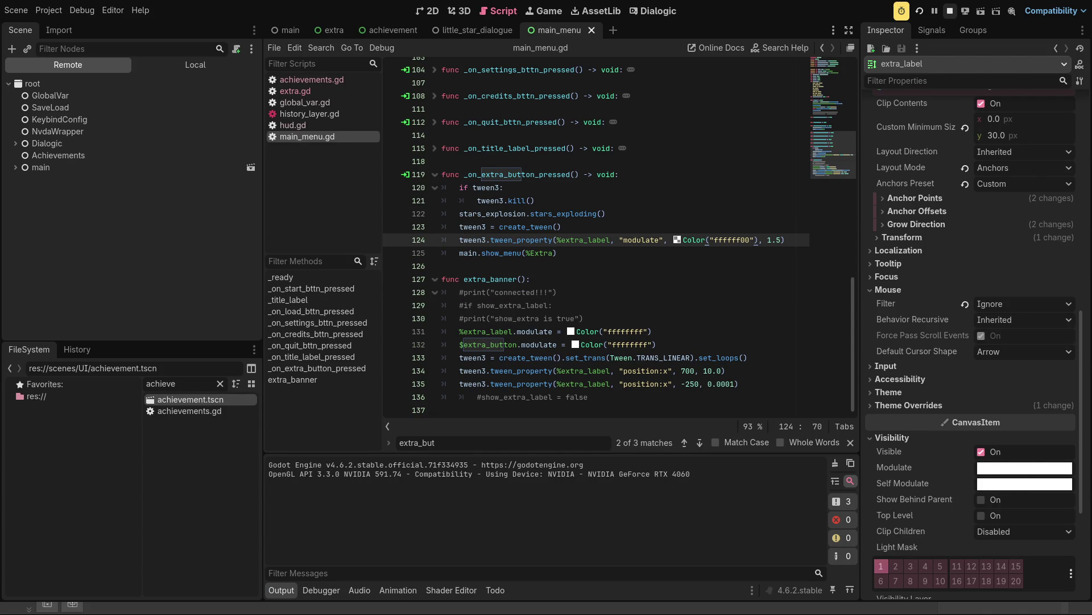
# Stop the game, set extra_label's Process Mode to Always, then run and stop a test.
pyautogui.click(949, 10)
pyautogui.scroll(-5, 942, 424)
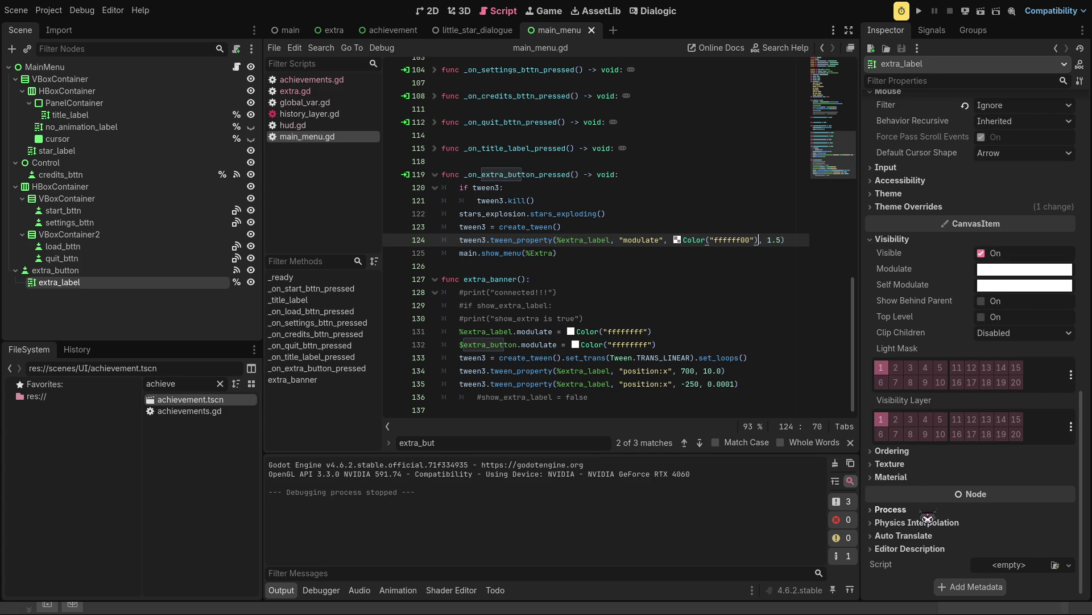
pyautogui.click(1004, 524)
pyautogui.click(1015, 586)
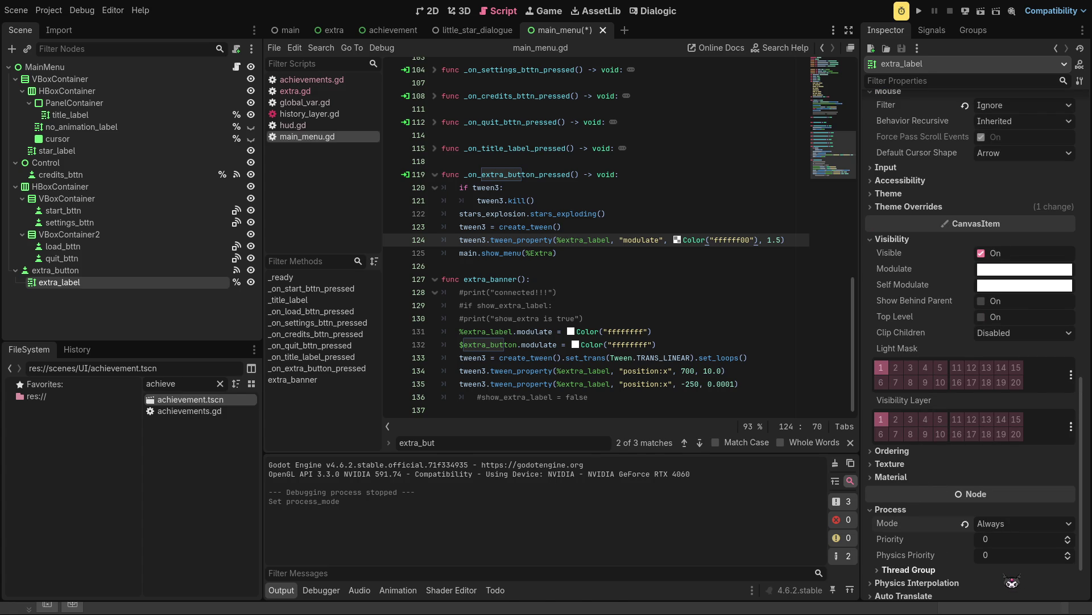
pyautogui.press('F5')
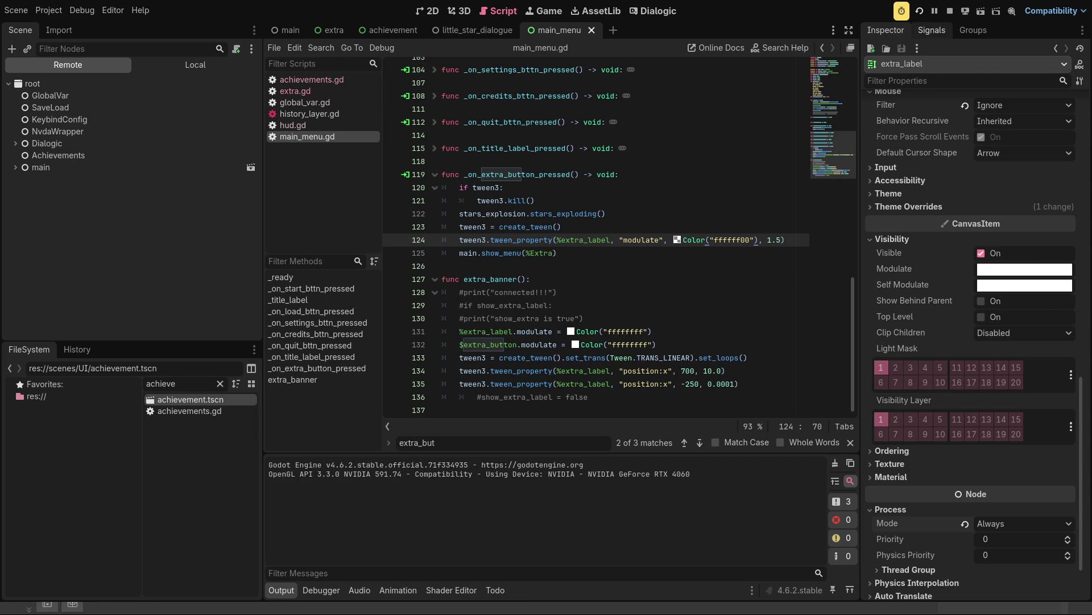
pyautogui.click(950, 10)
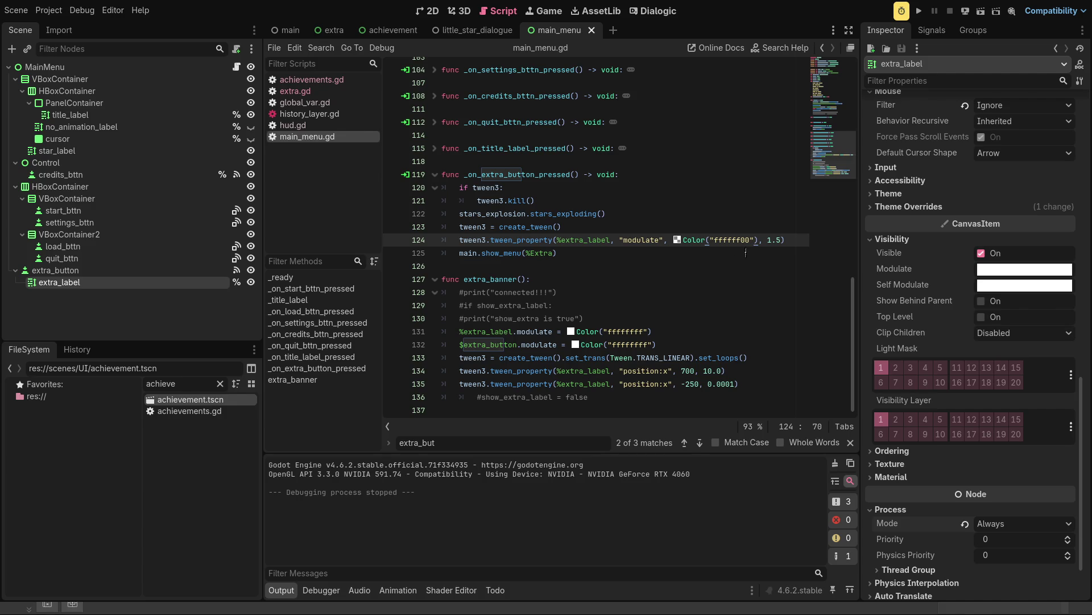
# Delete the commented print/if lines and the #show_extra_label = false comment from extra_banner.
pyautogui.moveTo(601, 323); pyautogui.dragTo(584, 279)
pyautogui.press('BackSpace')
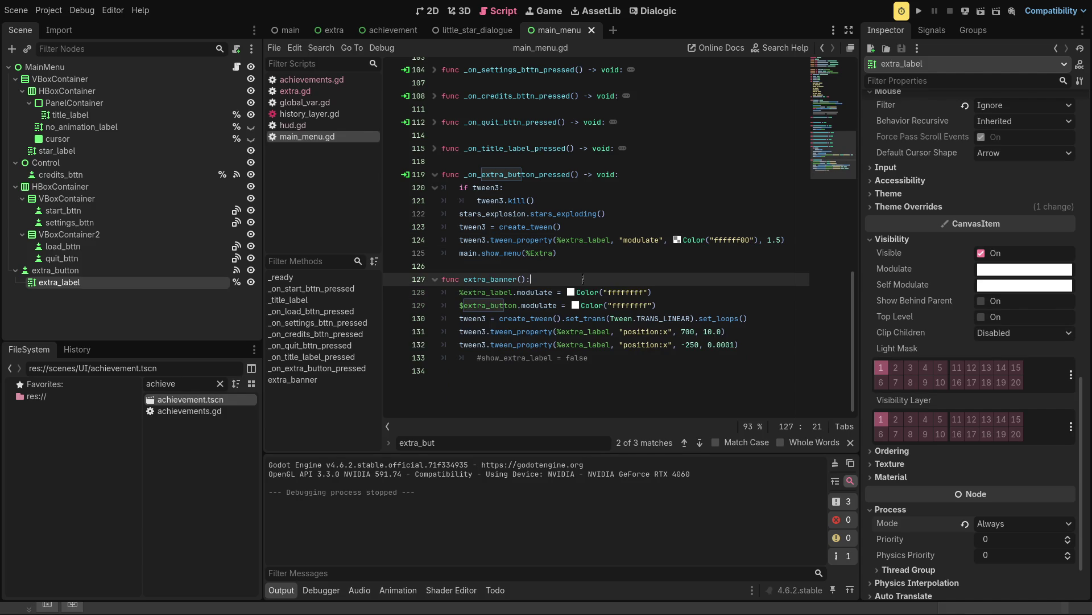
pyautogui.click(676, 362)
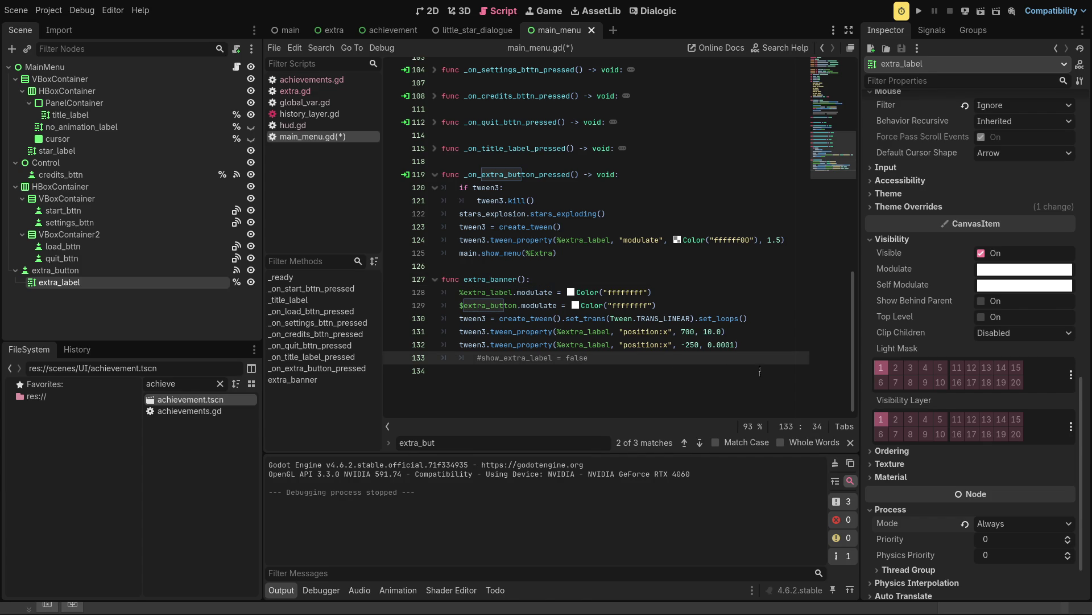
pyautogui.moveTo(771, 365); pyautogui.dragTo(769, 341)
pyautogui.press('BackSpace')
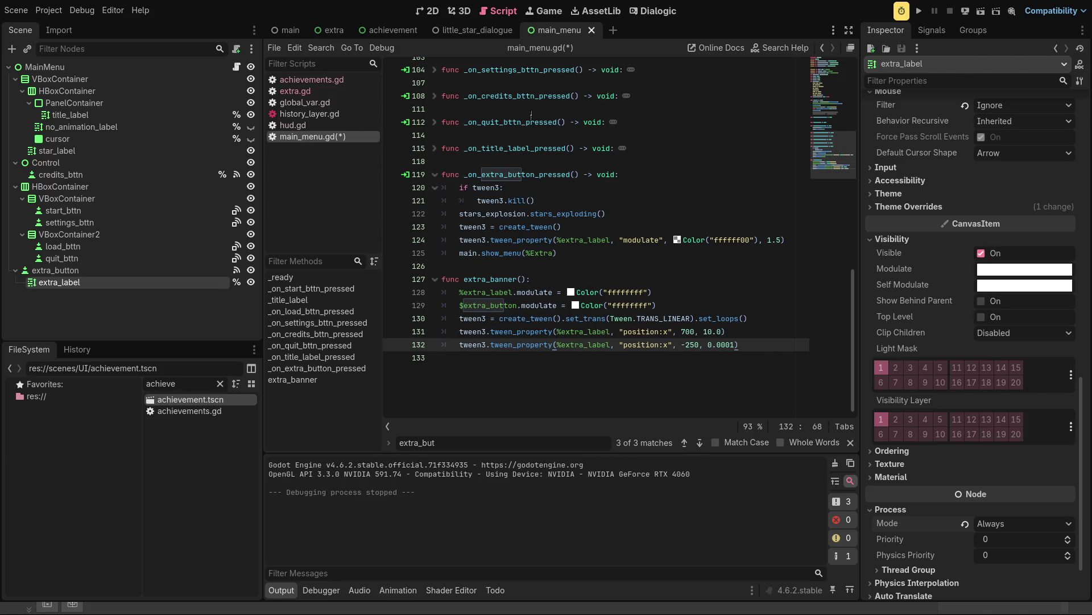
# Save main_menu.gd and open the history_layer.gd and global_var.gd scripts.
pyautogui.hotkey('ctrl', 's')
pyautogui.click(341, 117)
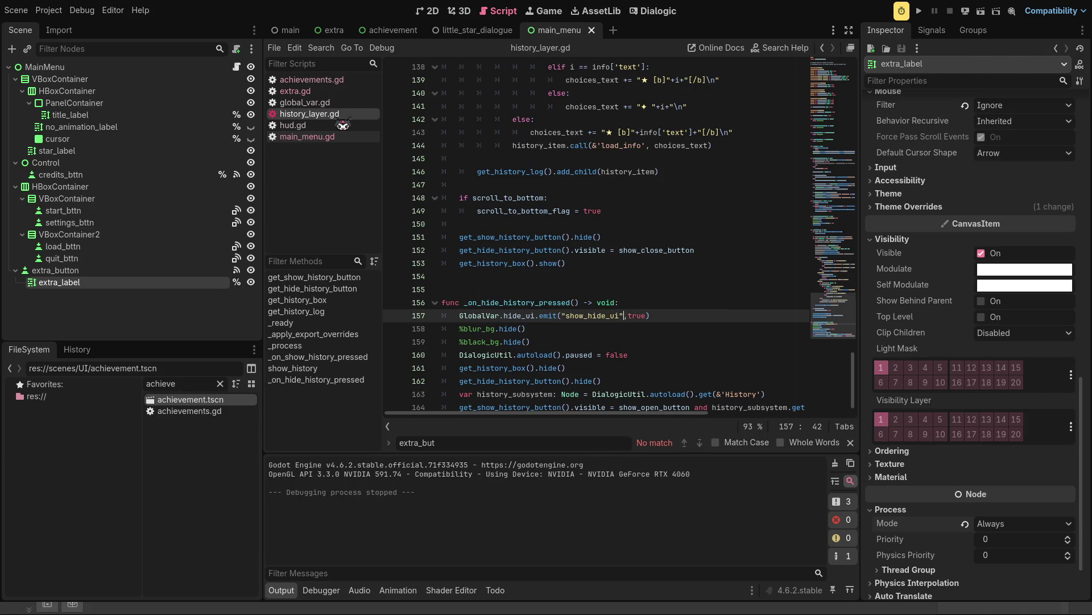
pyautogui.click(850, 442)
pyautogui.click(318, 102)
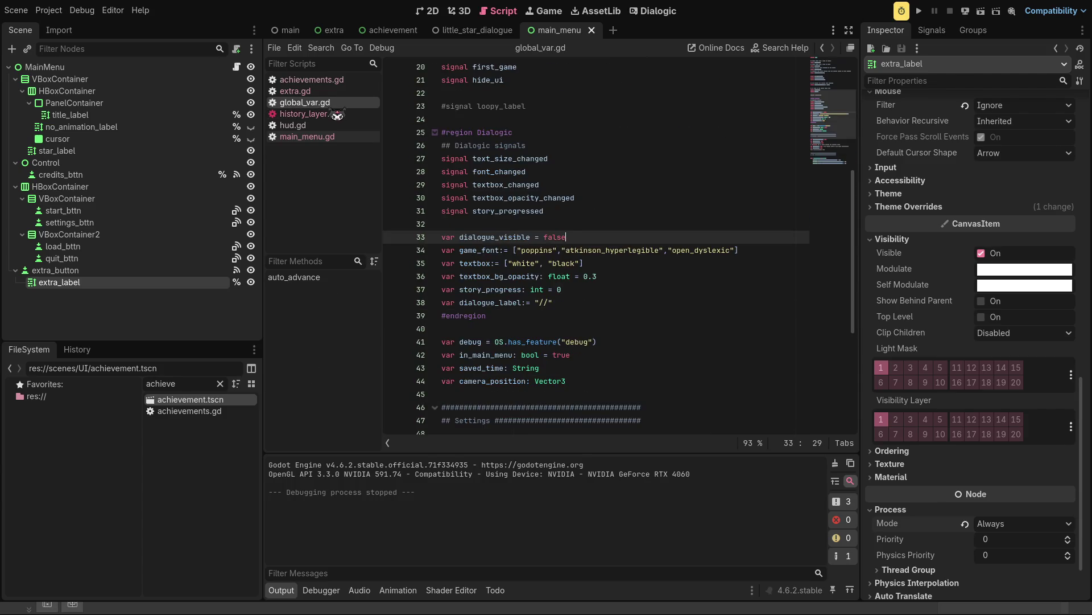
# Look over achievements.gd, then switch back to main_menu.gd.
pyautogui.click(336, 81)
pyautogui.press('Down')
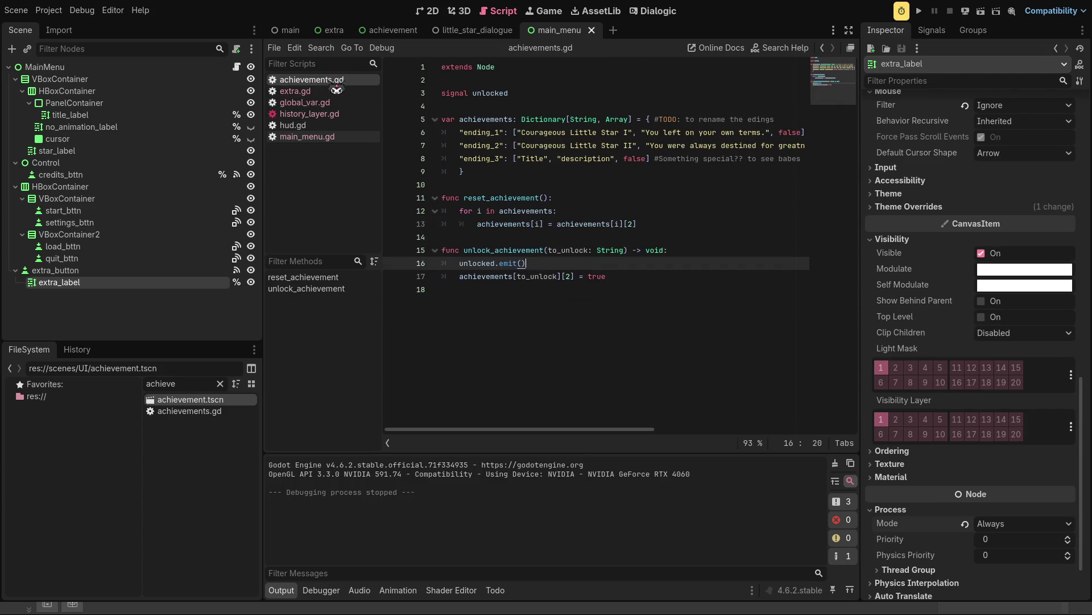
pyautogui.click(336, 138)
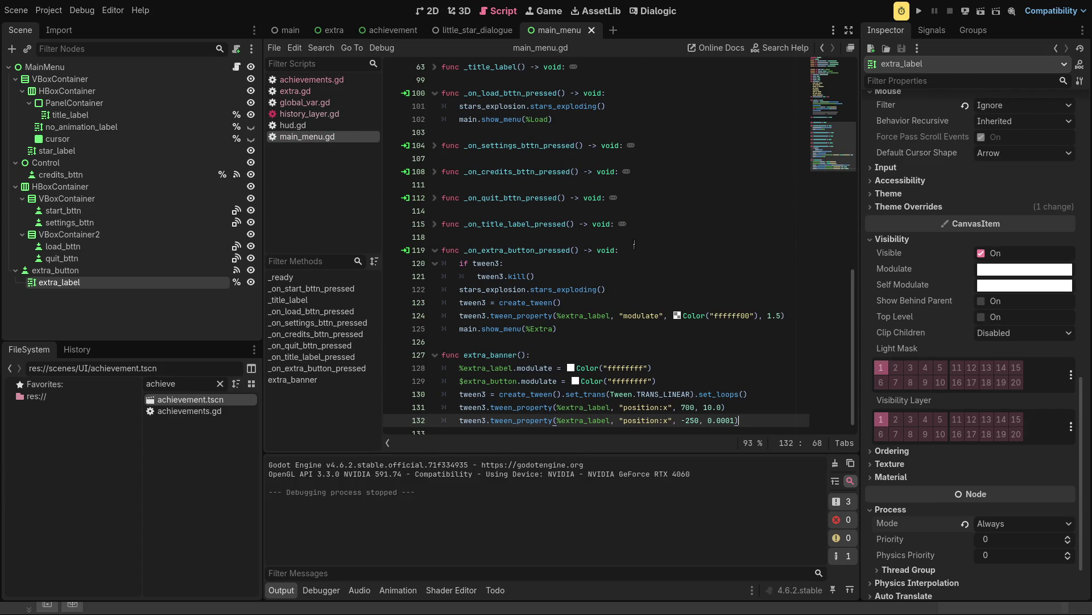
# Uncomment Achievements.unlocked.connect(extra_banner) in _ready and comment out the direct extra_banner() call.
pyautogui.scroll(9, 630, 287)
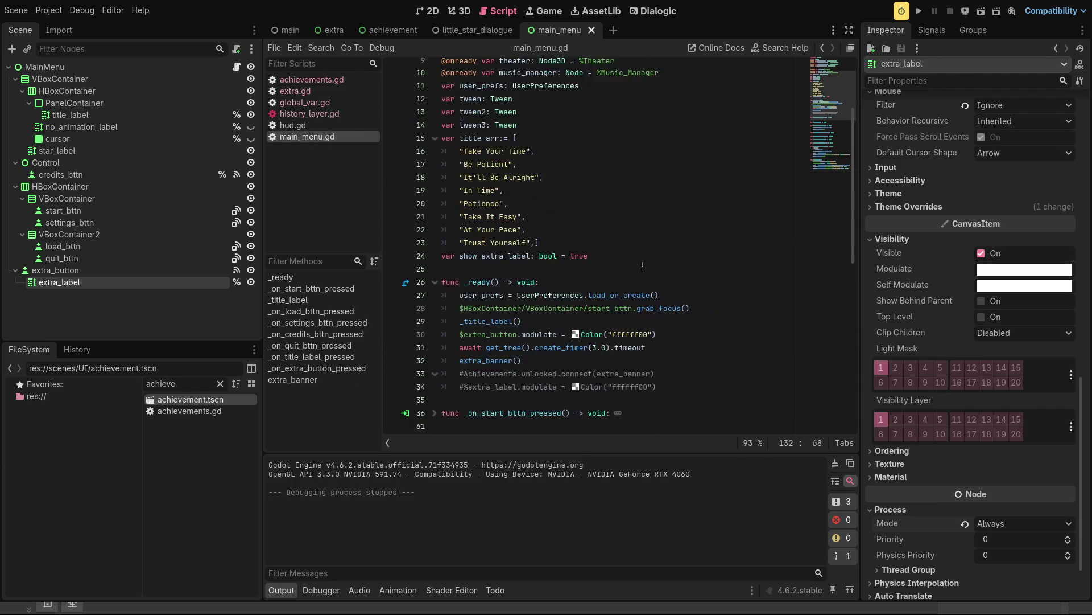
pyautogui.click(684, 329)
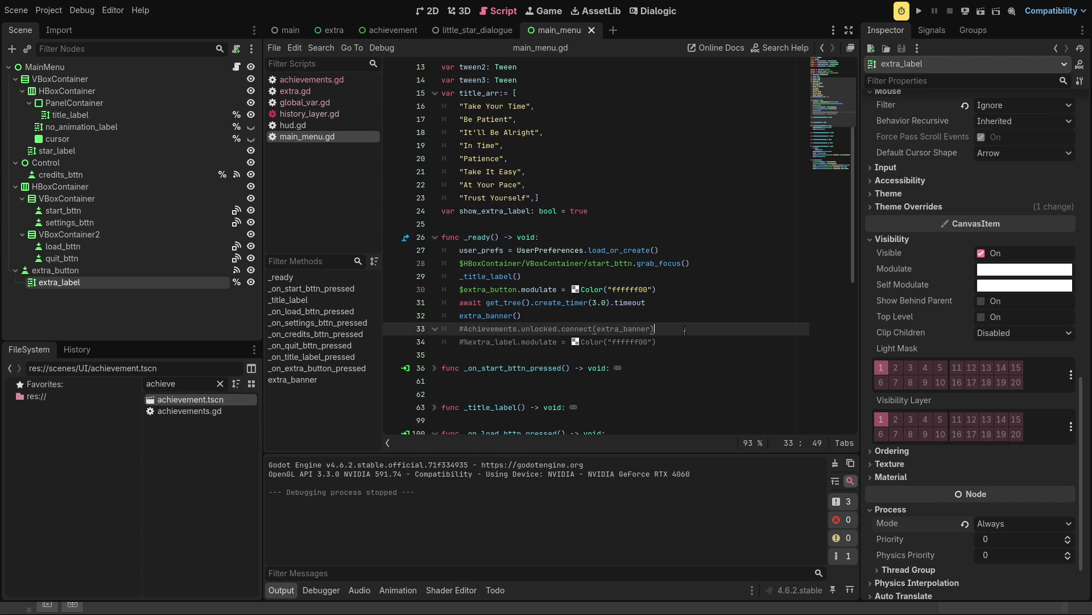
pyautogui.hotkey('ctrl', 'k')
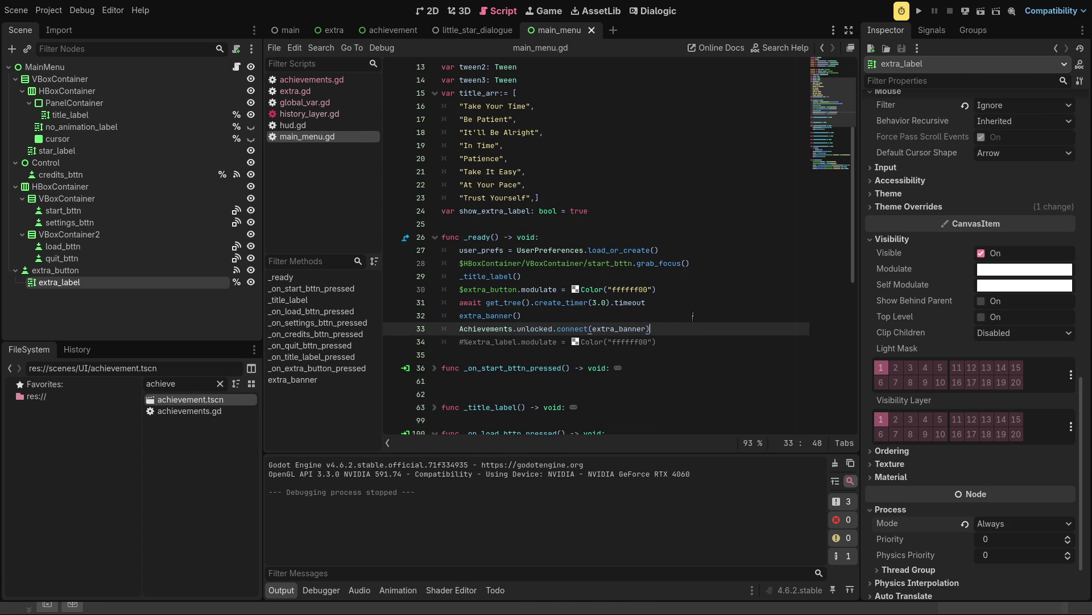
pyautogui.click(693, 316)
pyautogui.hotkey('ctrl', 'k')
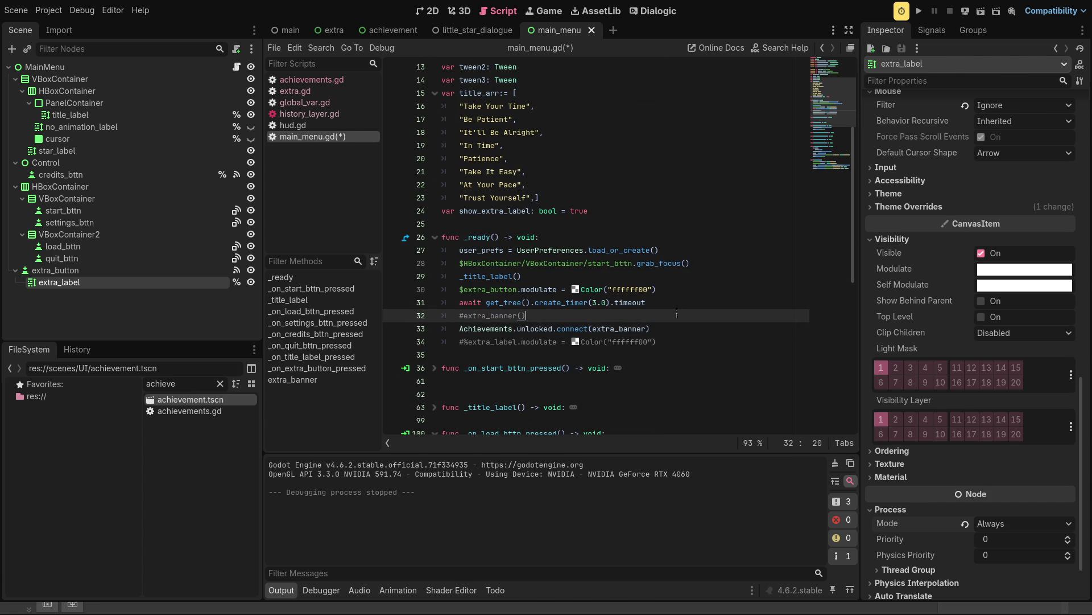
# Delete the await timer line and the commented extra_banner() call from _ready.
pyautogui.moveTo(680, 303); pyautogui.dragTo(684, 290)
pyautogui.click(685, 295)
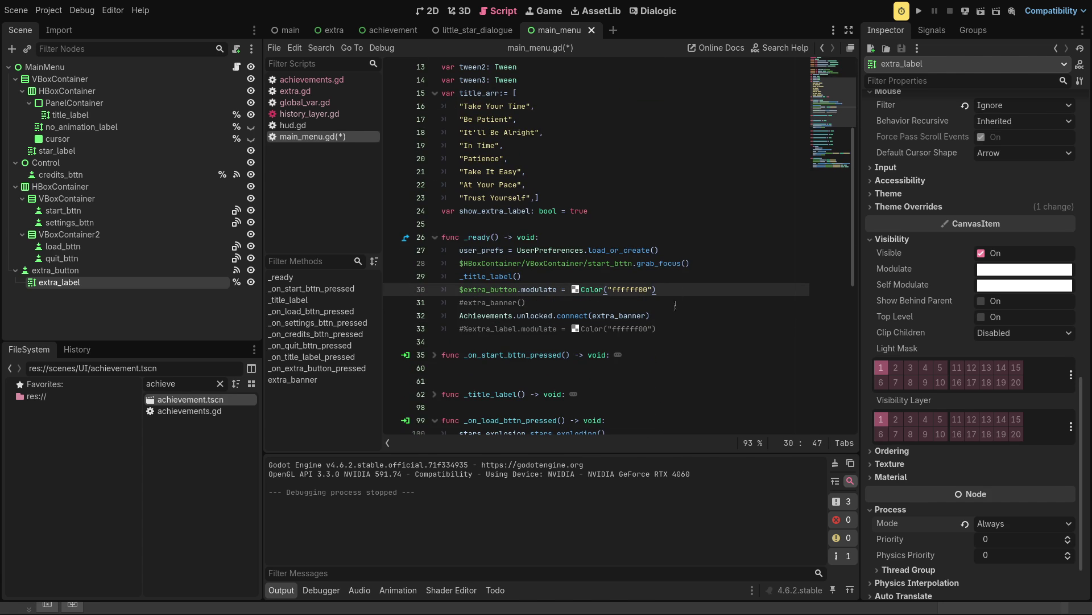
pyautogui.hotkey('ctrl', 'shift', 'k')
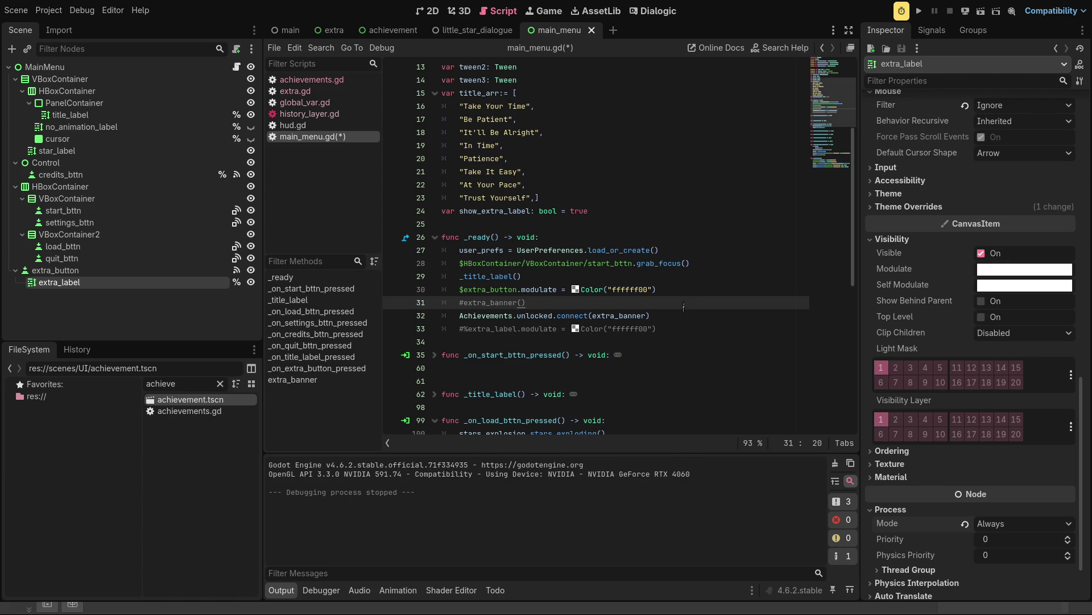
pyautogui.moveTo(683, 303); pyautogui.dragTo(688, 292)
pyautogui.press('Return')
# Restore extra_label's fully transparent modulate, removing the leftover commented line and blank line in _ready.
pyautogui.scroll(-8, 741, 328)
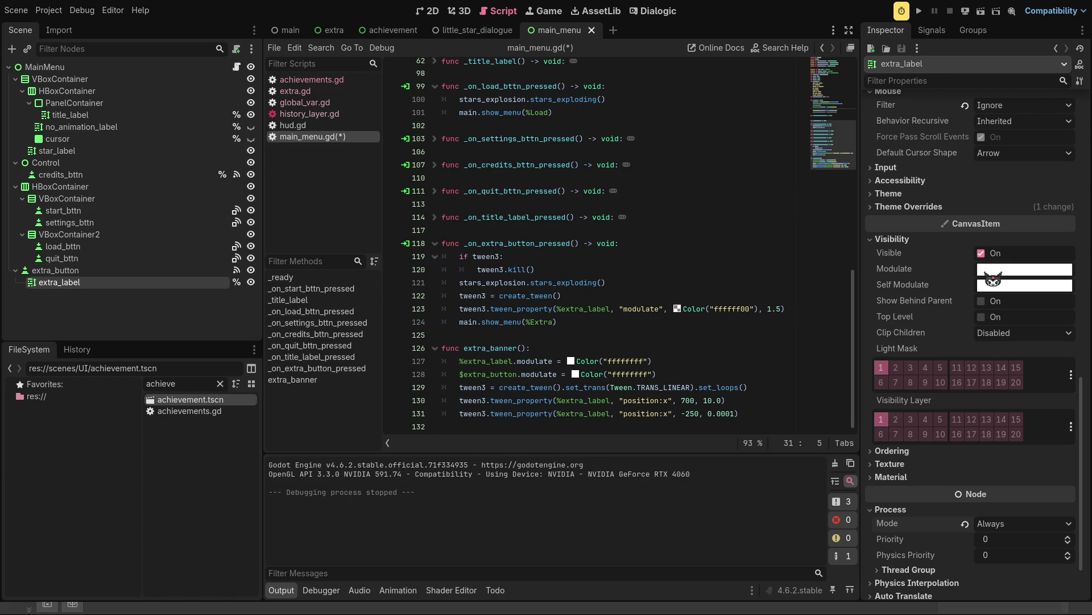
pyautogui.hotkey('ctrl', 'z')
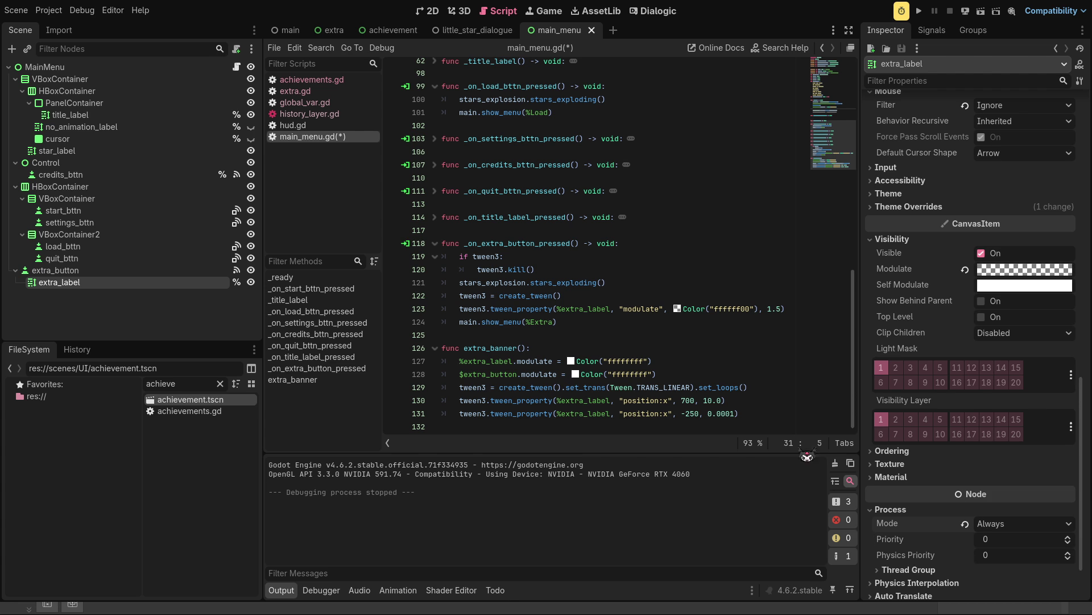
pyautogui.scroll(7, 678, 343)
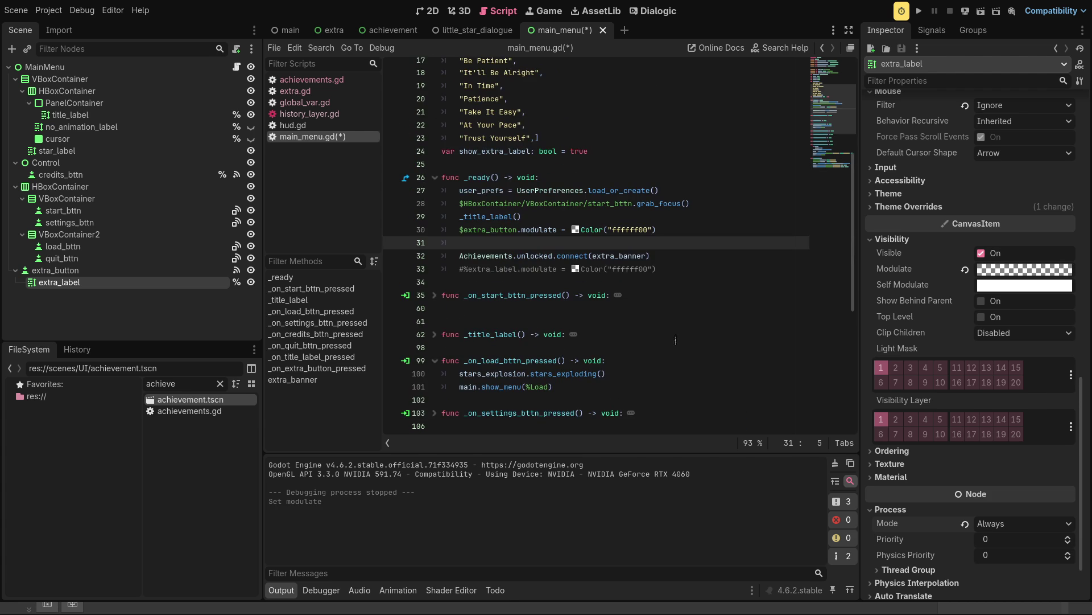
pyautogui.tripleClick(674, 272)
pyautogui.press('BackSpace')
pyautogui.press('BackSpace')
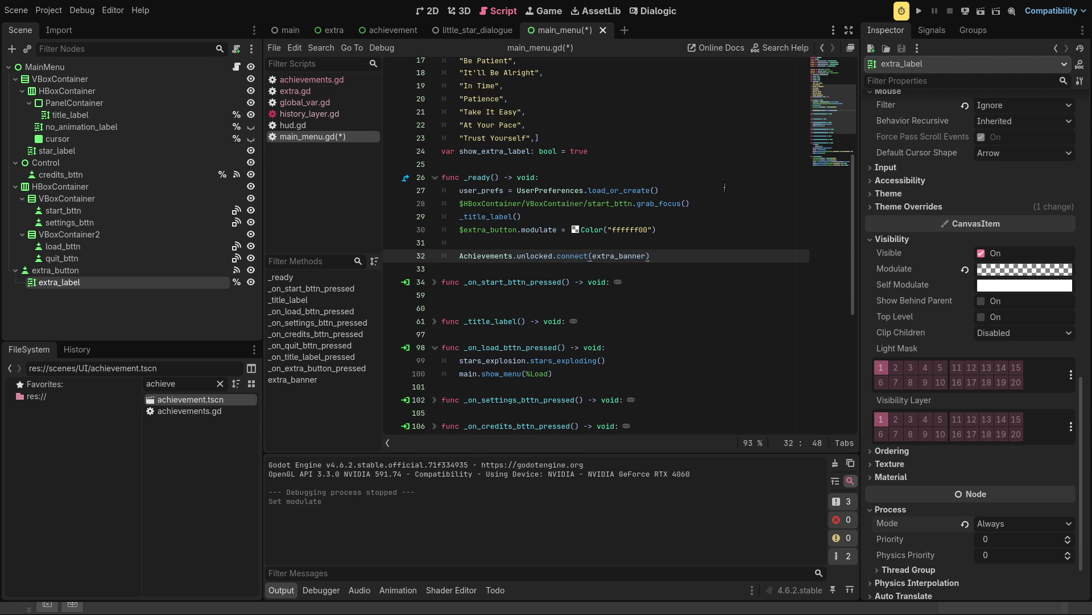
pyautogui.click(689, 243)
pyautogui.press('BackSpace')
pyautogui.press('BackSpace')
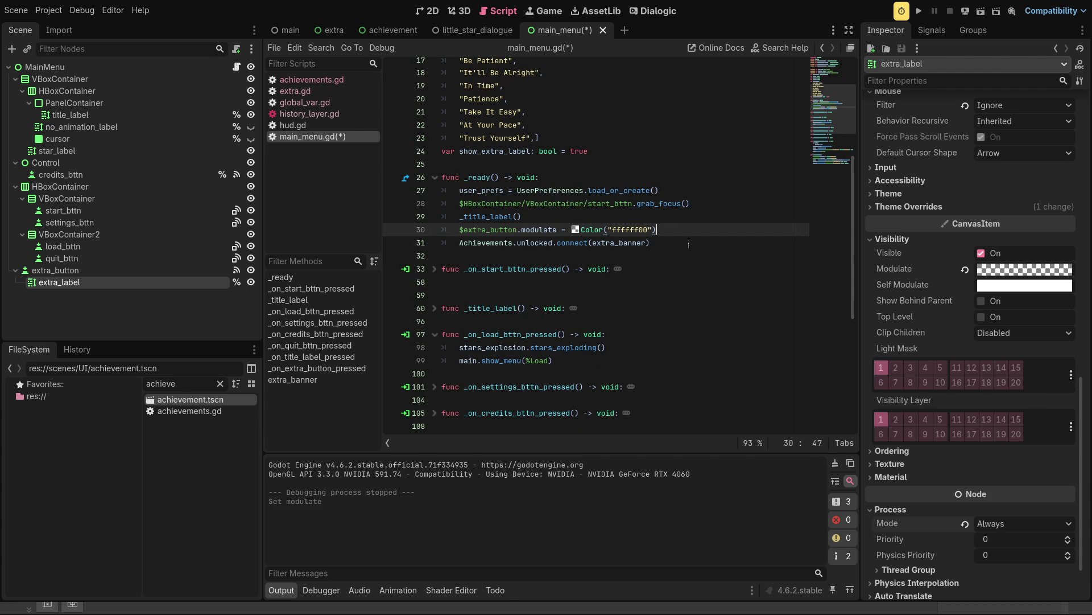
# Run the game with F5 to test the unlocked connection, then stop it.
pyautogui.scroll(-6, 713, 217)
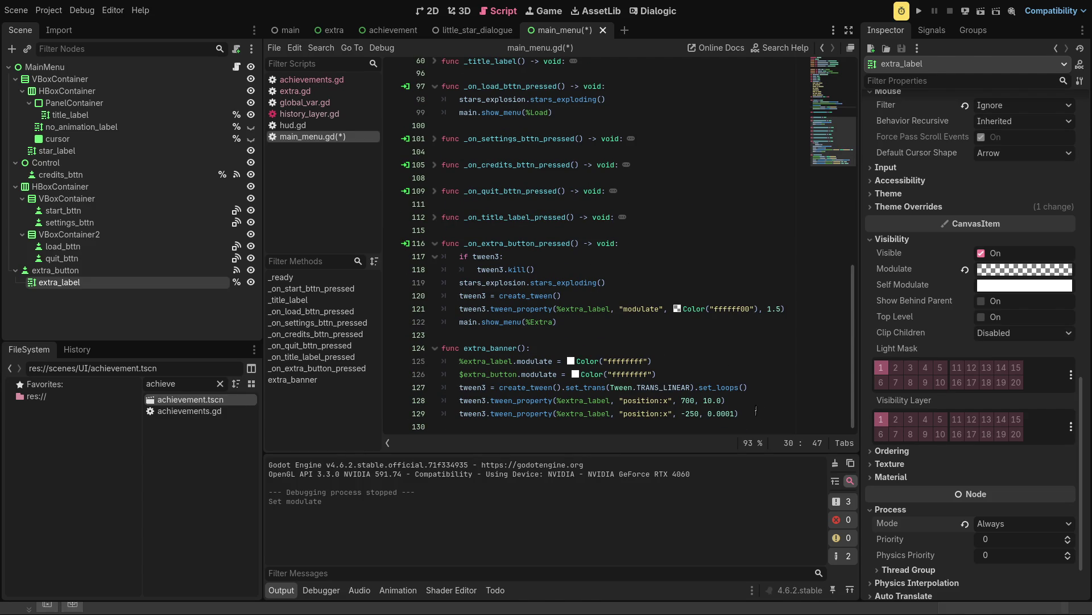
pyautogui.scroll(10, 739, 387)
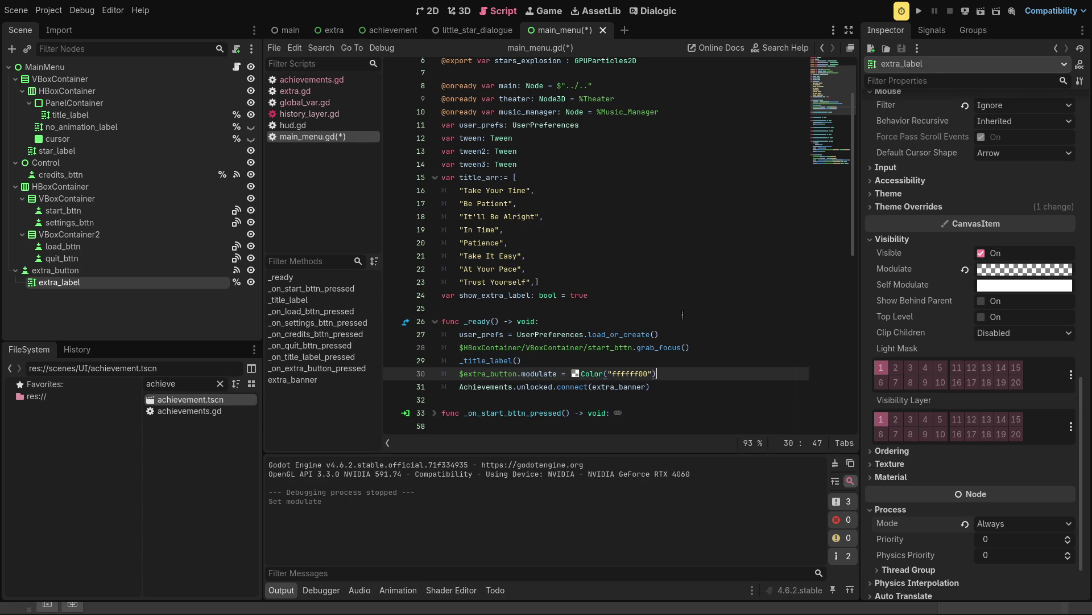
pyautogui.press('F5')
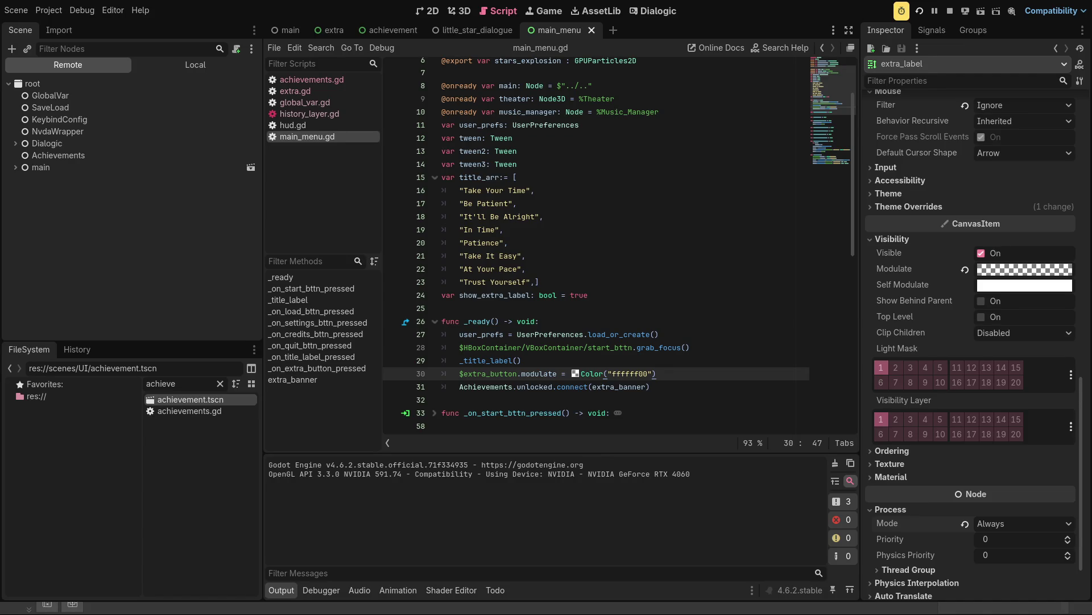
pyautogui.press('F8')
# Set extra_button's Process Mode to Always.
pyautogui.scroll(-15, 961, 453)
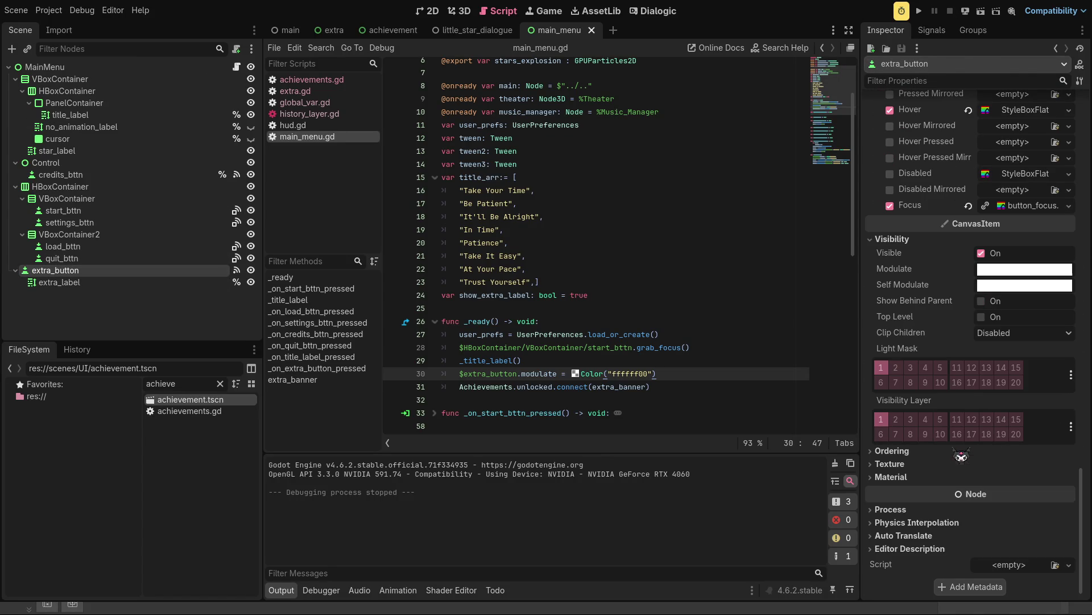
pyautogui.click(945, 509)
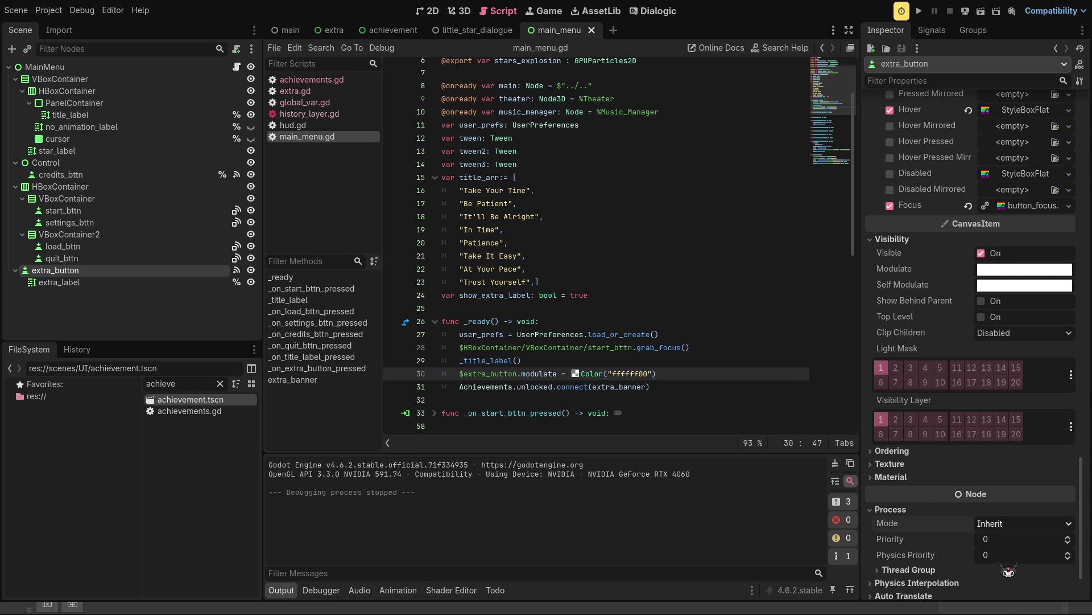
pyautogui.click(1023, 587)
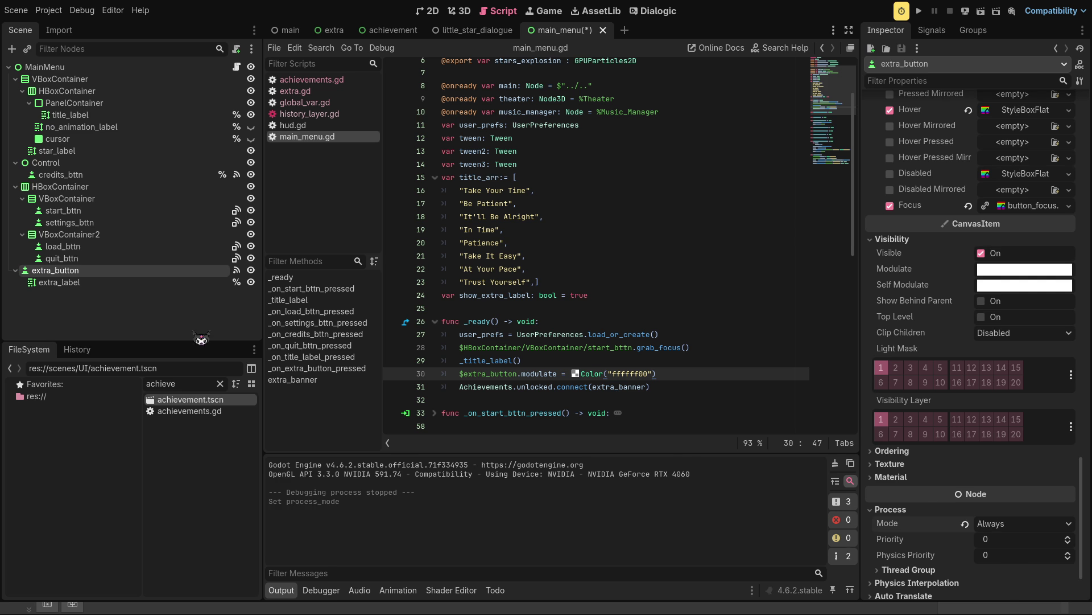
# Set extra_label's Process Mode back to Inherit and run the game again.
pyautogui.click(128, 283)
pyautogui.click(965, 524)
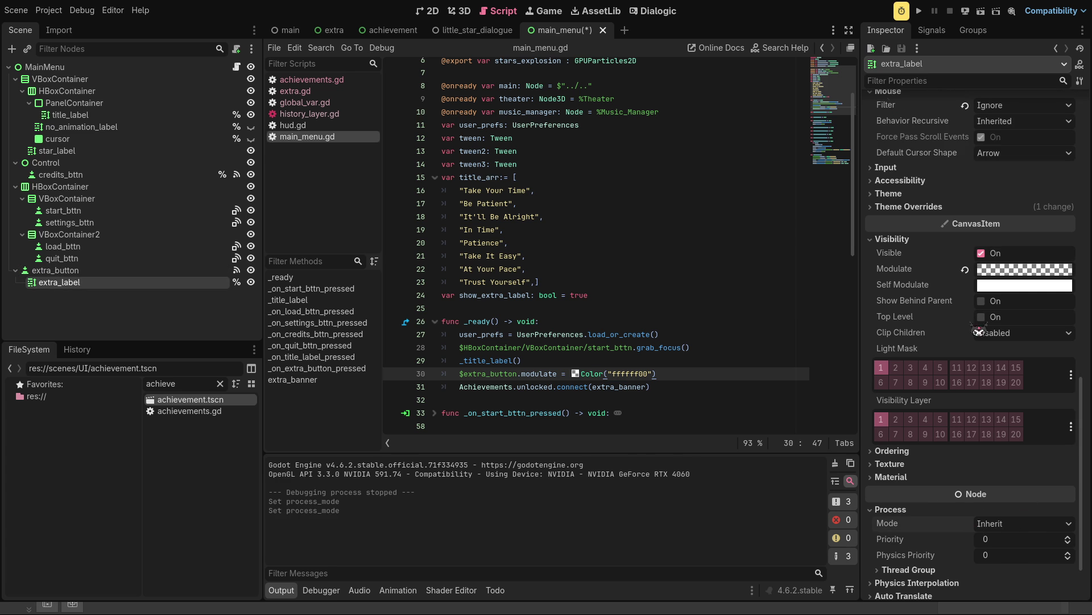
pyautogui.click(919, 11)
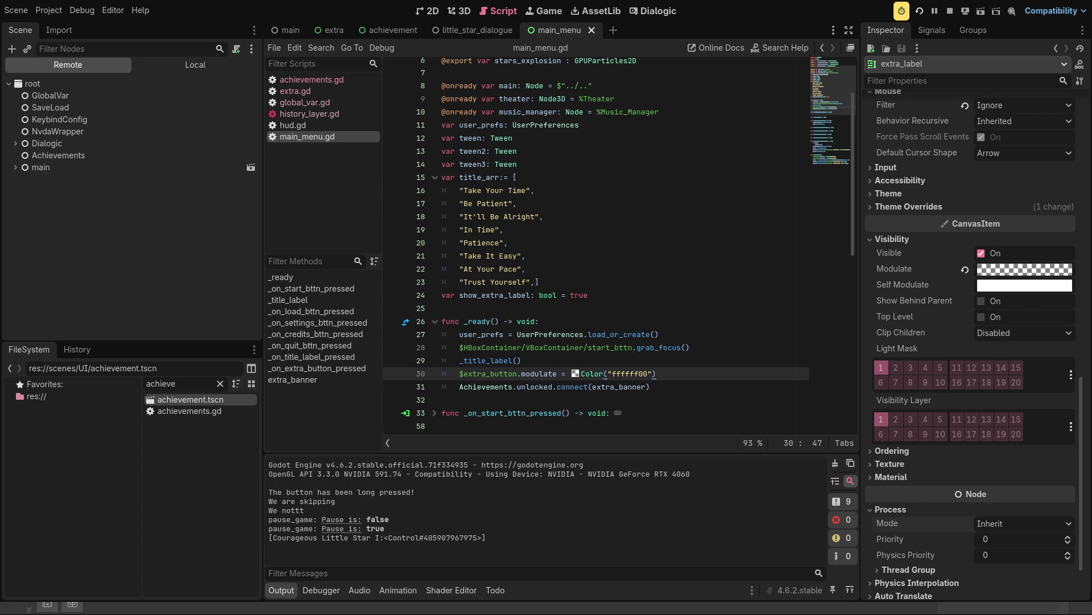
# Stop the running game and scroll through main_menu.gd around the _title_label() call.
pyautogui.press('F8')
pyautogui.click(761, 354)
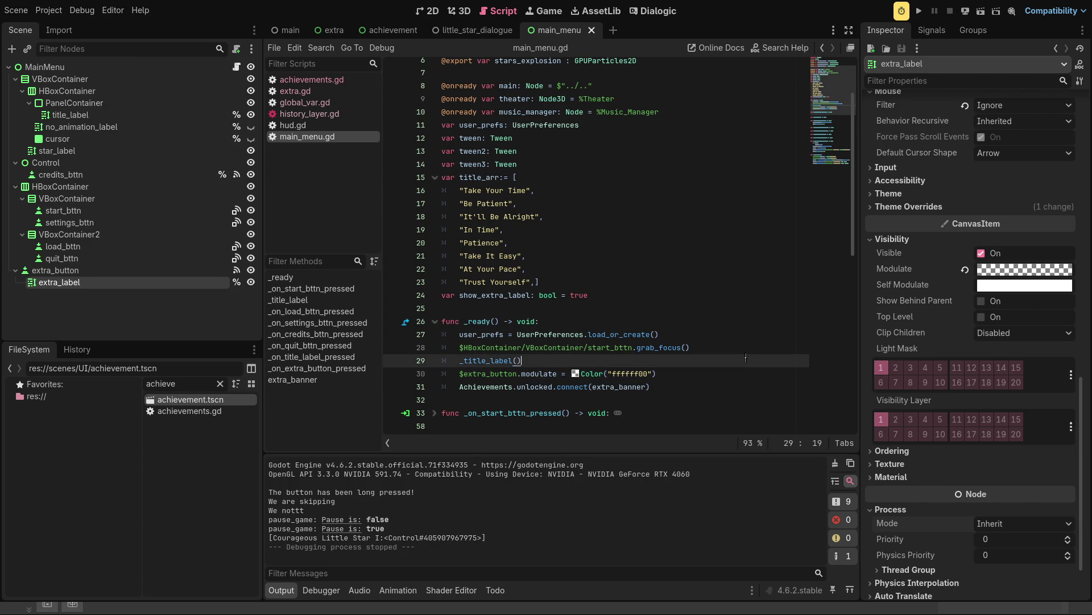
pyautogui.scroll(-10, 760, 354)
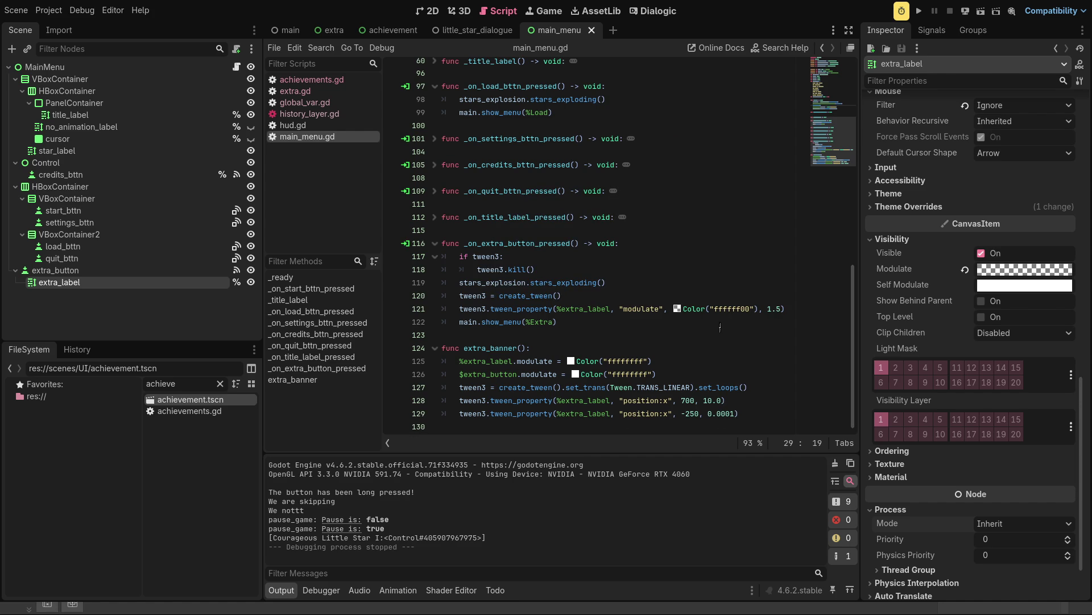
pyautogui.scroll(10, 720, 327)
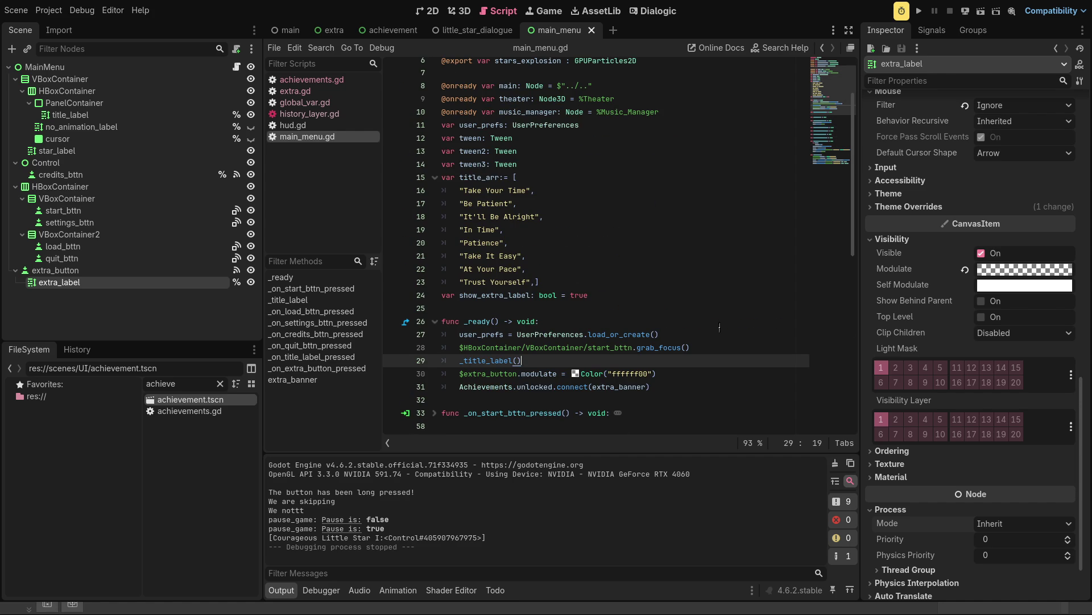
pyautogui.scroll(-10, 720, 327)
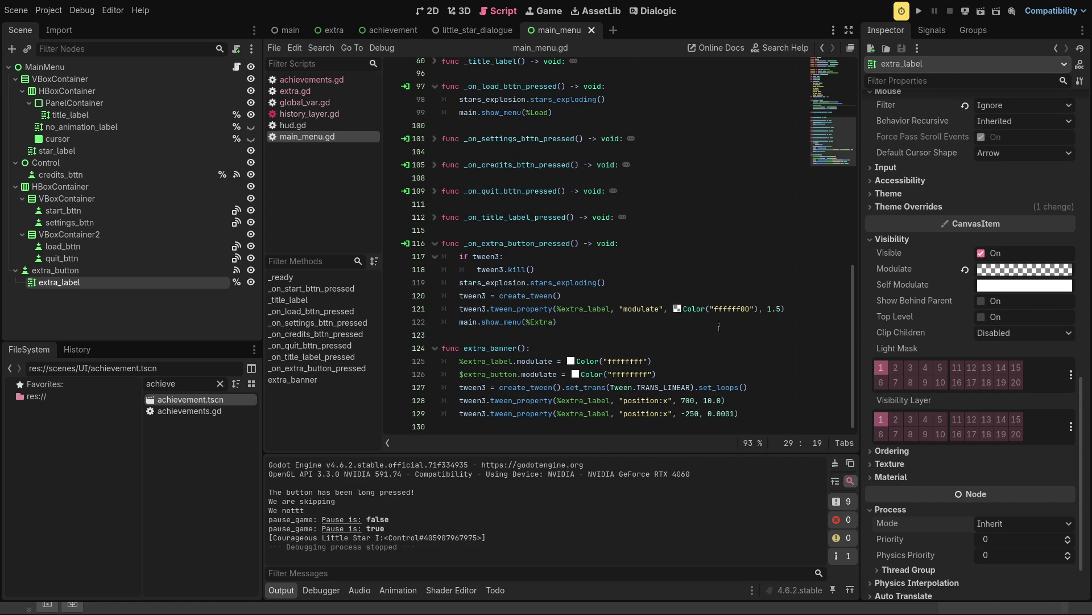
# Select extra_button in the Scene dock and review the _ready line setting its modulate.
pyautogui.click(168, 271)
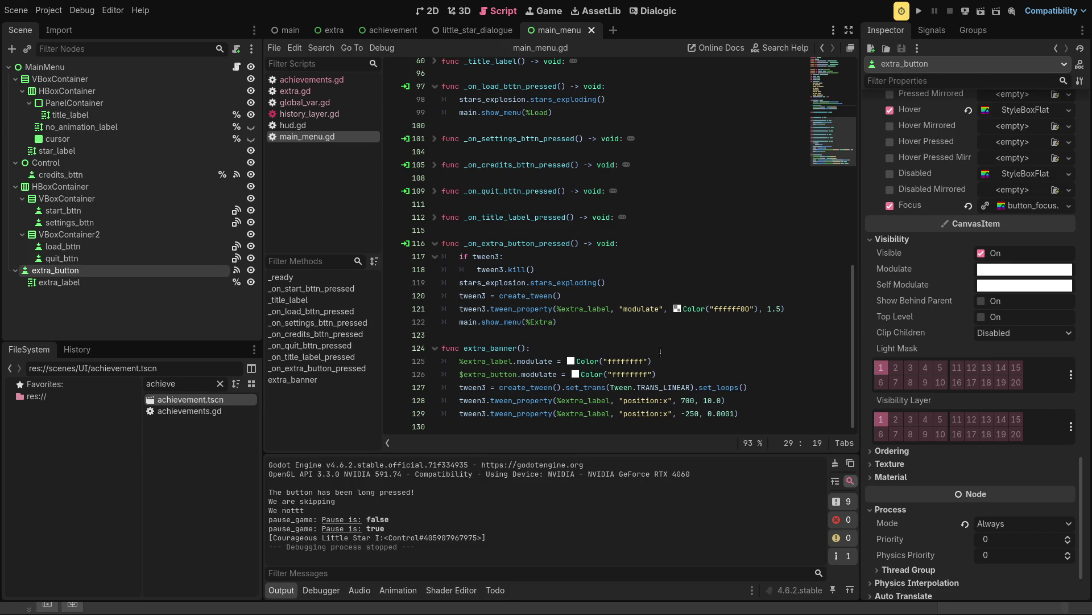
pyautogui.scroll(10, 643, 312)
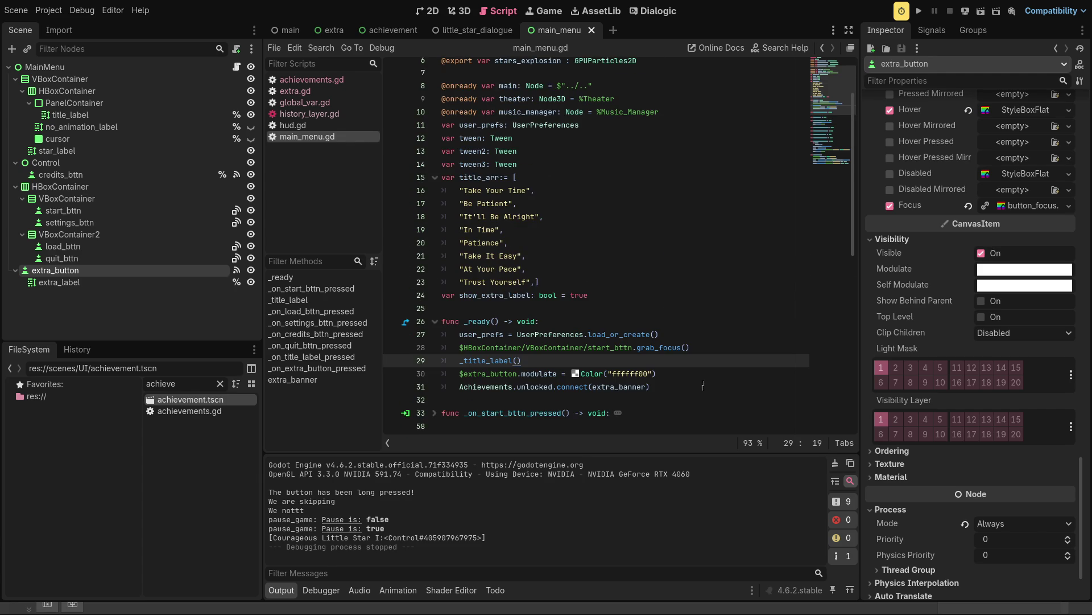
pyautogui.click(690, 374)
pyautogui.scroll(-10, 694, 342)
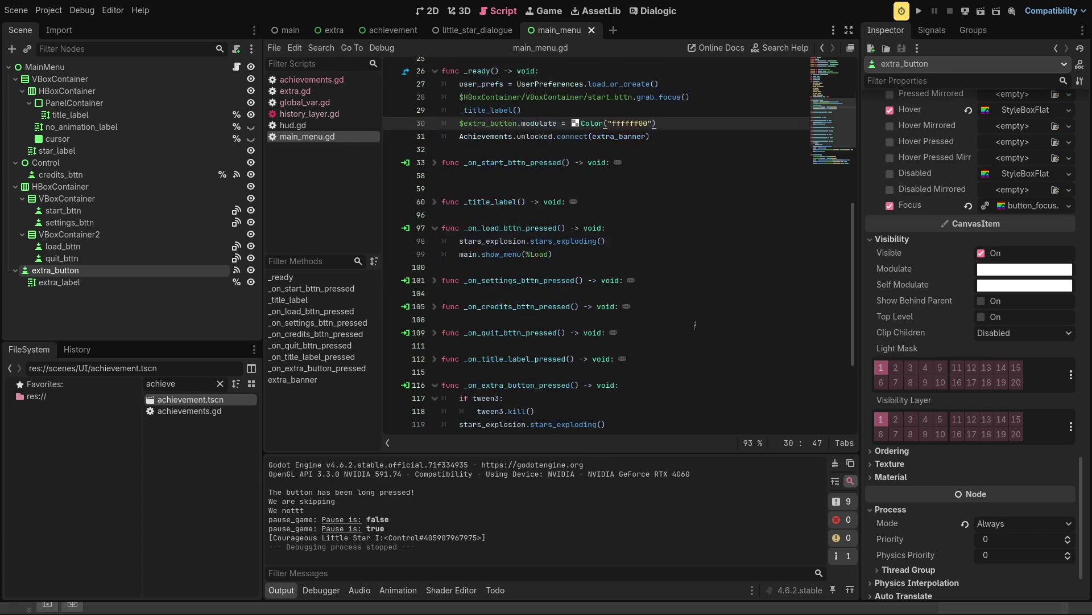
# Move the $extra_button modulate line above the %extra_label one in extra_banner, then save and run.
pyautogui.tripleClick(693, 375)
pyautogui.hotkey('alt', 'Up')
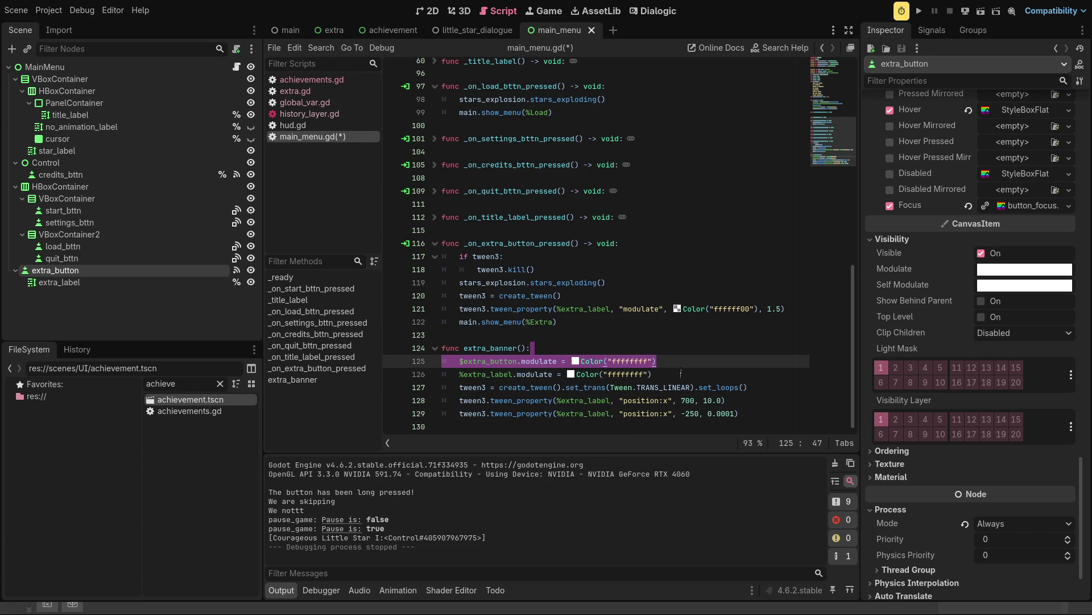
pyautogui.click(680, 374)
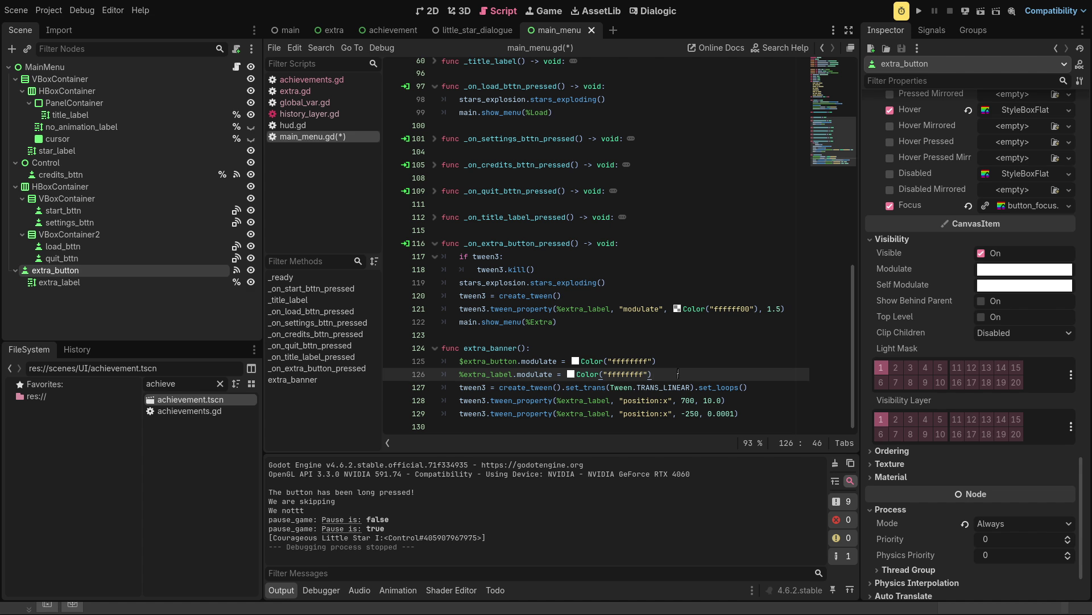
pyautogui.click(919, 11)
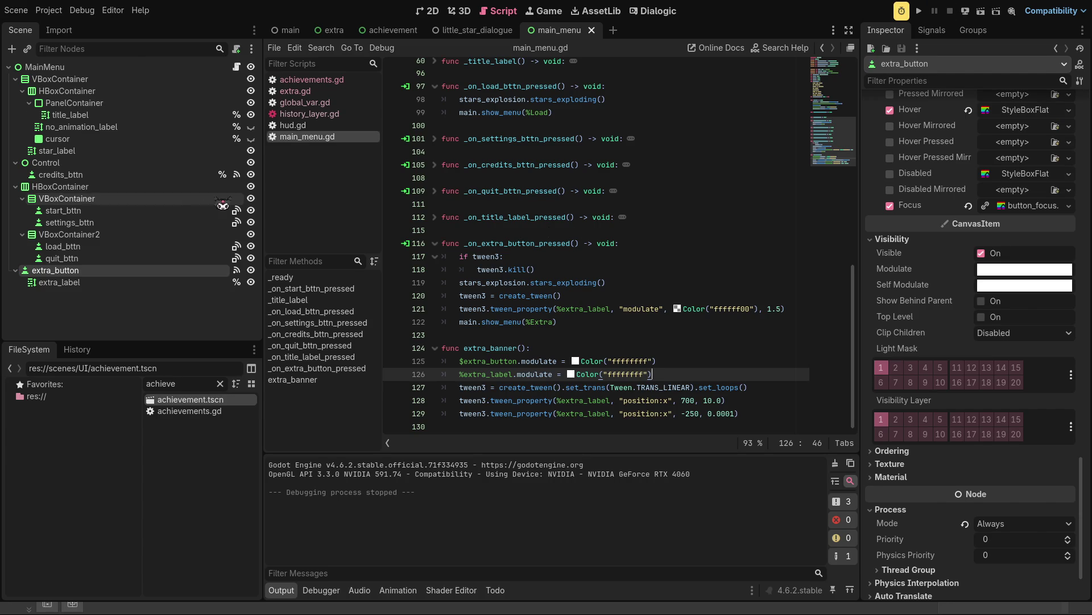
# In the 2D view, revert extra_label's Modulate to opaque white, then select extra_button.
pyautogui.click(428, 11)
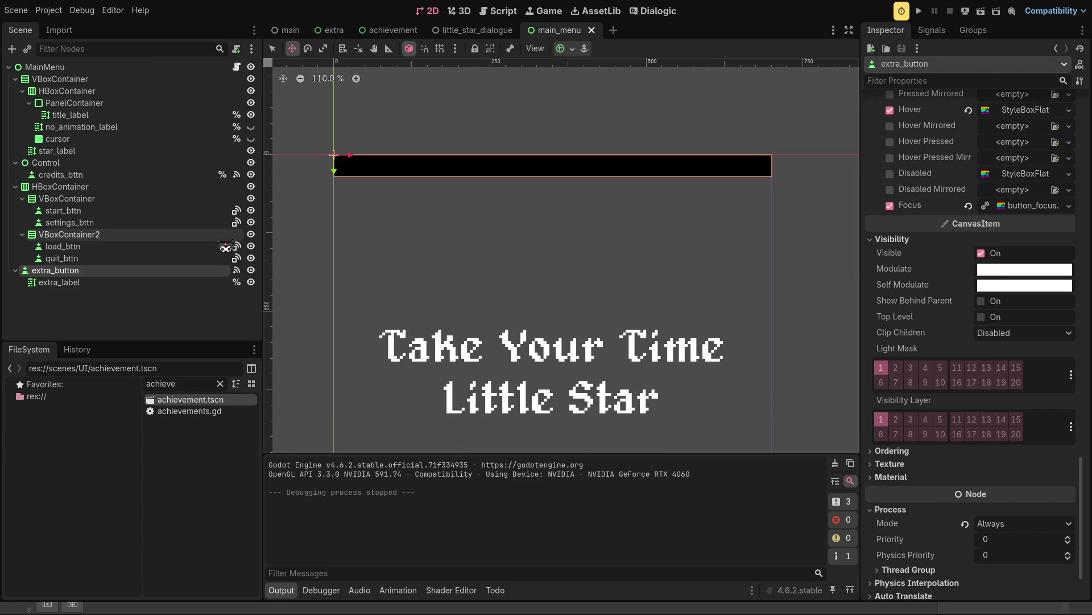
pyautogui.click(226, 283)
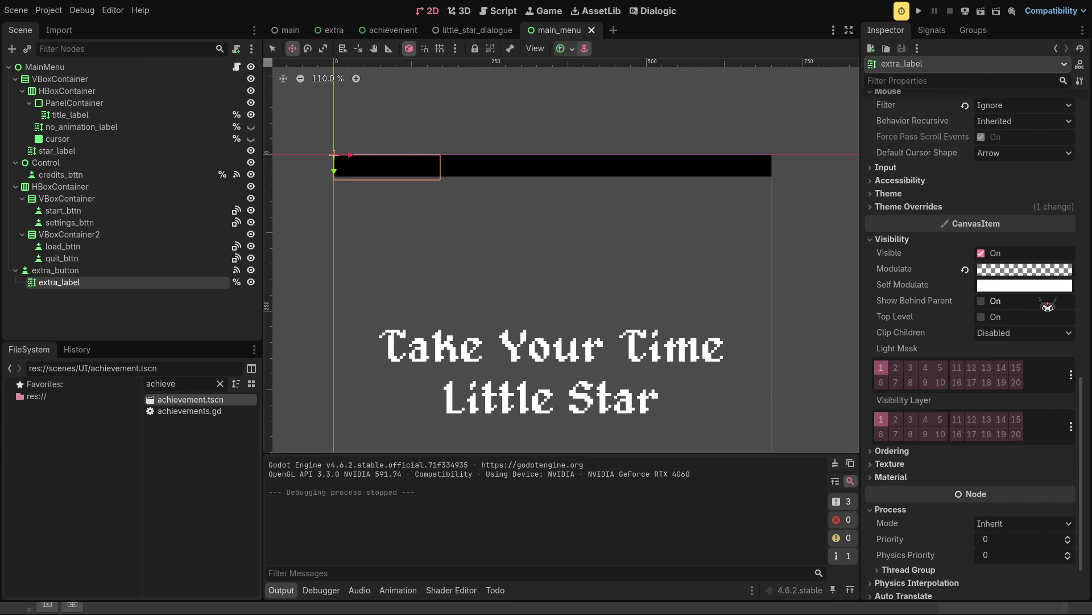
pyautogui.click(965, 269)
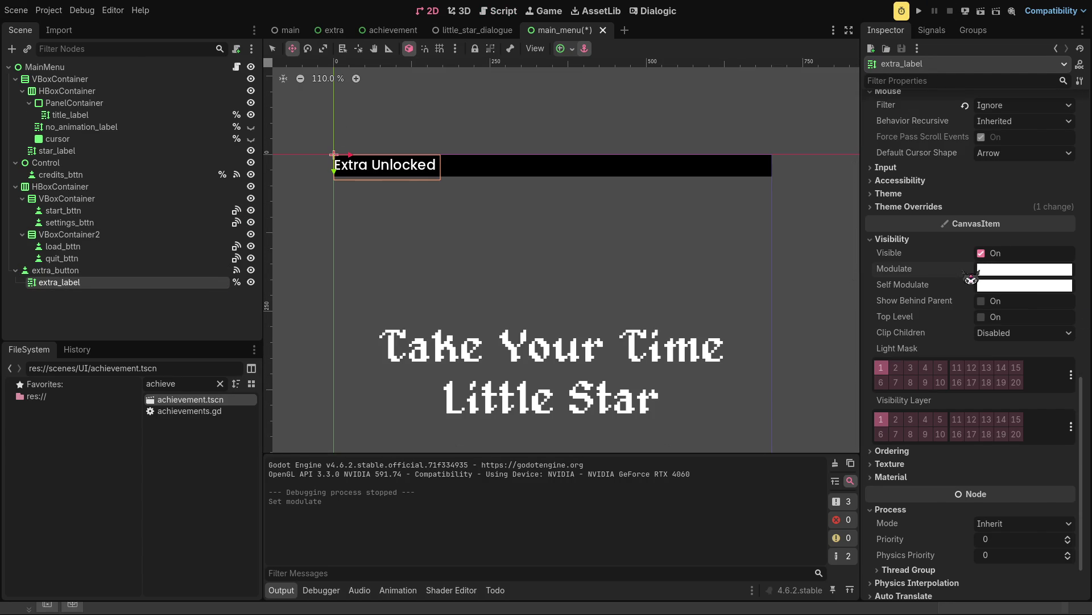
pyautogui.click(139, 272)
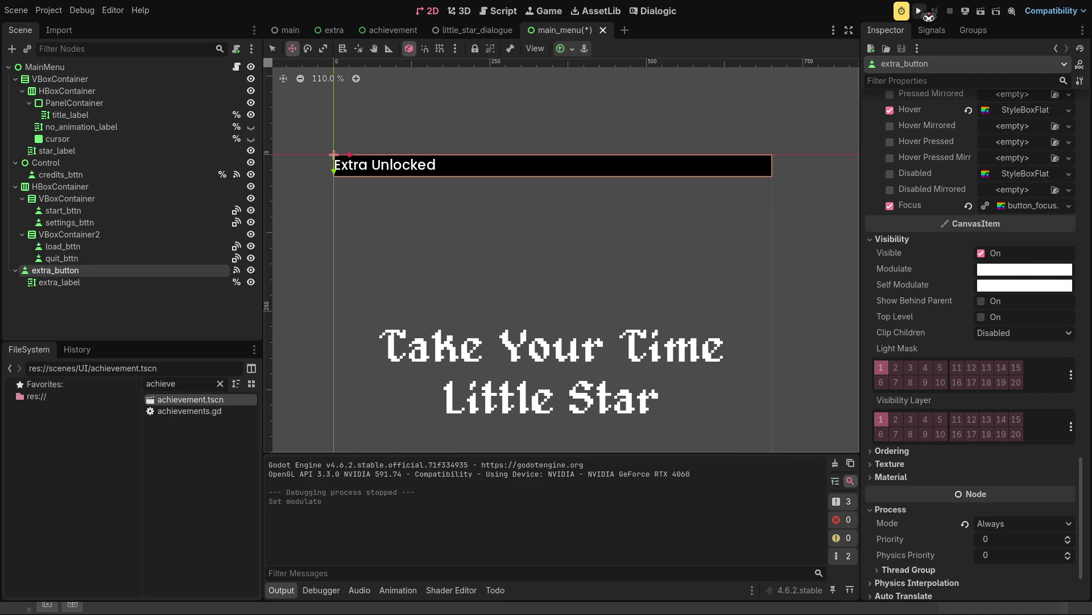
pyautogui.click(500, 11)
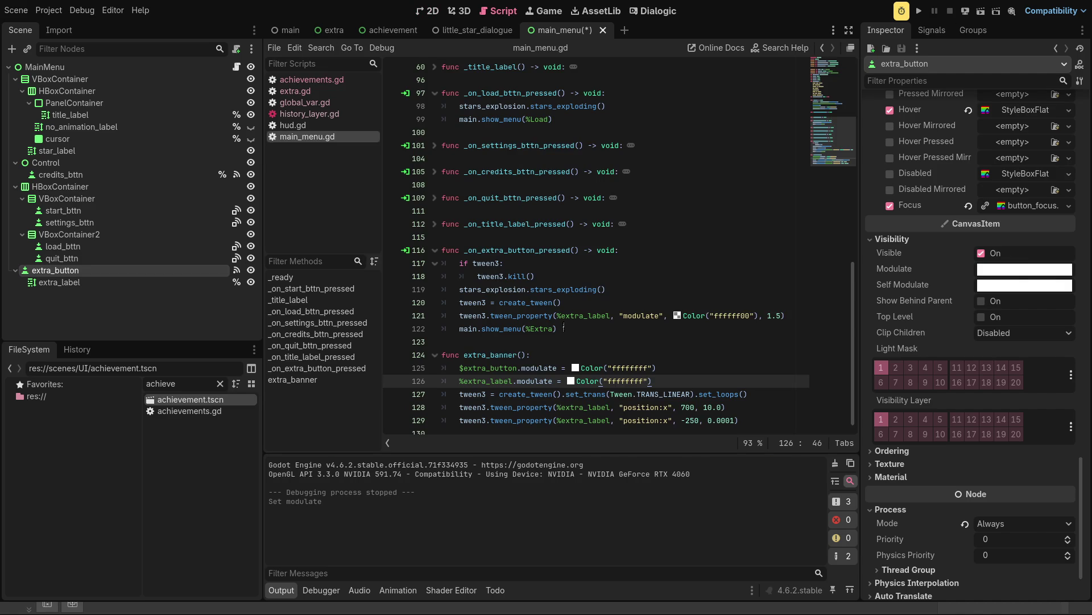
# Check the unlocked signal in achievements.gd, then open and close extra.gd.
pyautogui.click(312, 80)
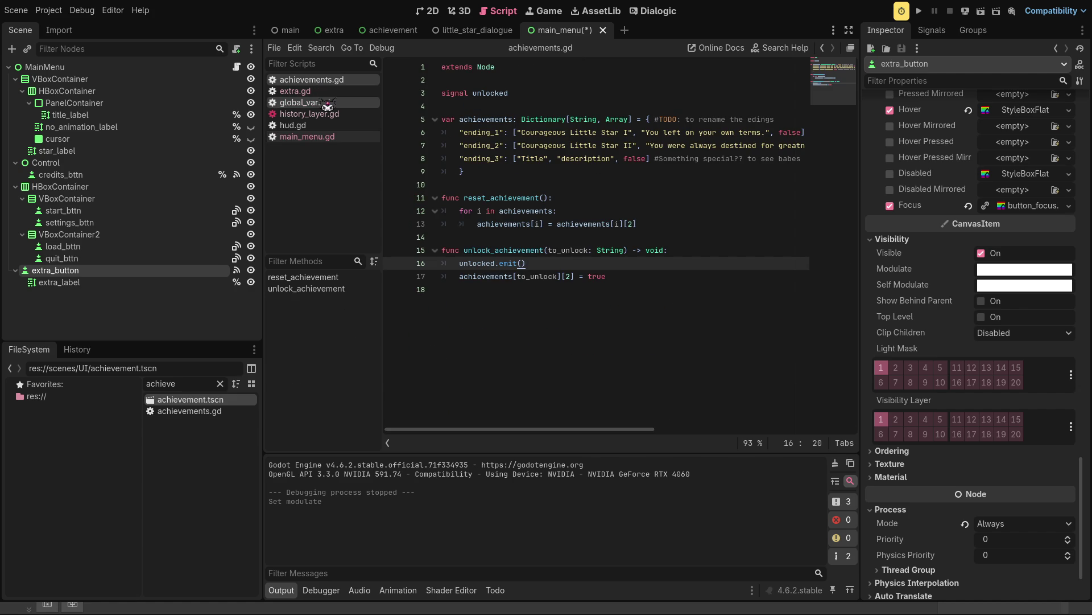
pyautogui.click(328, 92)
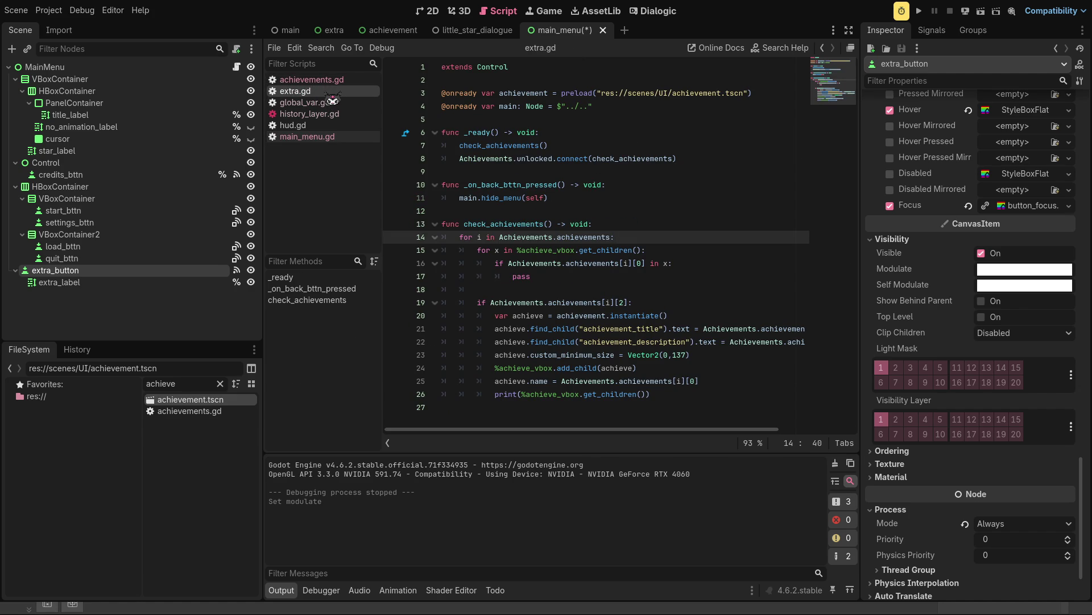
pyautogui.middleClick(344, 93)
# Browse global_var.gd, history_layer.gd and hud.gd, then return to main_menu.gd.
pyautogui.click(344, 94)
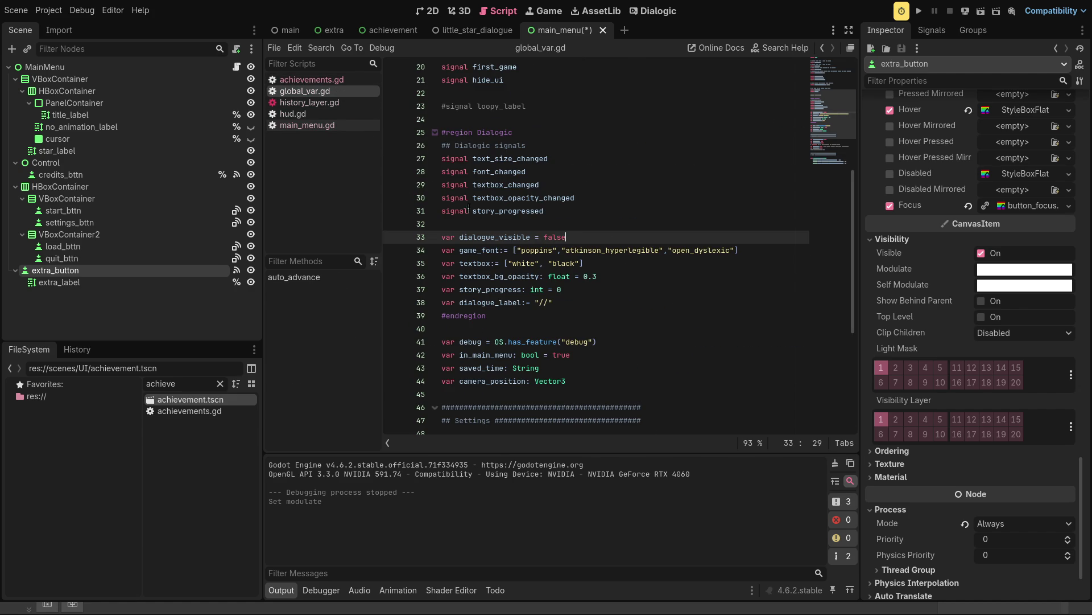
pyautogui.click(318, 104)
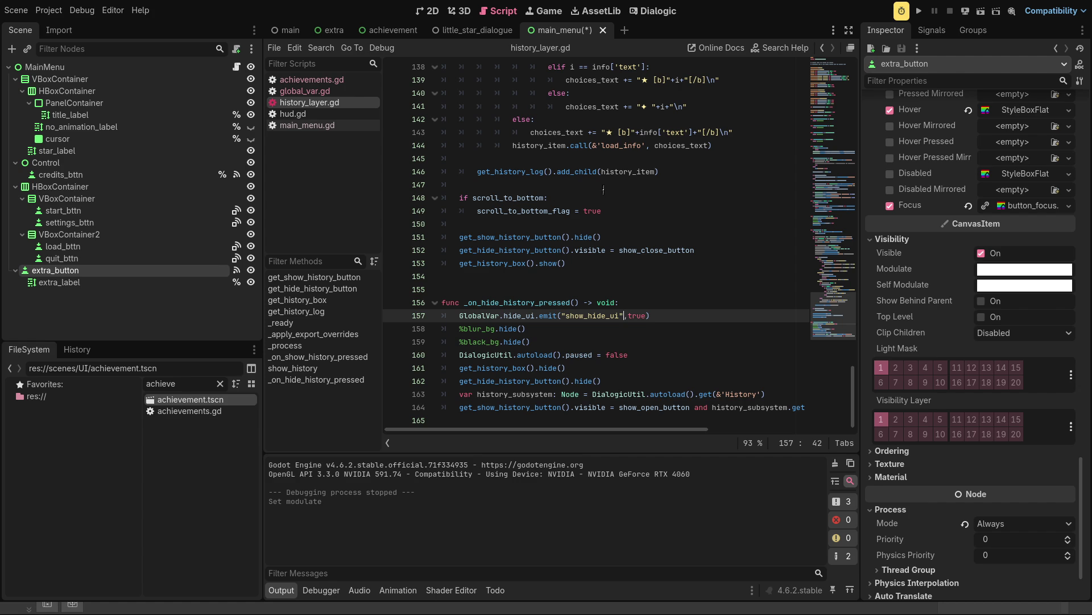
pyautogui.click(307, 114)
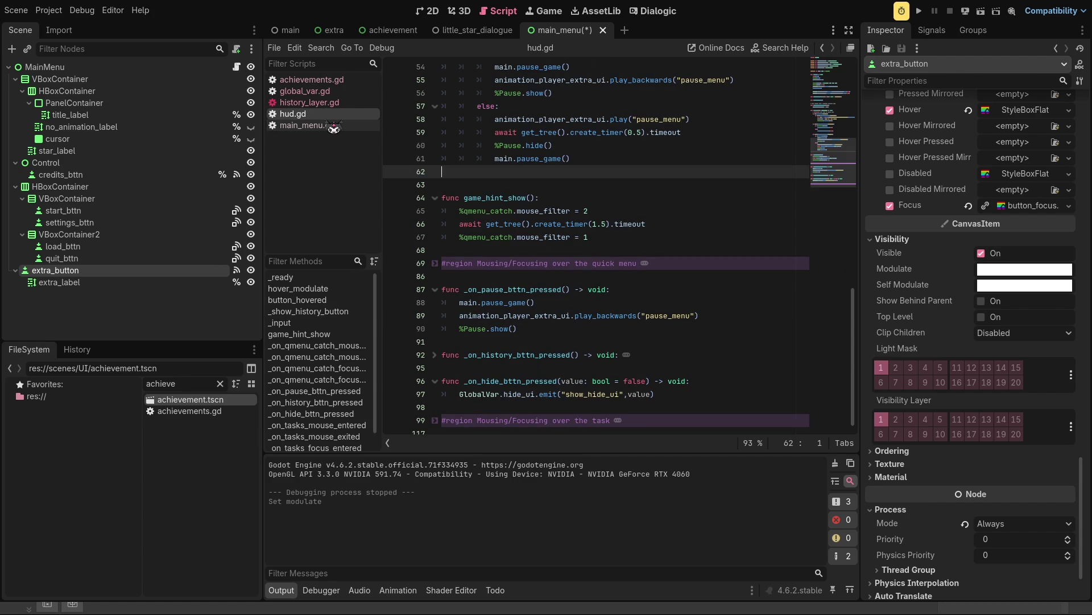
pyautogui.scroll(-1, 624, 245)
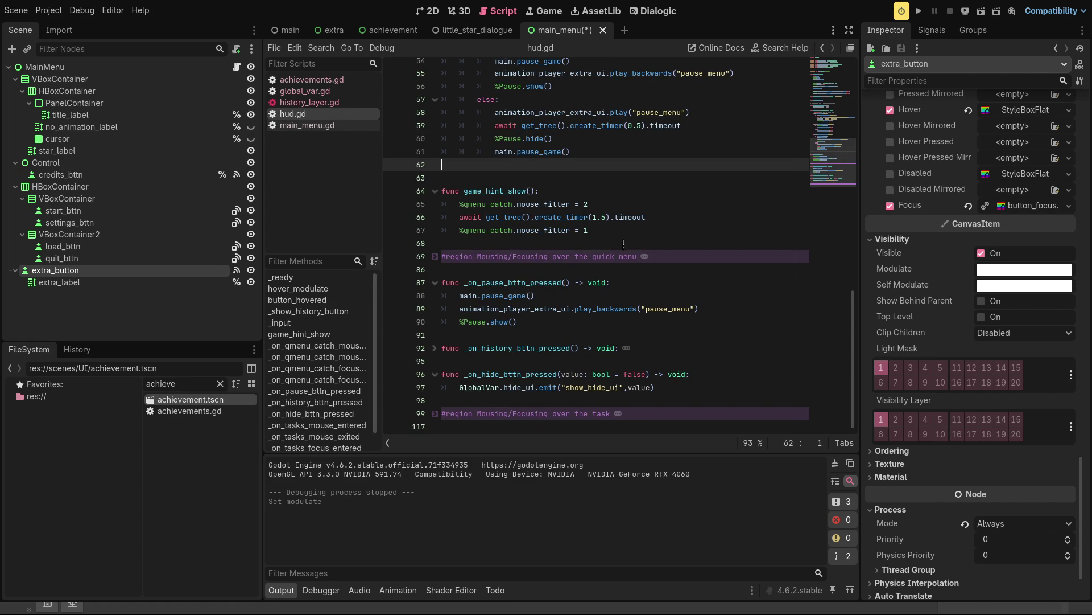
pyautogui.click(307, 125)
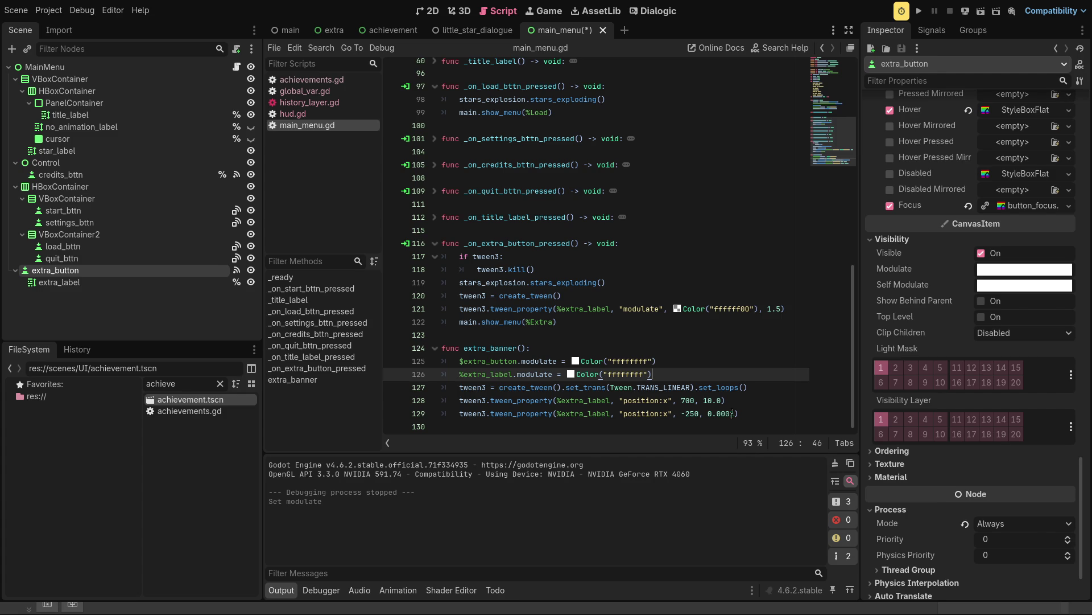
# Comment out the three looping tween3 lines in extra_banner, then save, run and stop the game.
pyautogui.moveTo(754, 411); pyautogui.dragTo(765, 391)
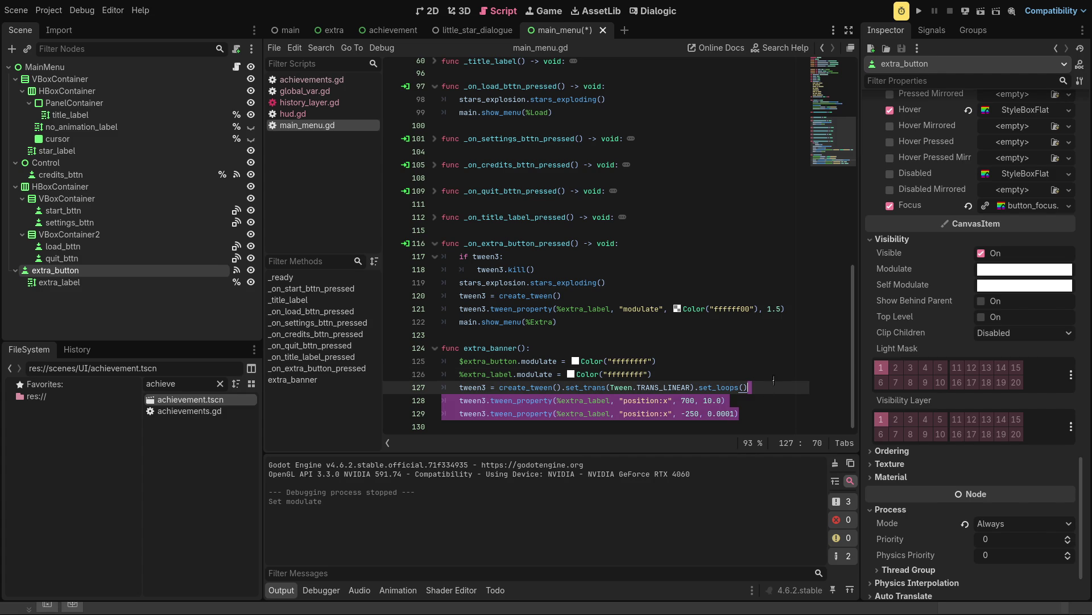
pyautogui.hotkey('ctrl', 'k')
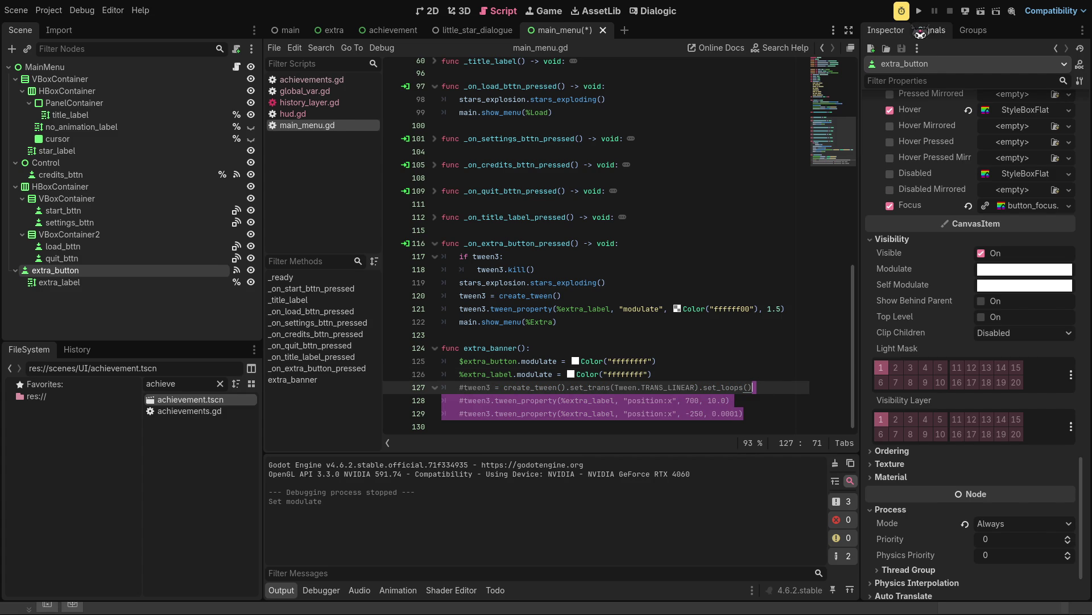
pyautogui.click(919, 11)
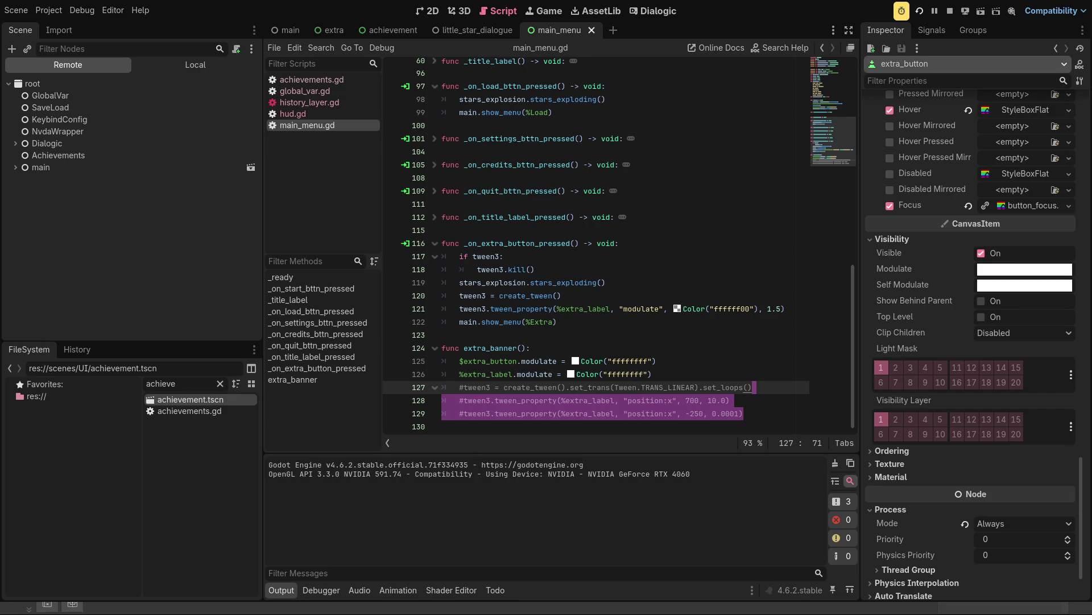
pyautogui.click(949, 11)
# In timeline_test, move the ending_1 unlock up after Yooo and comment out Choice1–3.
pyautogui.click(659, 10)
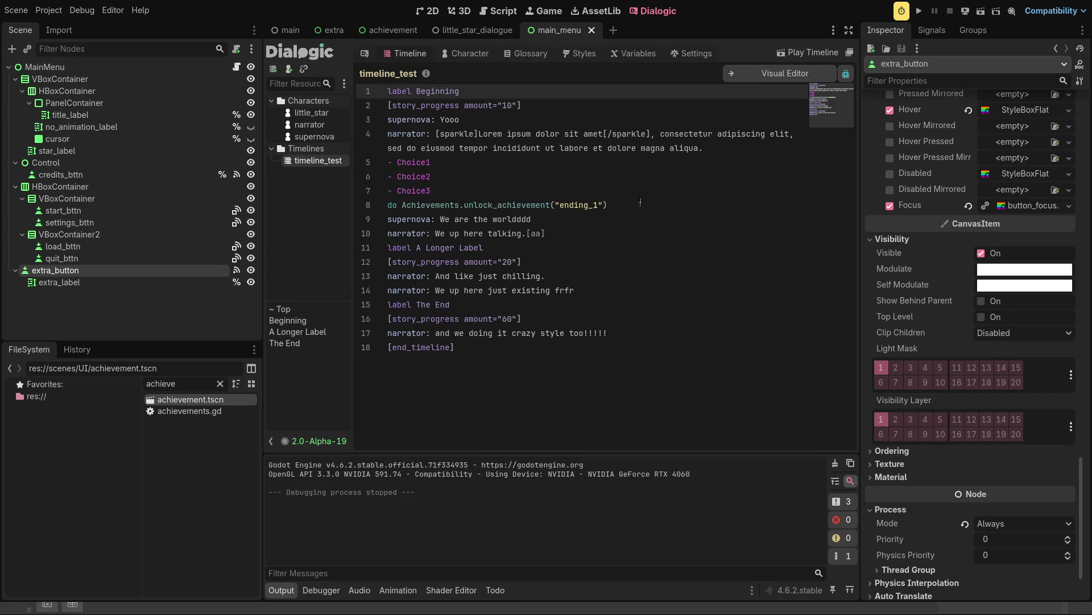
pyautogui.moveTo(640, 203); pyautogui.dragTo(635, 191)
pyautogui.moveTo(537, 202); pyautogui.dragTo(549, 116)
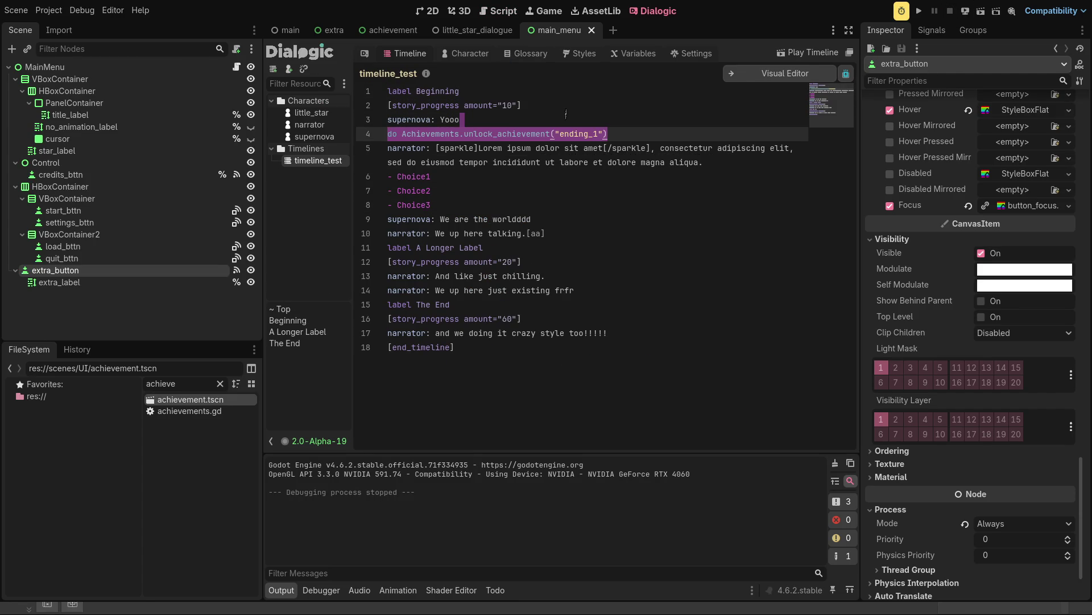
pyautogui.moveTo(566, 204)
pyautogui.mouseDown()
pyautogui.moveTo(433, 204)
pyautogui.moveTo(435, 176)
pyautogui.mouseUp()
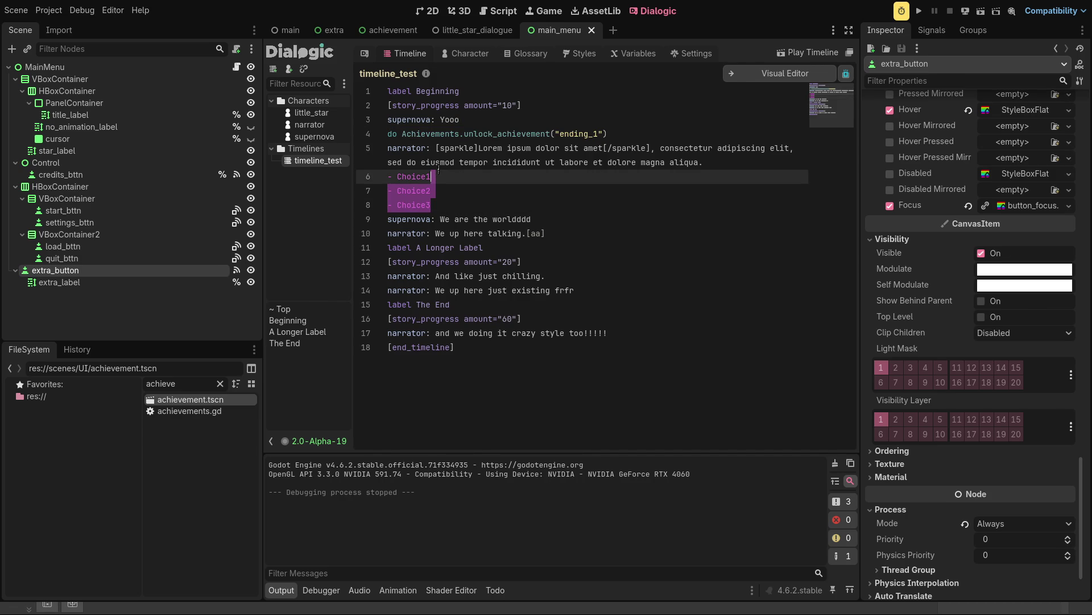
pyautogui.hotkey('ctrl', 'k')
# Run and stop the game to test the timeline, then return to extra_banner in main_menu.gd.
pyautogui.click(919, 11)
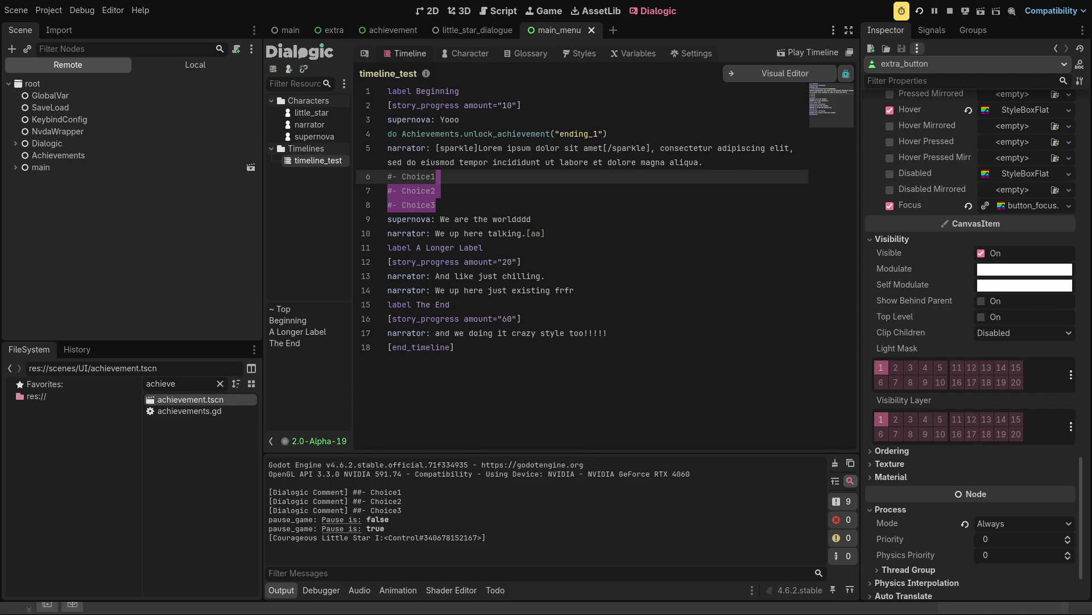
pyautogui.click(950, 11)
pyautogui.click(426, 12)
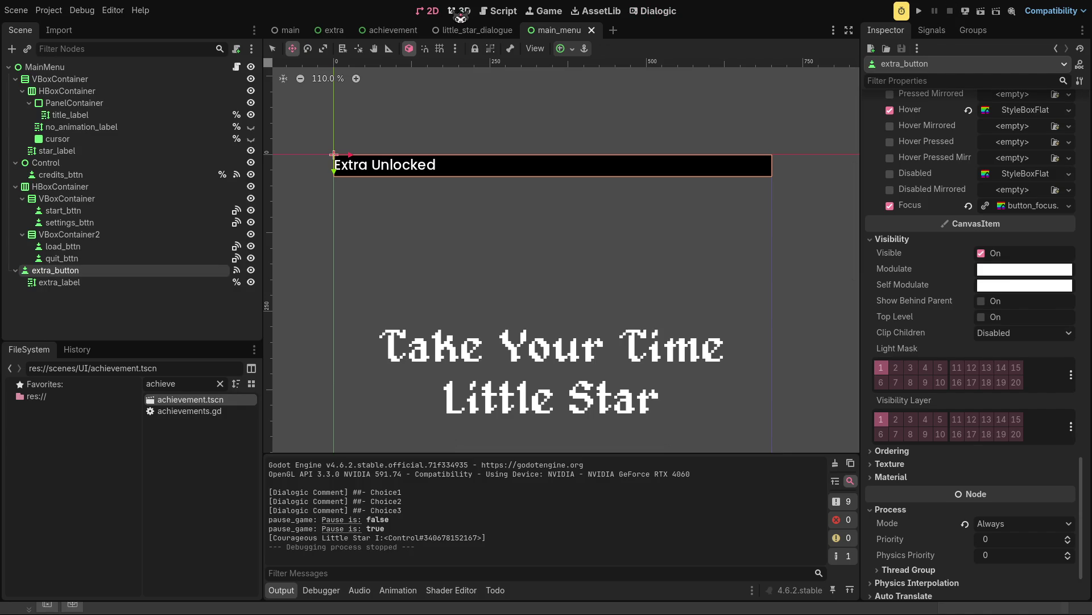
pyautogui.click(499, 12)
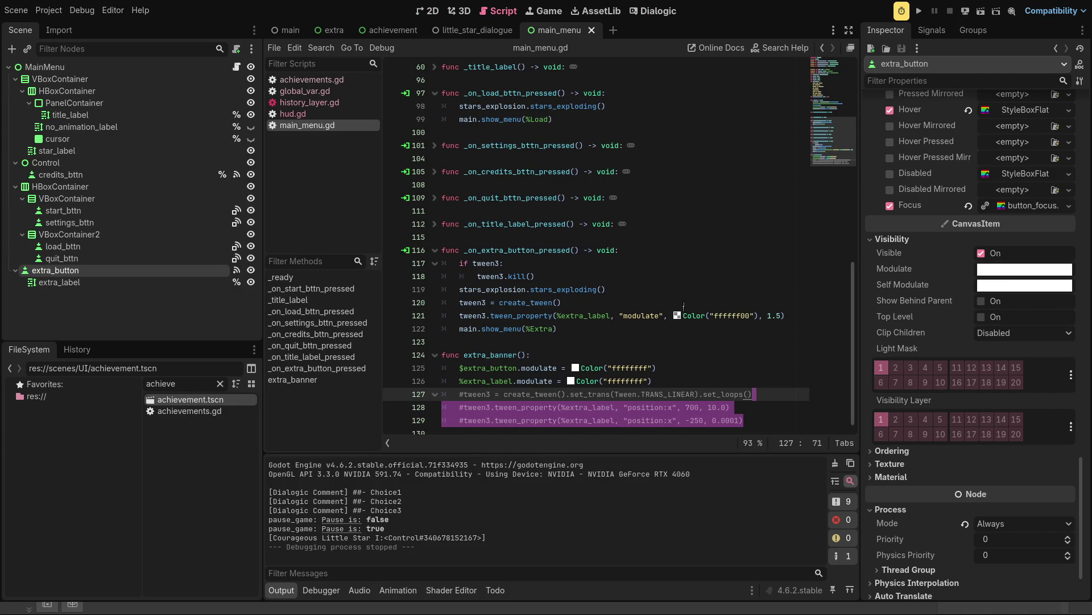
pyautogui.click(667, 353)
# Add print("extra_banner") on a new line after line 126 and run the game.
pyautogui.click(682, 384)
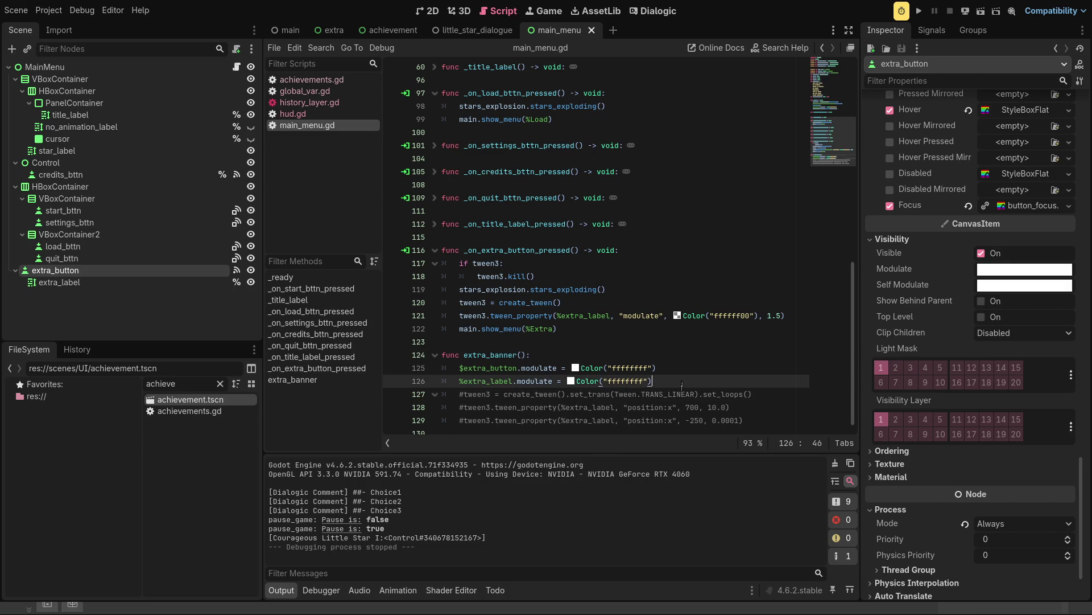
pyautogui.press('Return')
pyautogui.write('print(')
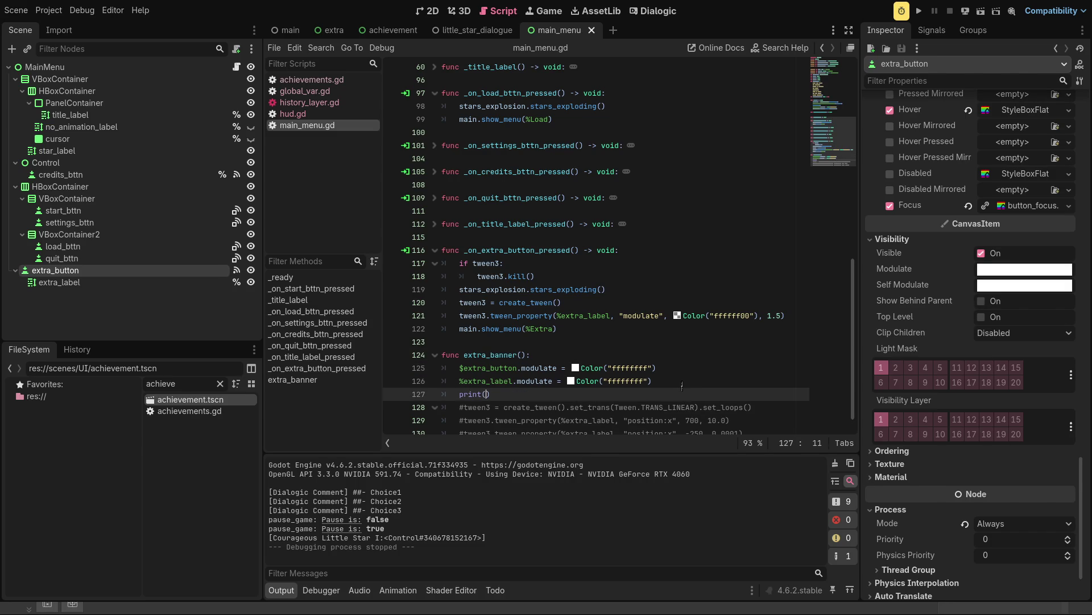
pyautogui.write('"extra_banner')
pyautogui.click(688, 341)
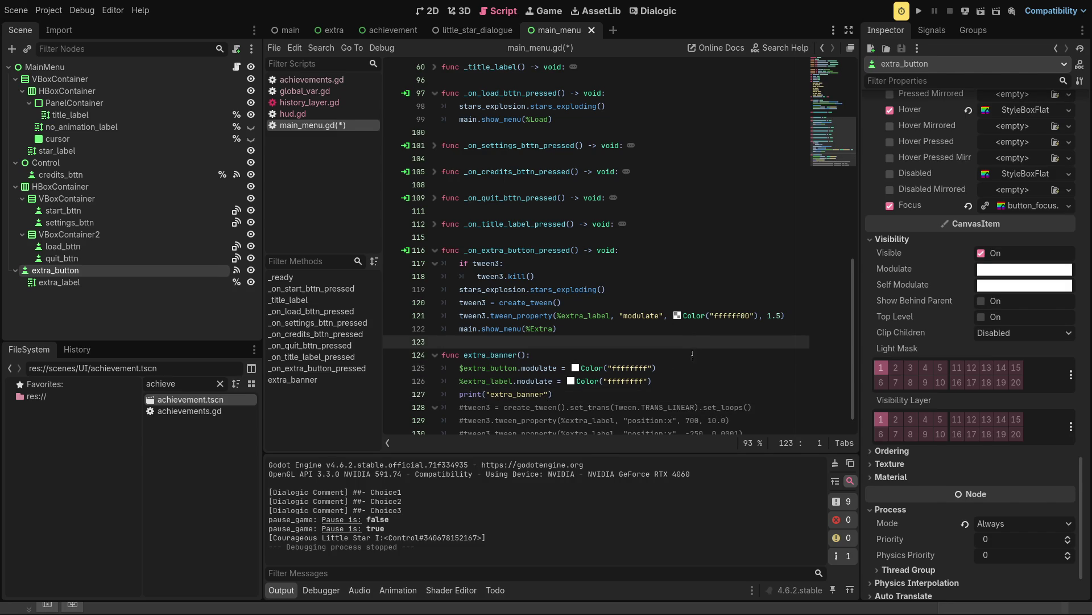
pyautogui.click(919, 11)
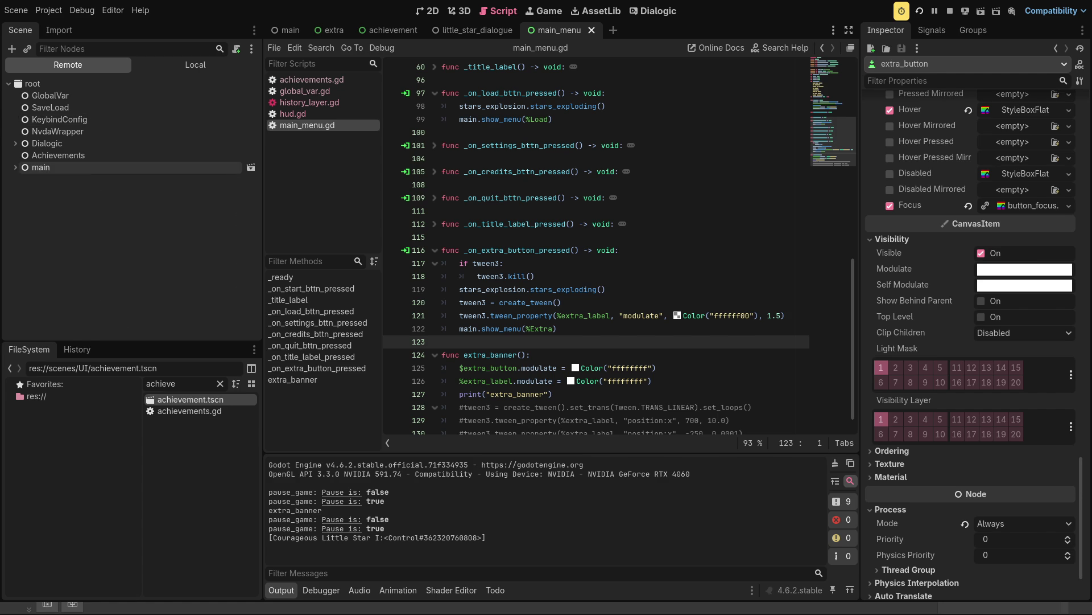
# Expand main > MenuLayer in the live tree and browse the Extra menu's nested containers, then collapse them.
pyautogui.click(15, 166)
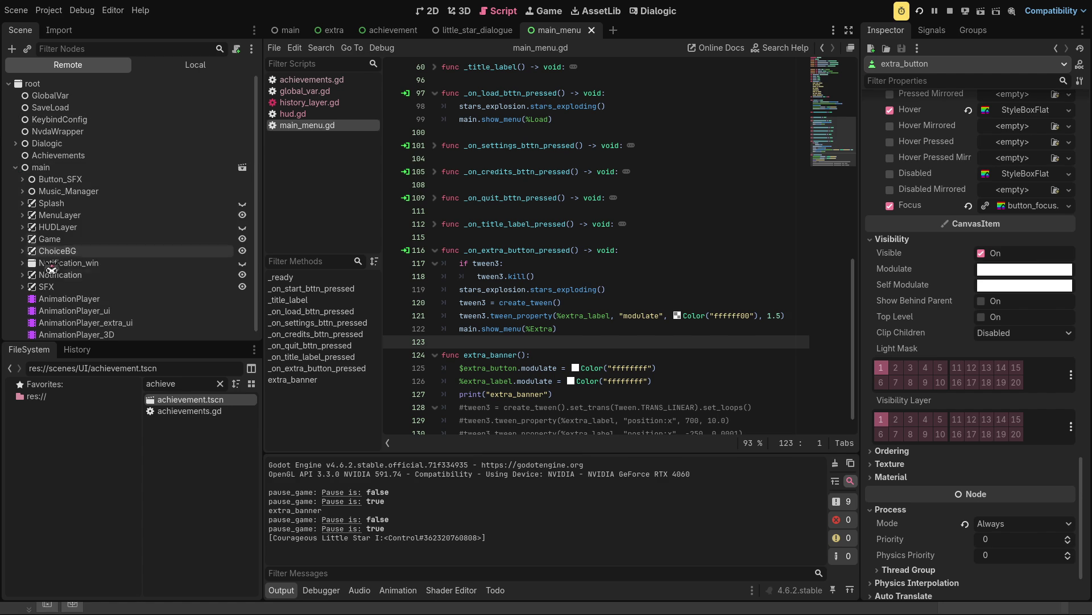
pyautogui.click(22, 215)
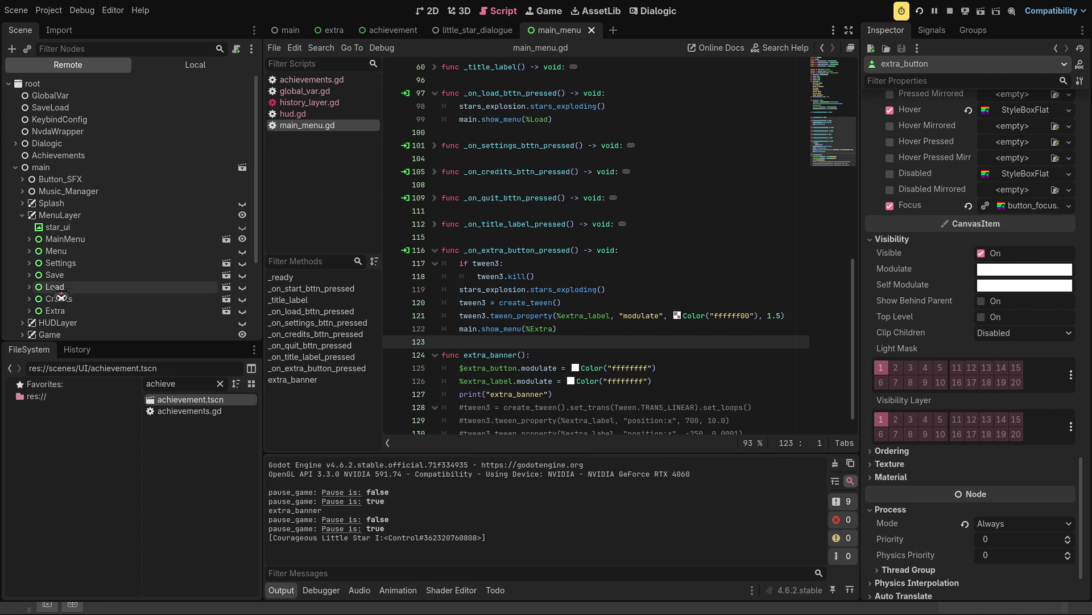
pyautogui.click(29, 310)
pyautogui.scroll(-5, 180, 289)
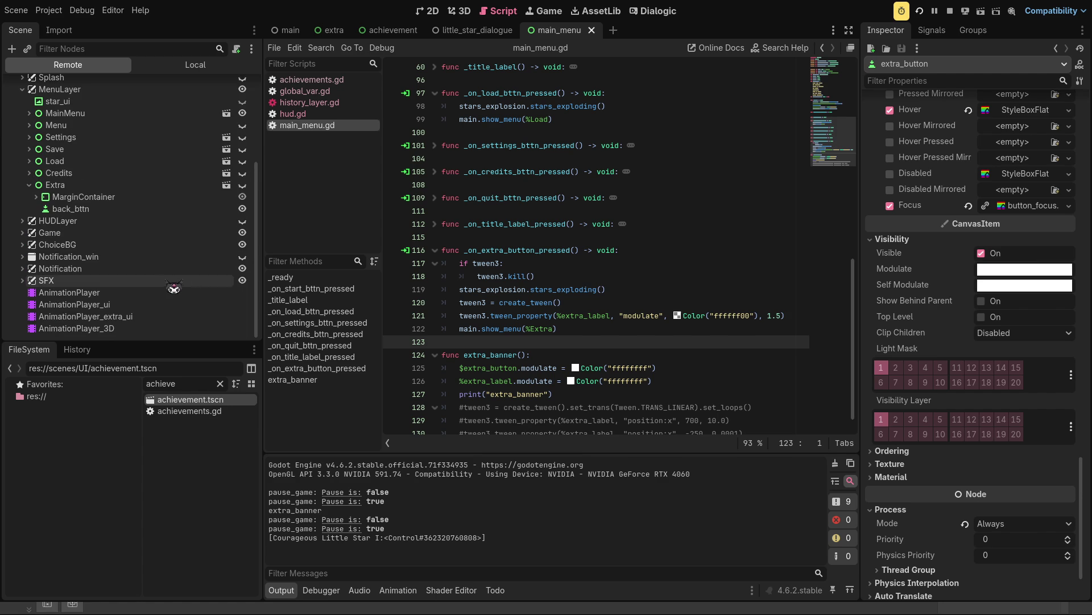
pyautogui.click(36, 196)
pyautogui.click(42, 208)
pyautogui.click(50, 232)
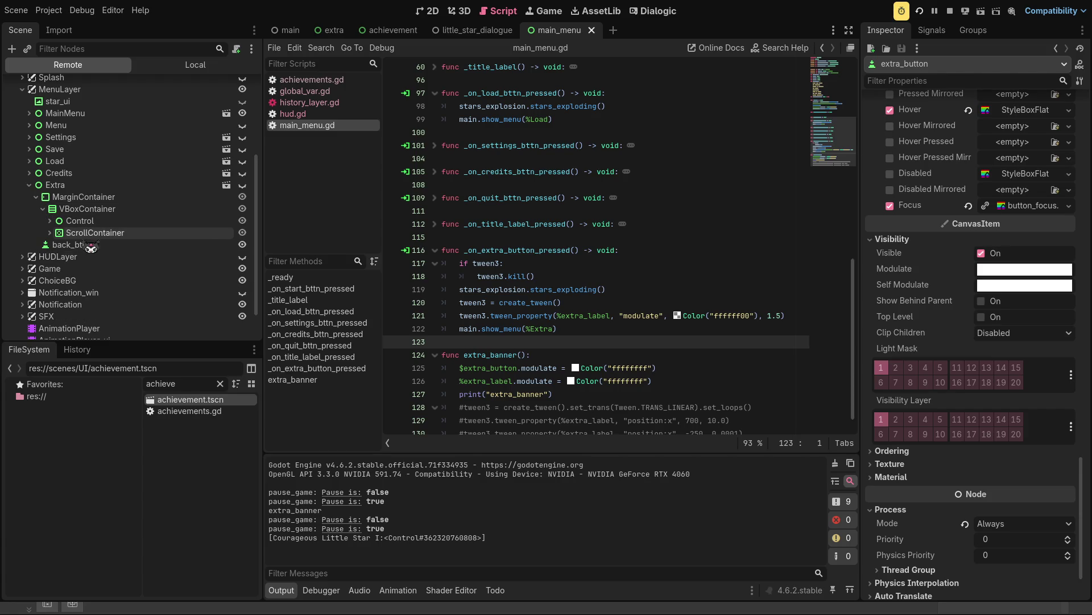
pyautogui.click(56, 245)
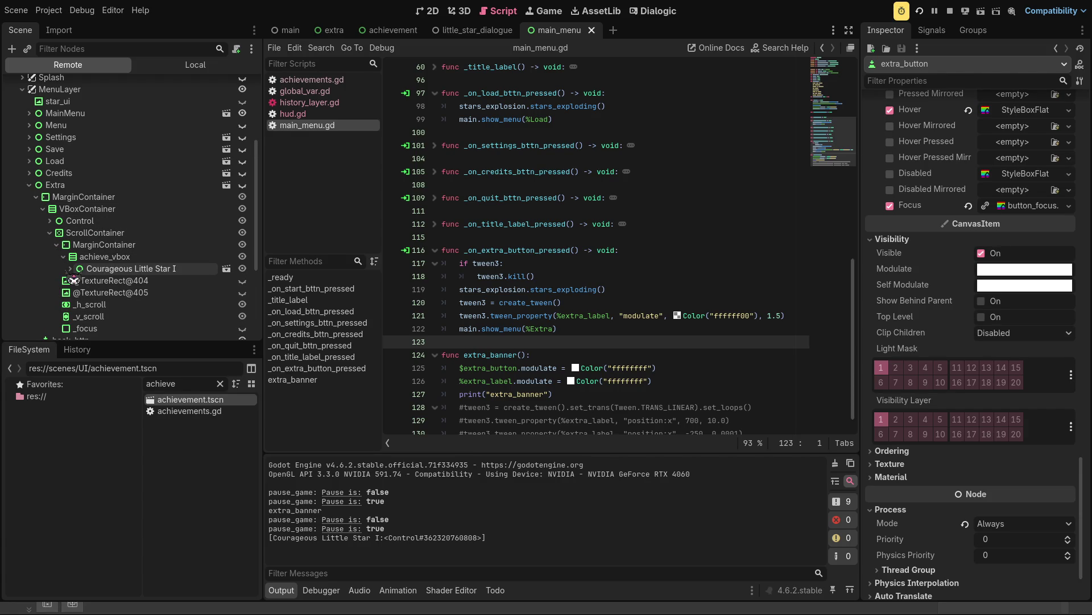
pyautogui.click(57, 244)
pyautogui.click(49, 232)
pyautogui.click(42, 209)
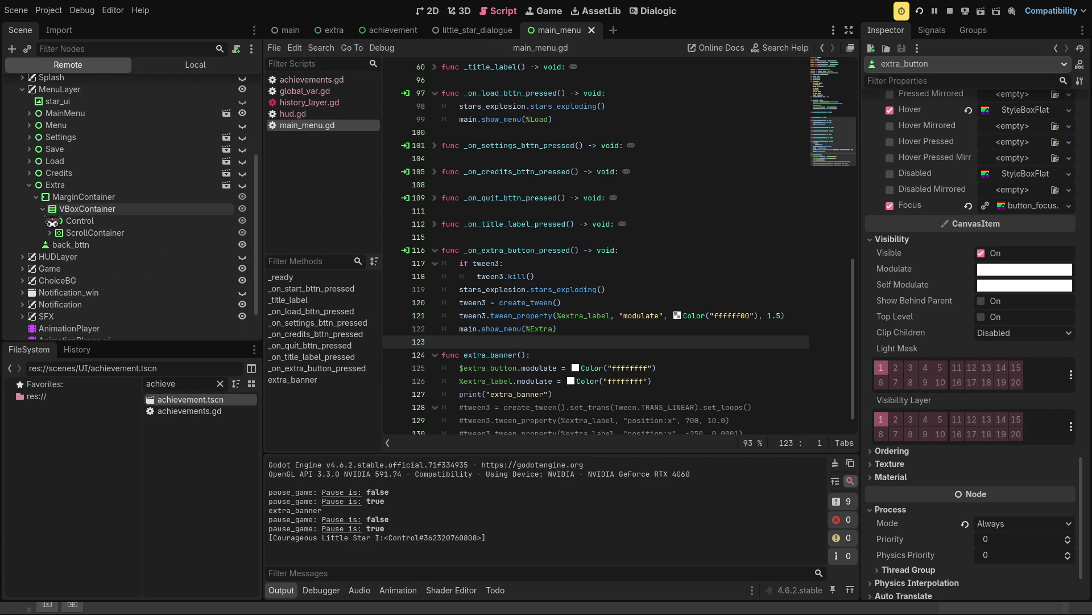
pyautogui.click(36, 196)
# Select extra_button under MainMenu, check its Modulate in the Inspector, and stop the game.
pyautogui.click(29, 113)
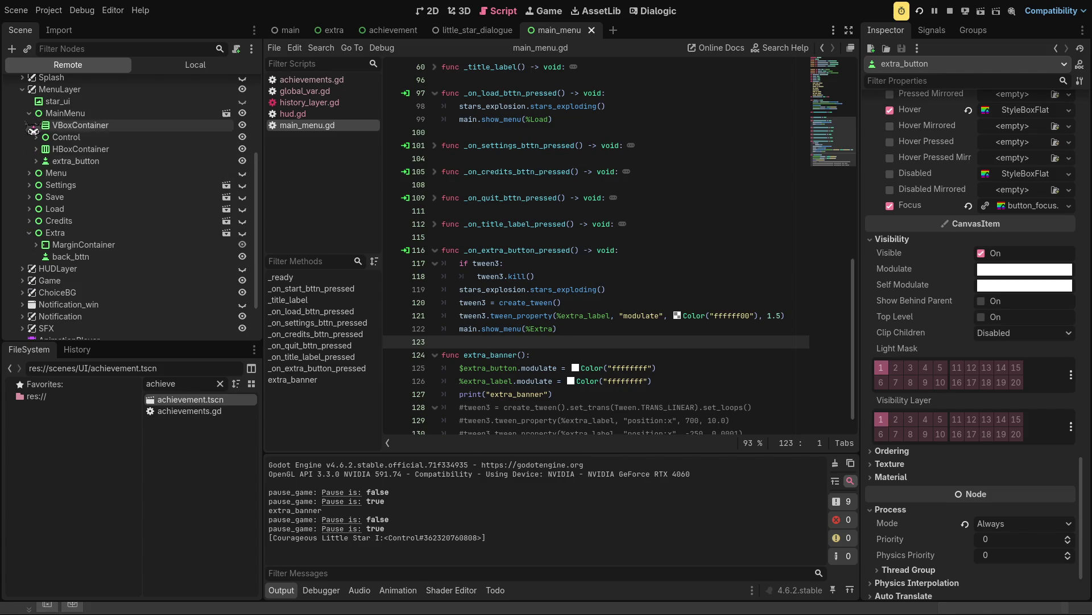
pyautogui.click(37, 161)
pyautogui.click(62, 161)
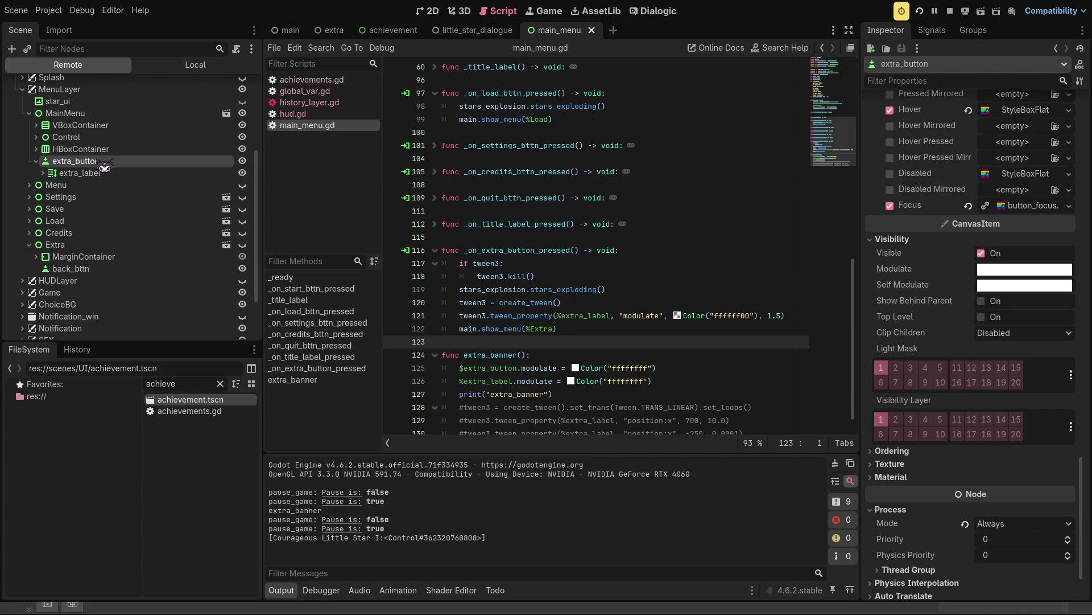
pyautogui.scroll(-15, 1005, 260)
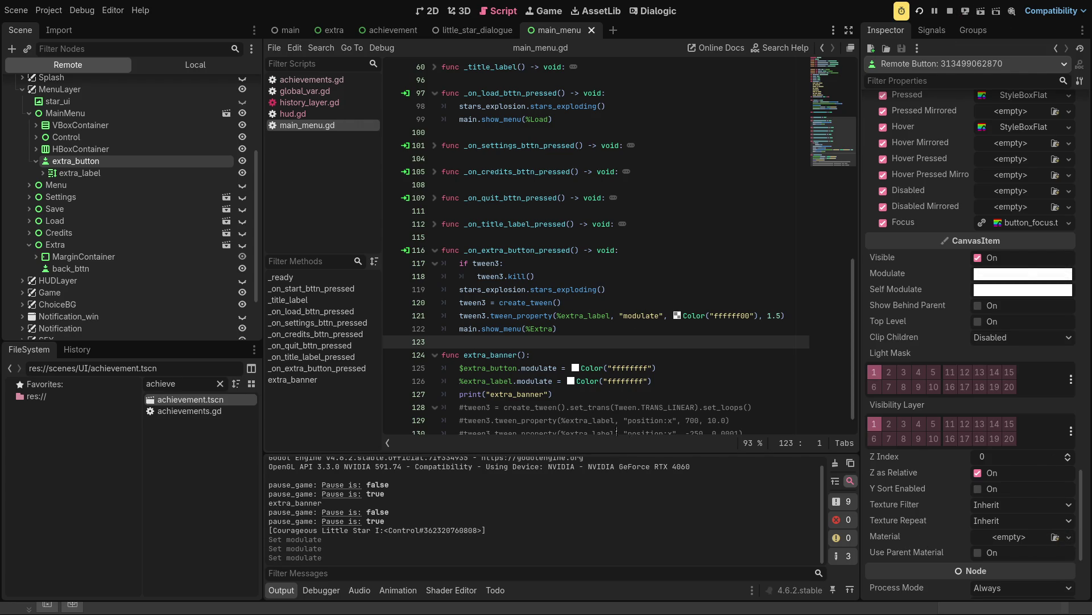
pyautogui.click(950, 11)
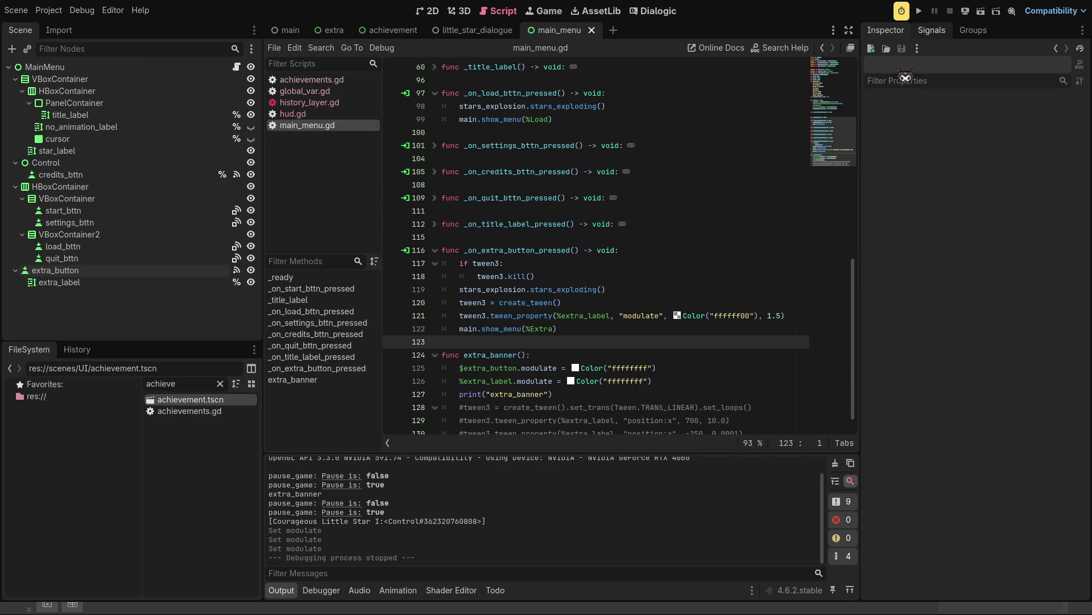
# Comment out the _ready line that sets extra_button's modulate.
pyautogui.click(729, 381)
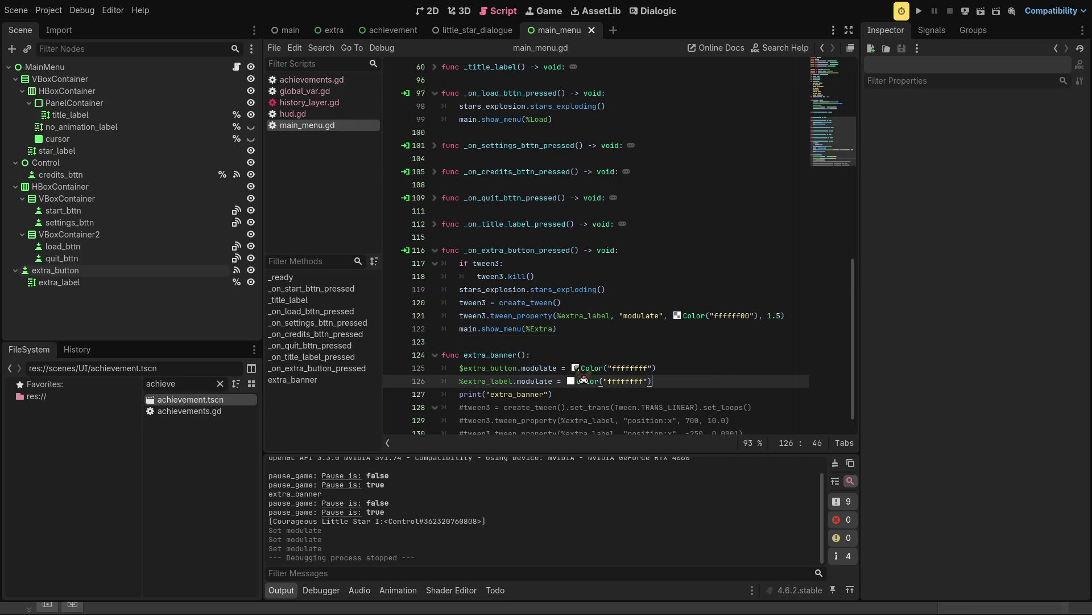
pyautogui.click(572, 367)
pyautogui.click(689, 367)
pyautogui.scroll(5, 706, 217)
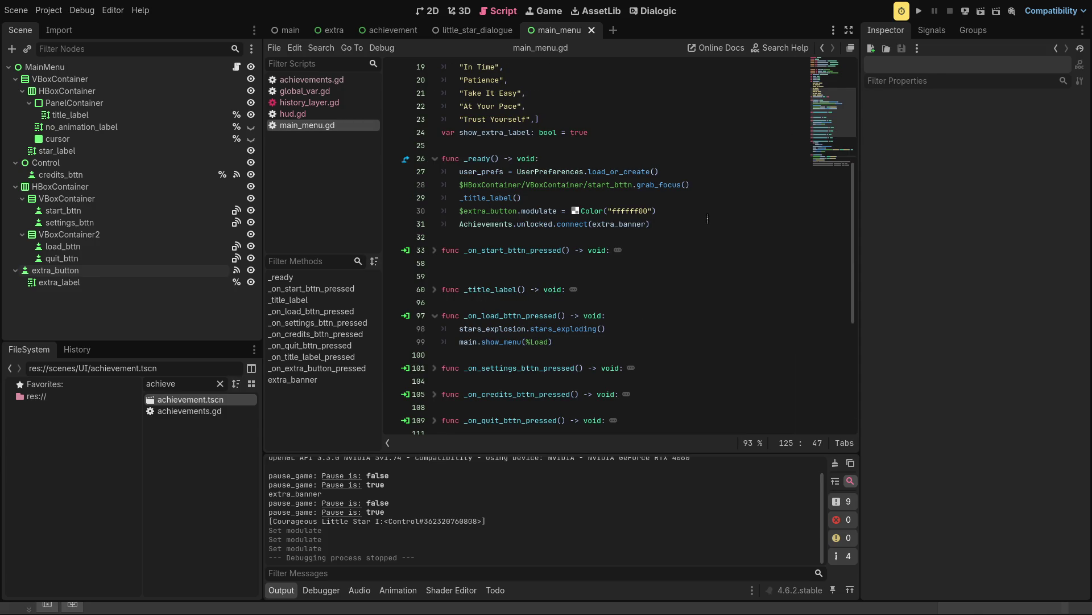
pyautogui.click(684, 210)
pyautogui.hotkey('ctrl', 'k')
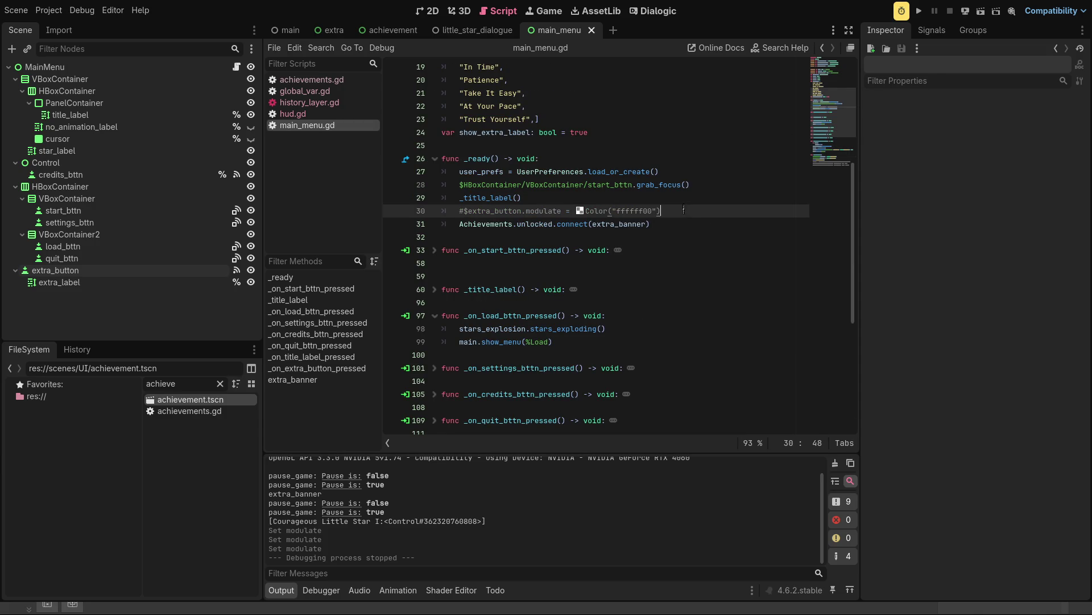
# Give extra_button a fully transparent Modulate (alpha 0) in the Inspector and run the game.
pyautogui.click(146, 270)
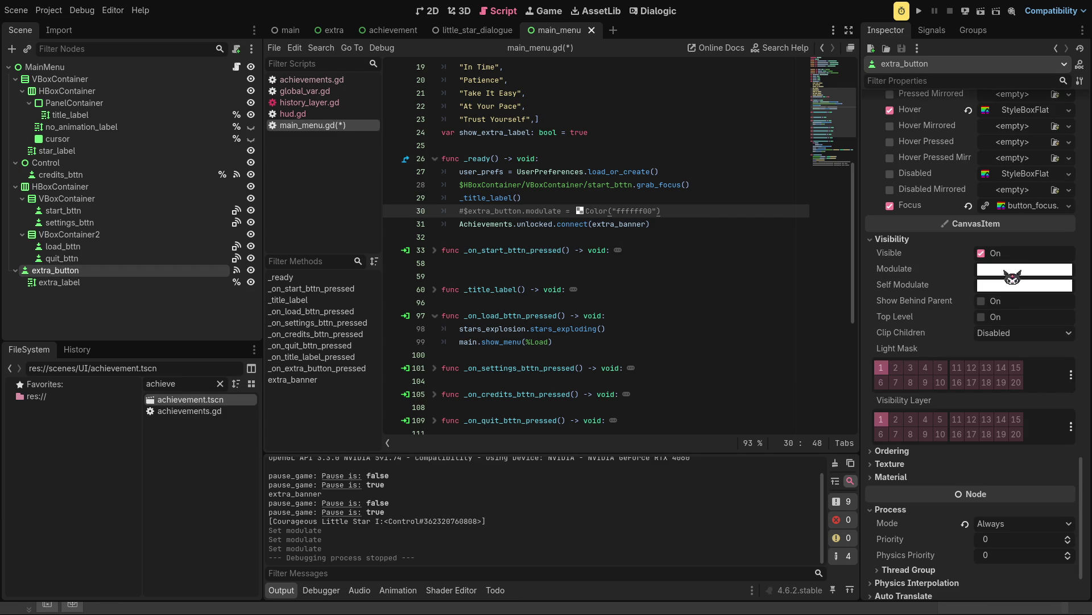
pyautogui.hotkey('ctrl', 'z')
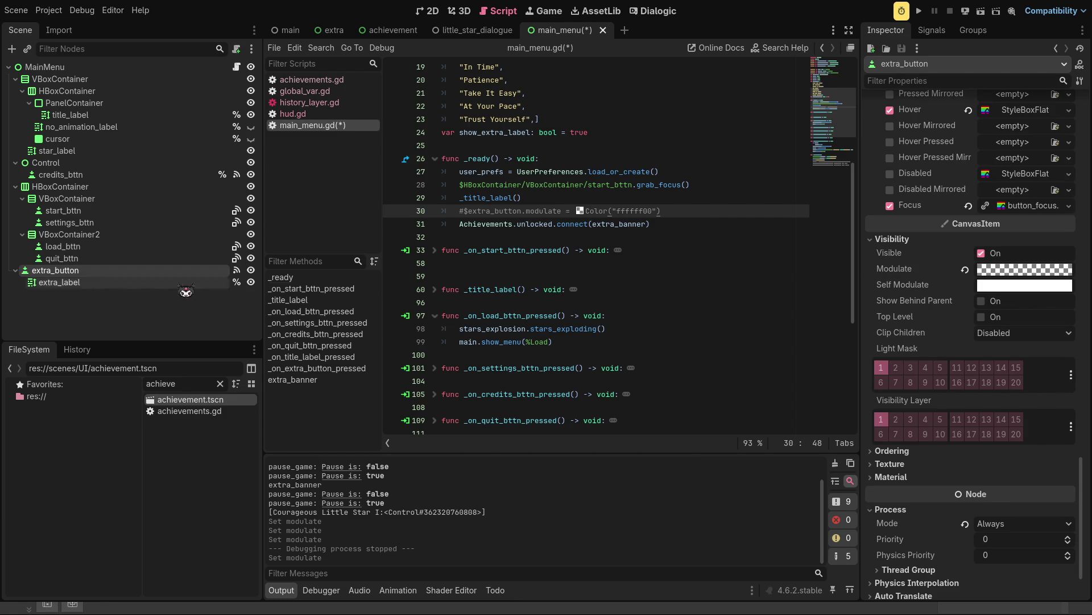
pyautogui.click(59, 283)
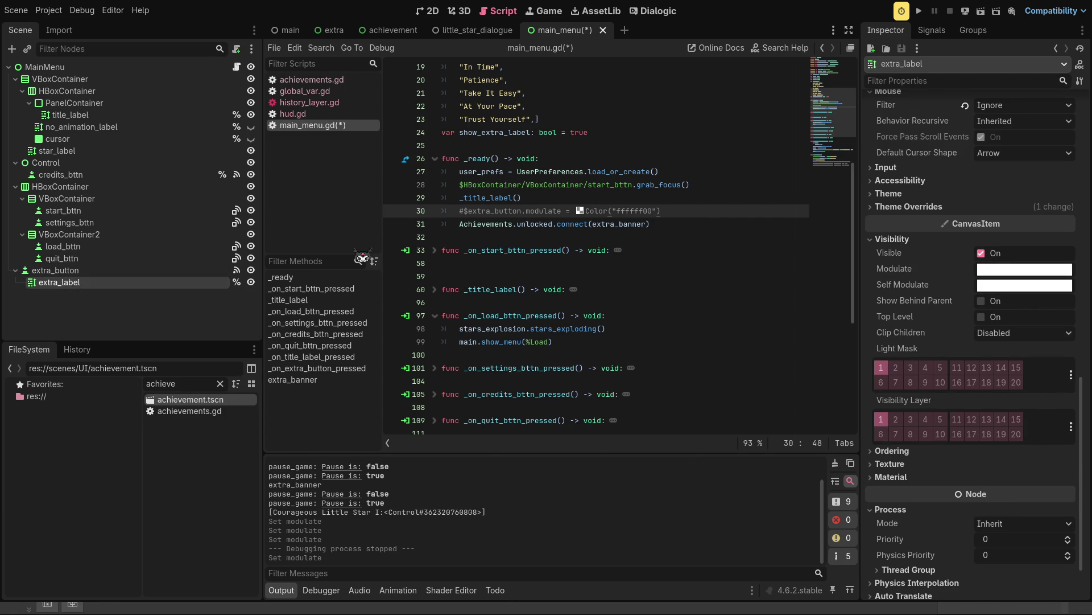
pyautogui.click(56, 270)
pyautogui.scroll(-6, 753, 302)
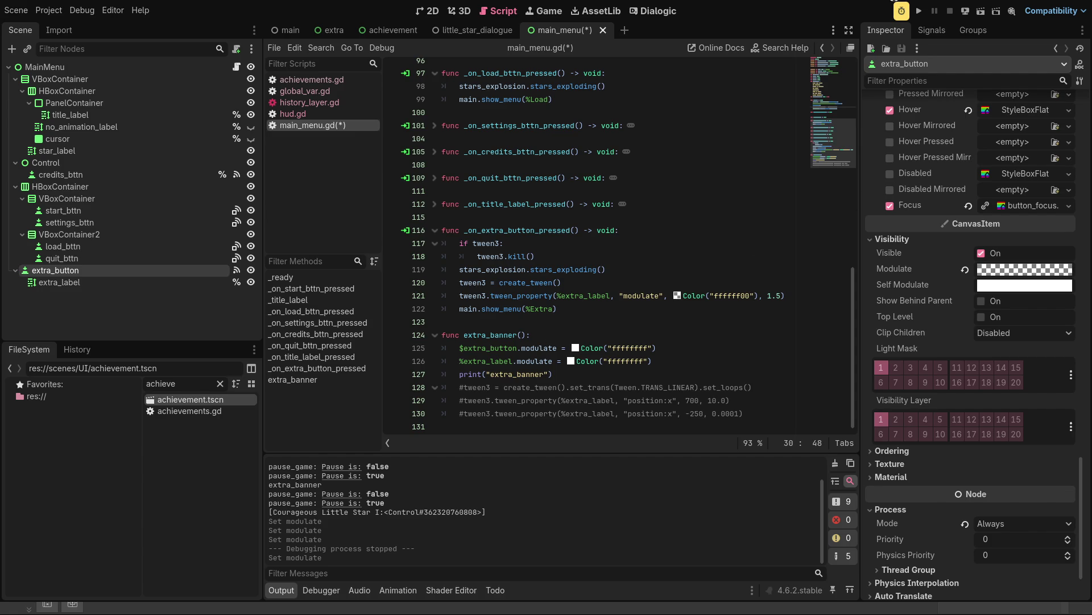
pyautogui.click(918, 11)
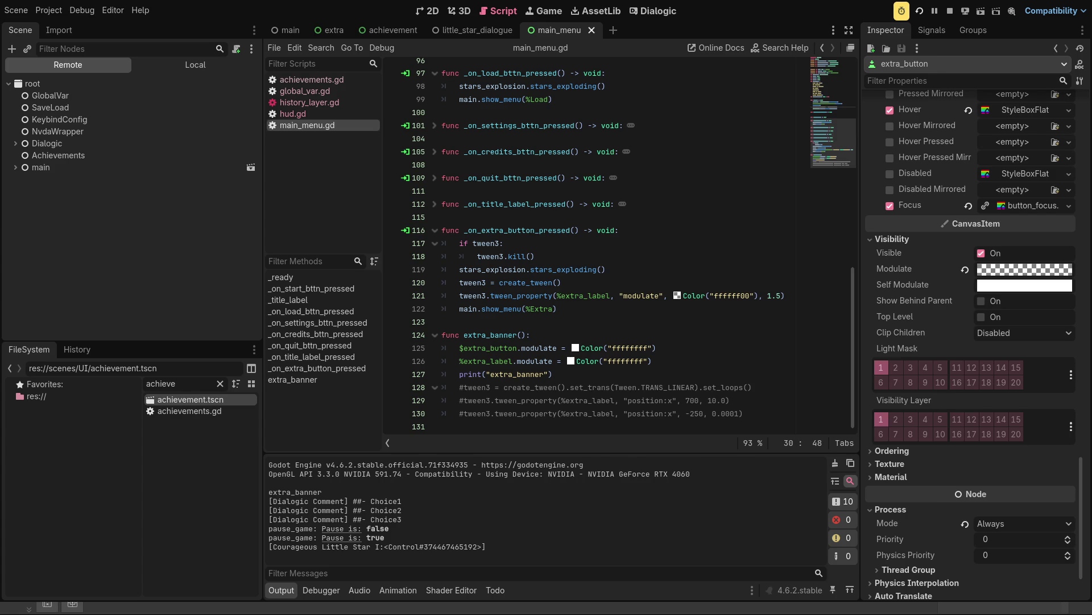
# Stop the game and place the caret on empty line 123 after _on_extra_button_pressed.
pyautogui.press('F8')
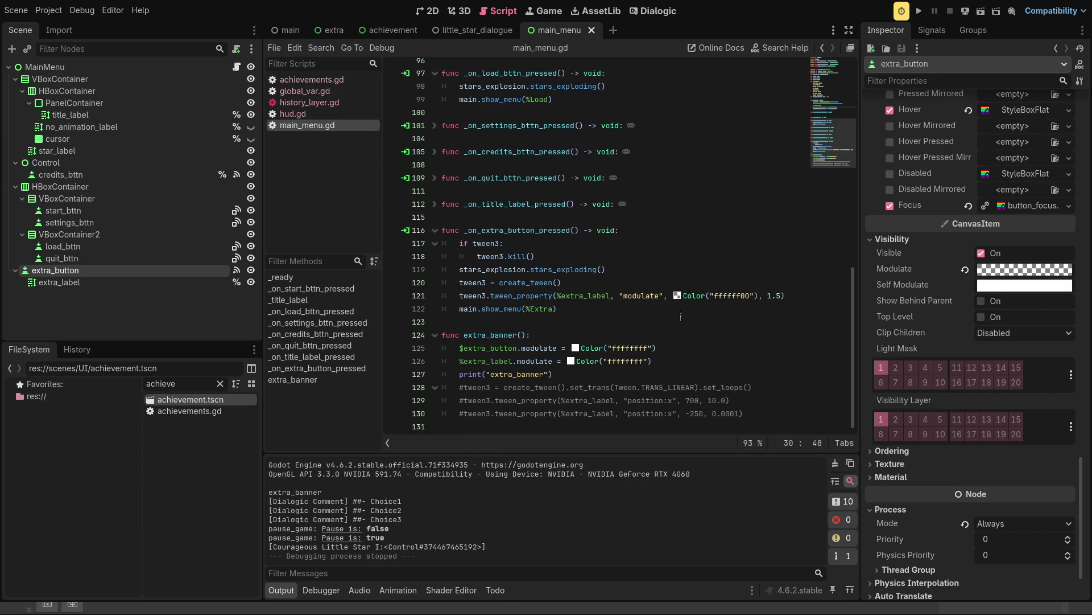
pyautogui.click(657, 320)
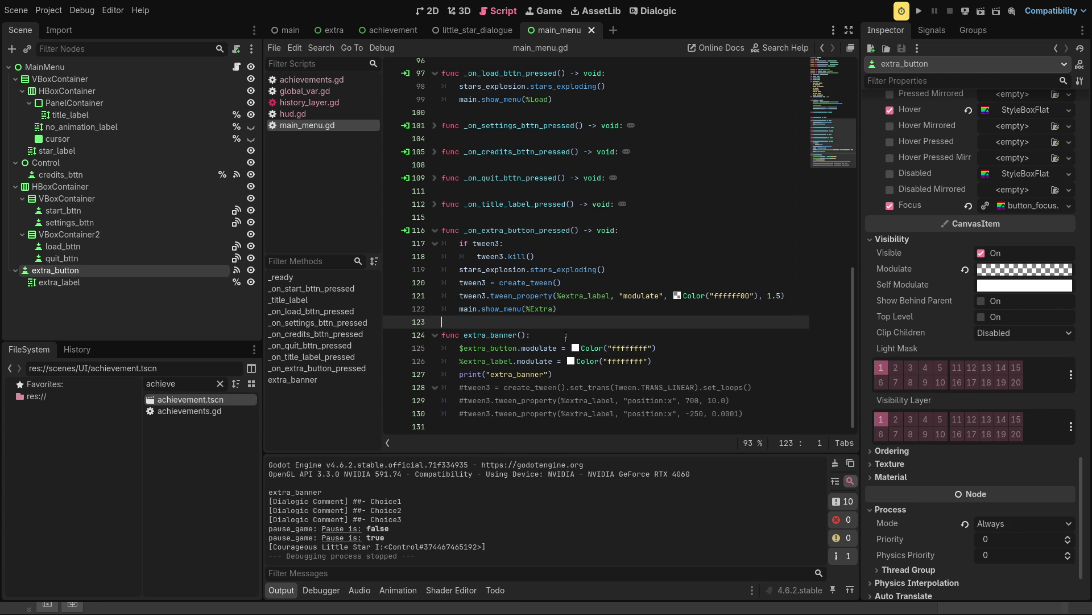
# Add a blank line in extra_banner and duplicate the tween3 declaration as tween4.
pyautogui.click(566, 336)
pyautogui.press('Return')
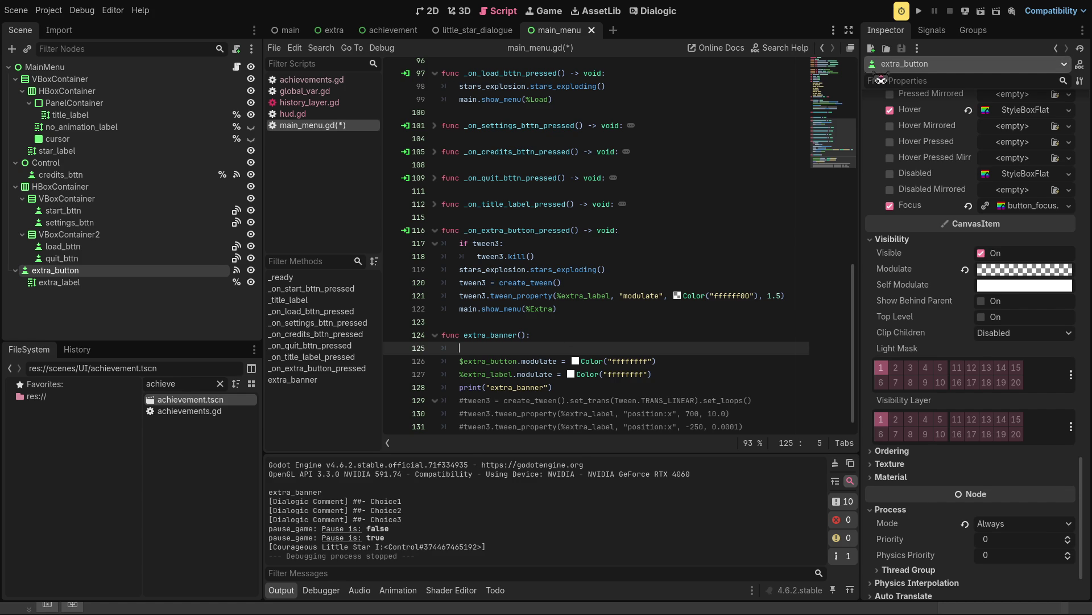
pyautogui.scroll(20, 580, 258)
pyautogui.click(547, 237)
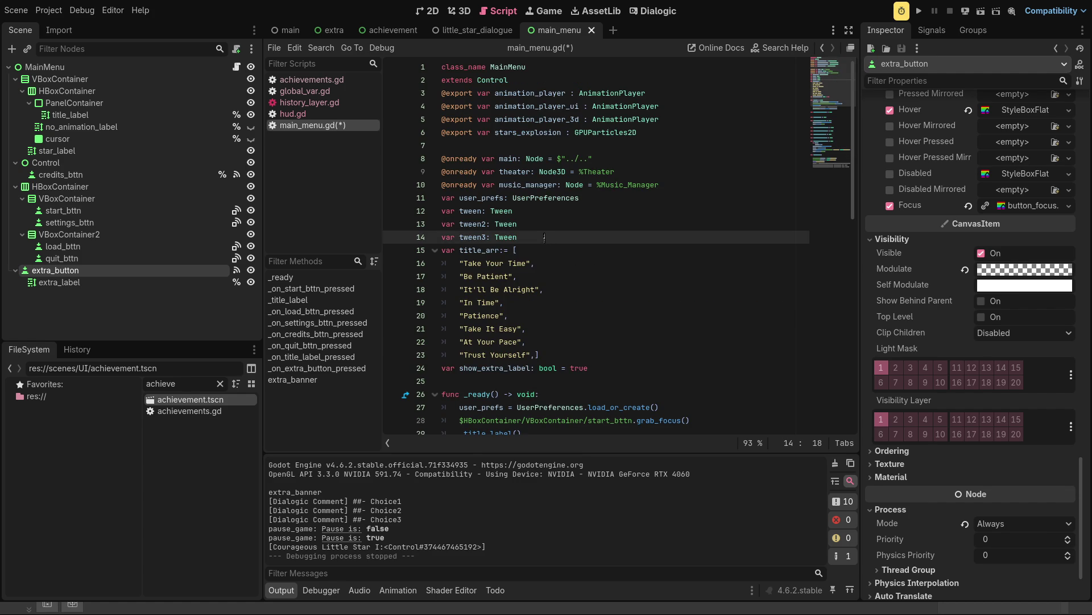
pyautogui.hotkey('ctrl', 'shift', 'd')
pyautogui.press('Left')
pyautogui.press('Left')
pyautogui.press('Left')
pyautogui.press('BackSpace')
pyautogui.write('4')
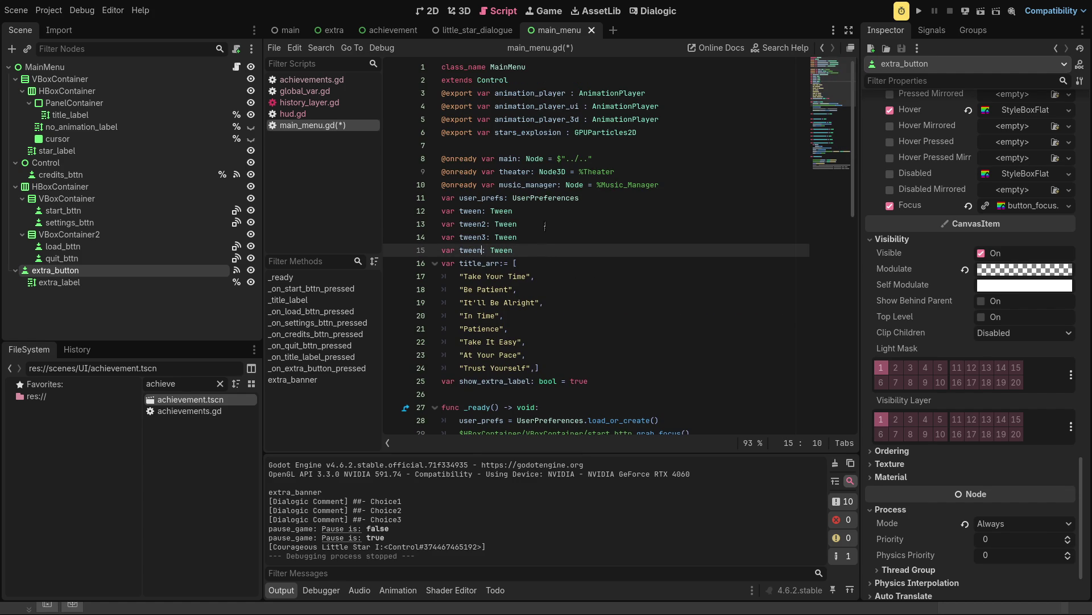
# Assign tween4 = create_tween() at the start of extra_banner.
pyautogui.scroll(-20, 563, 273)
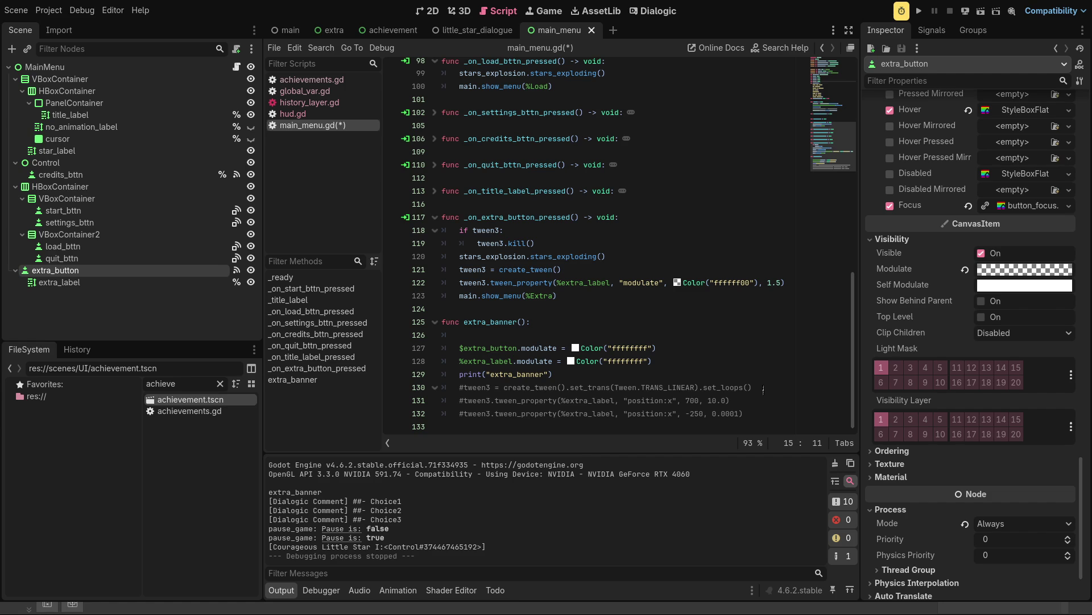
pyautogui.click(626, 336)
pyautogui.write('tween4 ')
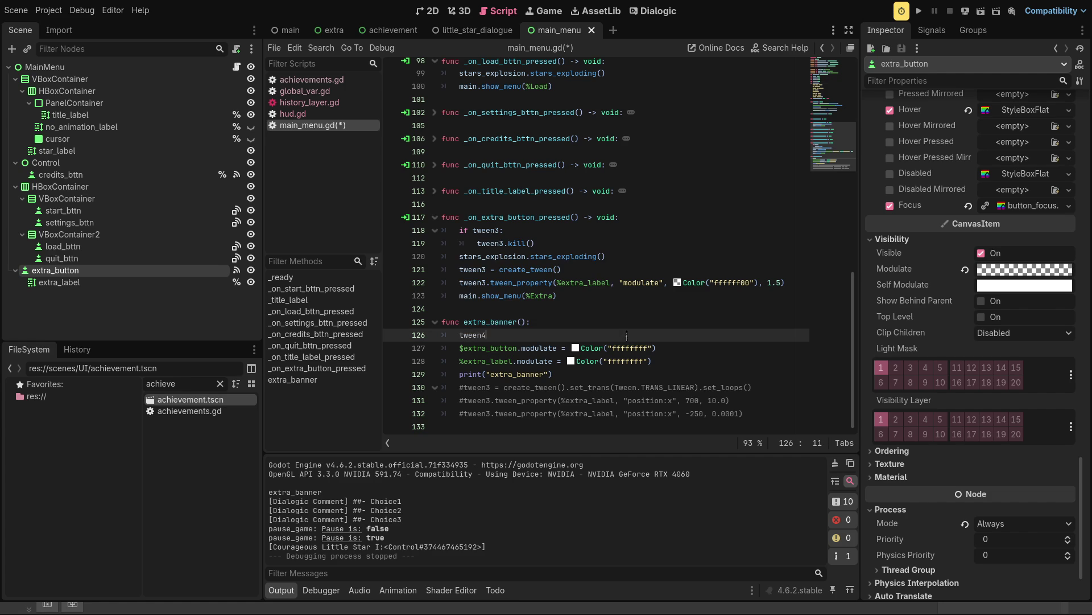
pyautogui.write('= create_tween(')
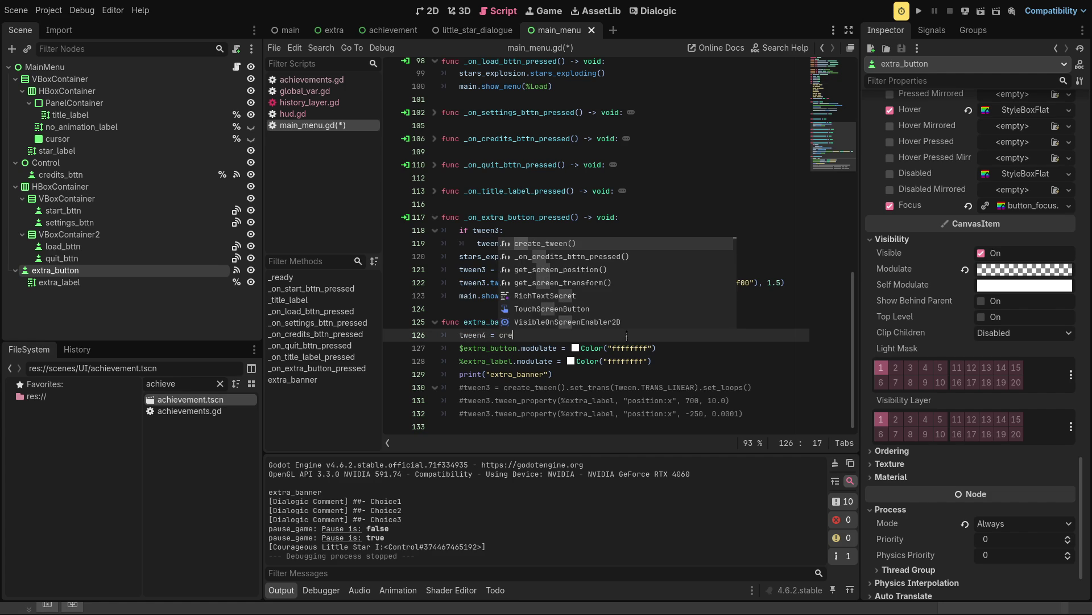
pyautogui.press('Return')
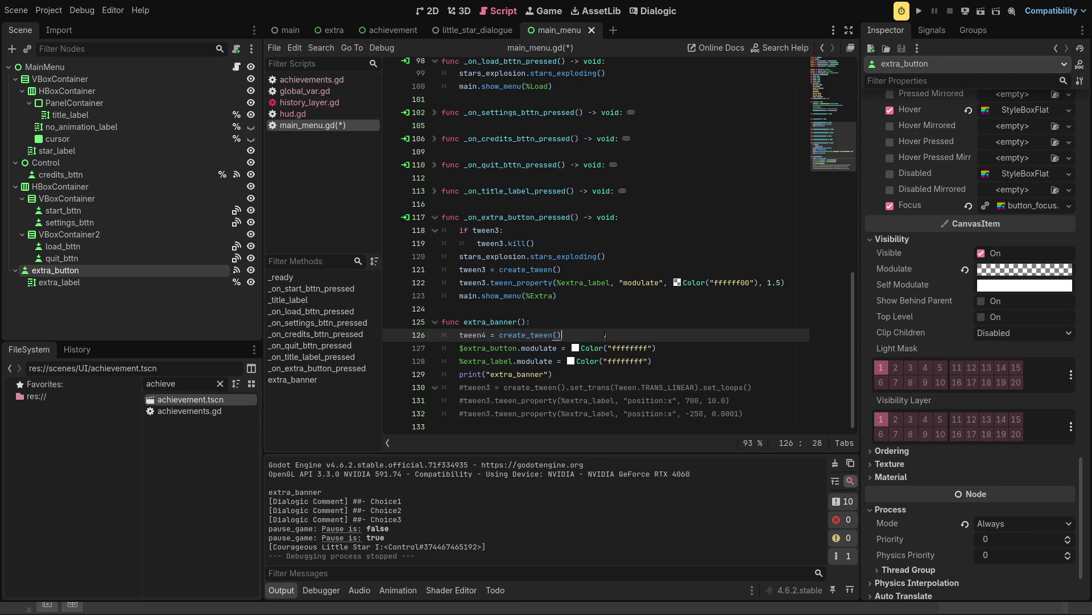
pyautogui.press('Return')
# Start a tween4.tween_property call on $extra_button's "modulate".
pyautogui.write('tween4.')
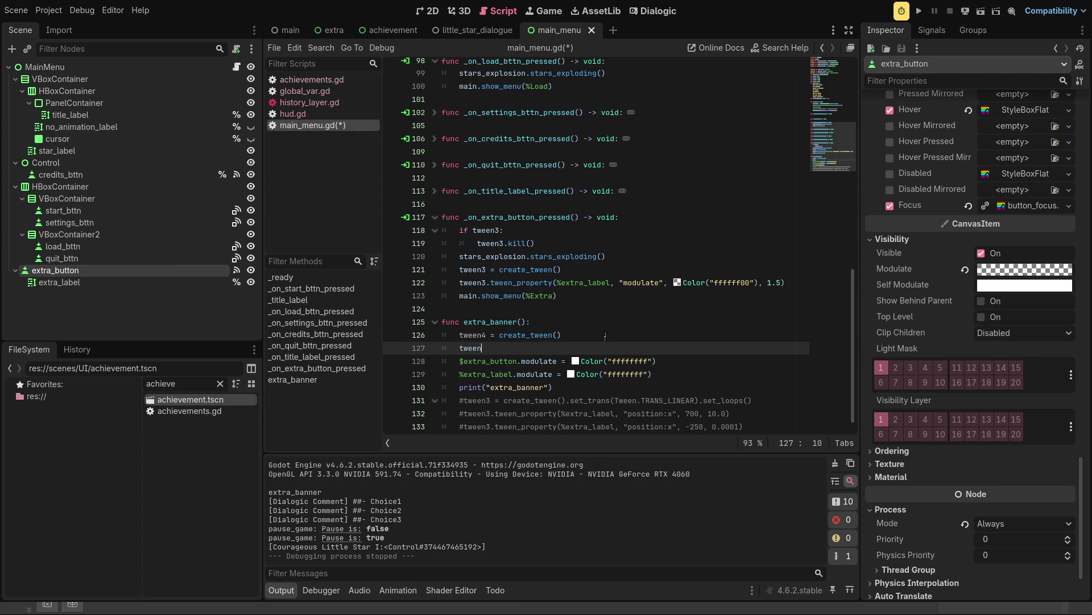
pyautogui.write('twee')
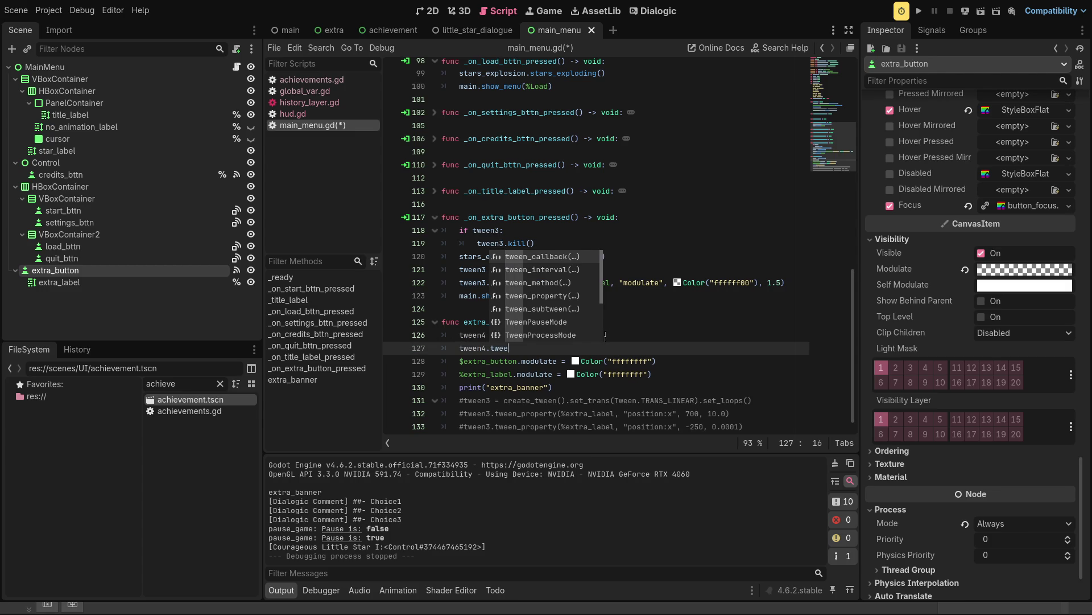
pyautogui.press('Down')
pyautogui.press('Down')
pyautogui.press('Down')
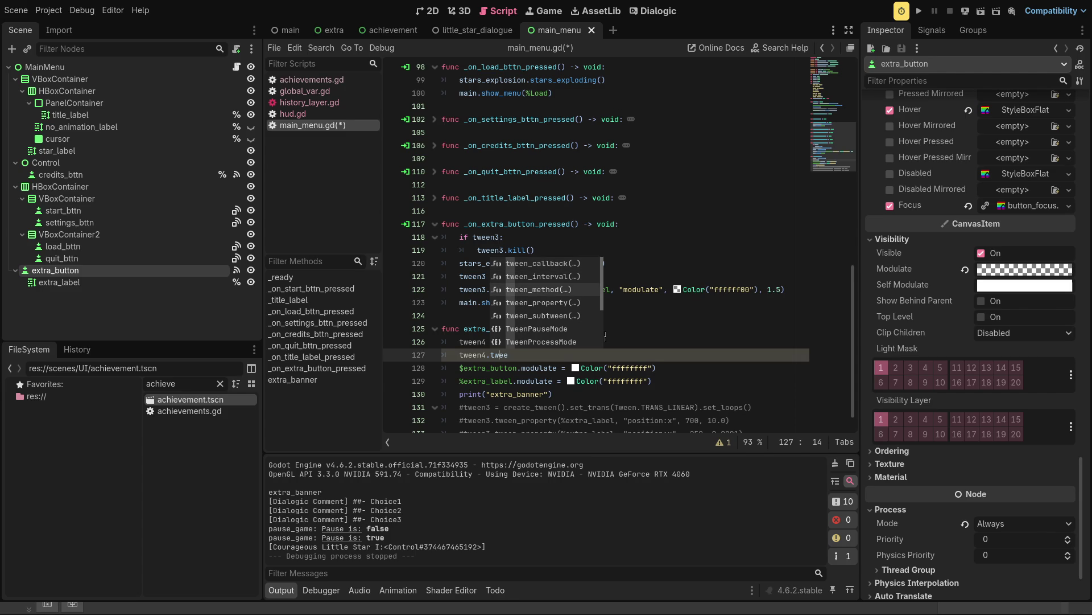
pyautogui.press('Return')
pyautogui.write('"')
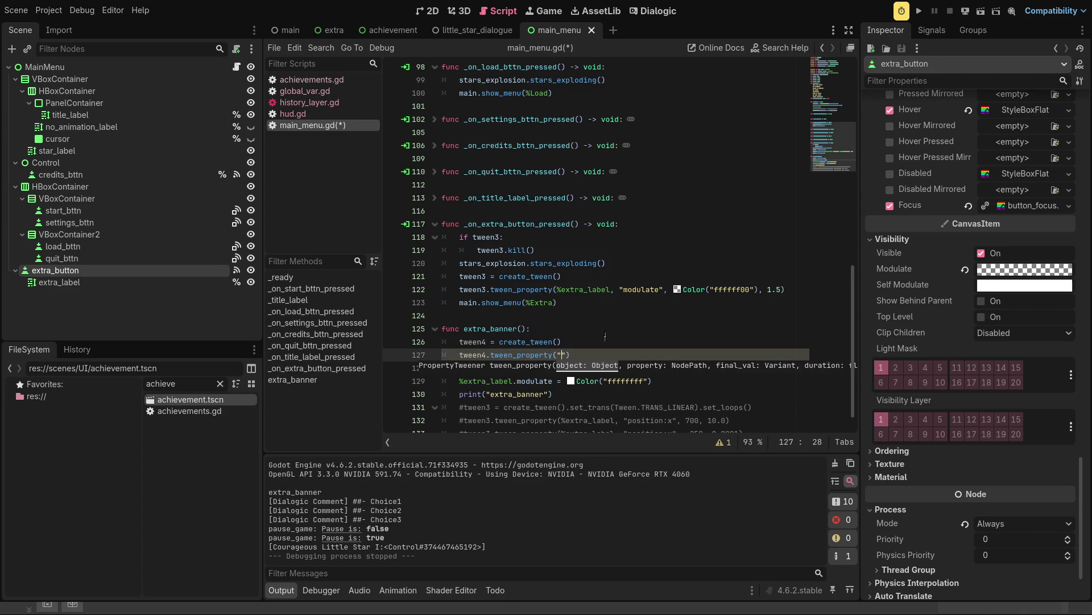
pyautogui.write(',')
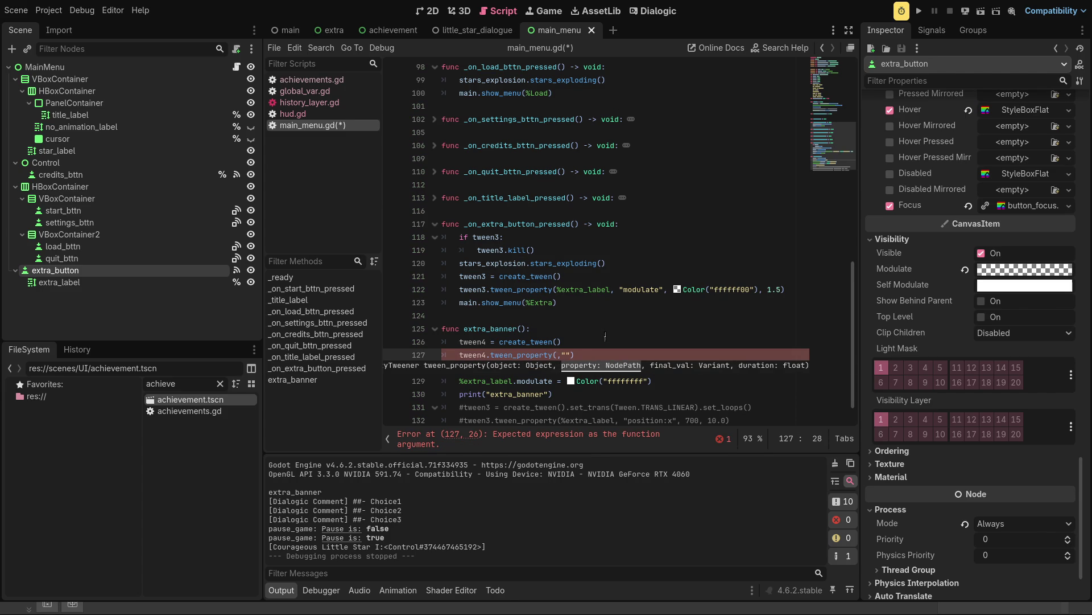
pyautogui.write('modulate')
pyautogui.click(558, 355)
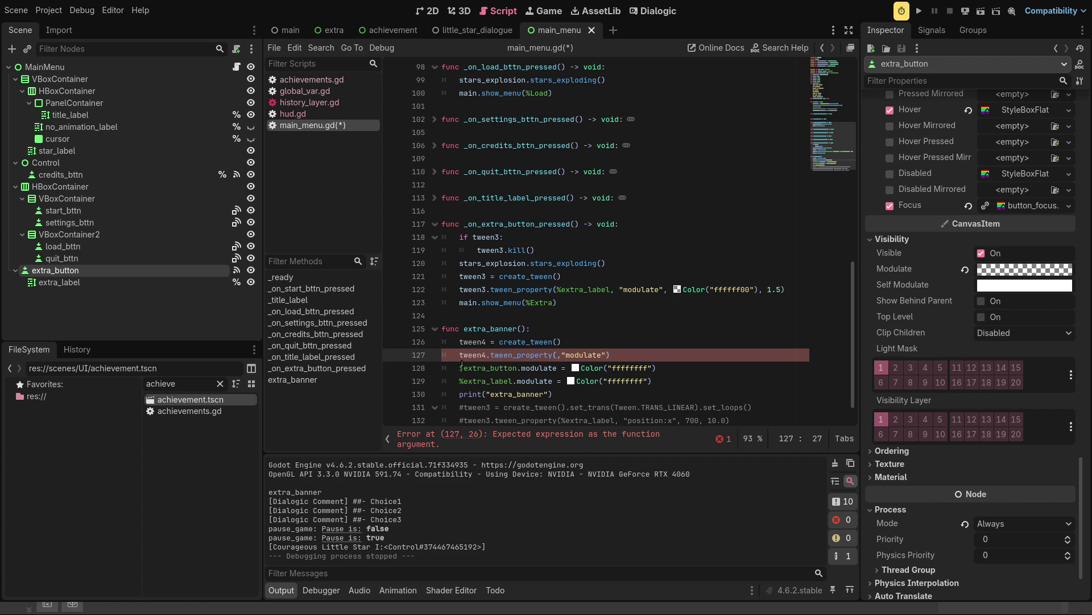
pyautogui.moveTo(459, 368)
pyautogui.mouseDown()
pyautogui.moveTo(589, 359)
pyautogui.moveTo(557, 355)
pyautogui.mouseUp()
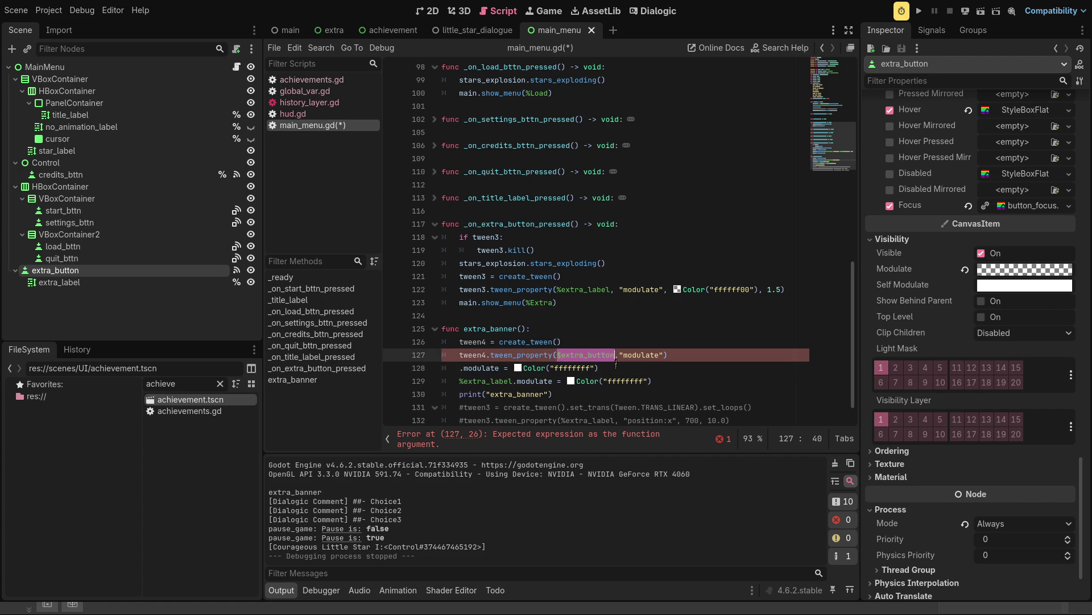
# Add the Color("ffffffff") target and 1.5-second duration to the tween_property call.
pyautogui.click(667, 355)
pyautogui.write(',')
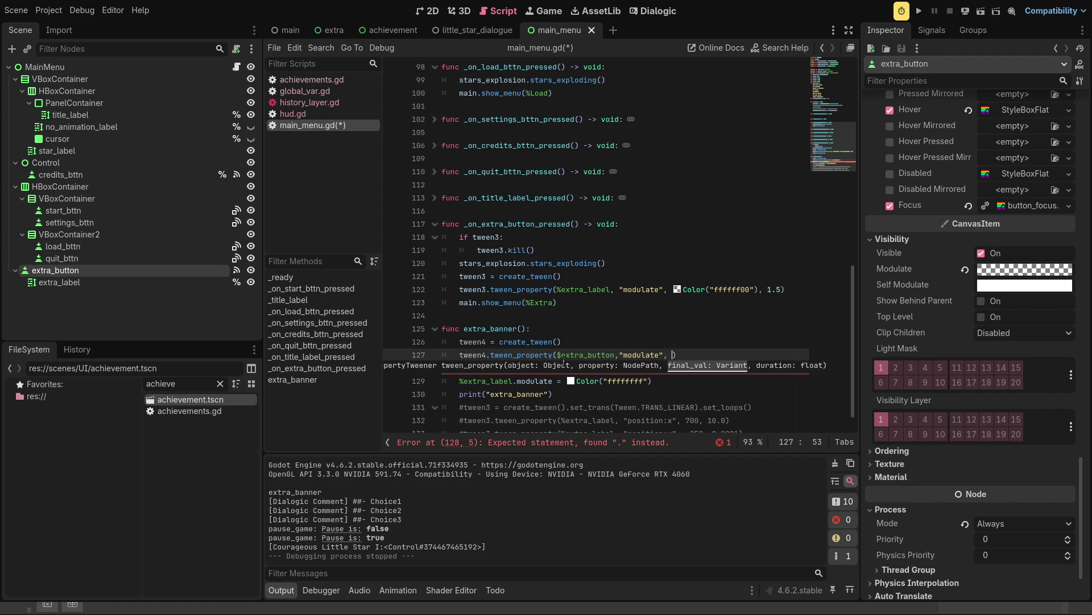
pyautogui.press('Up')
pyautogui.press('Up')
pyautogui.moveTo(608, 368)
pyautogui.mouseDown()
pyautogui.moveTo(515, 368)
pyautogui.moveTo(673, 361)
pyautogui.mouseUp()
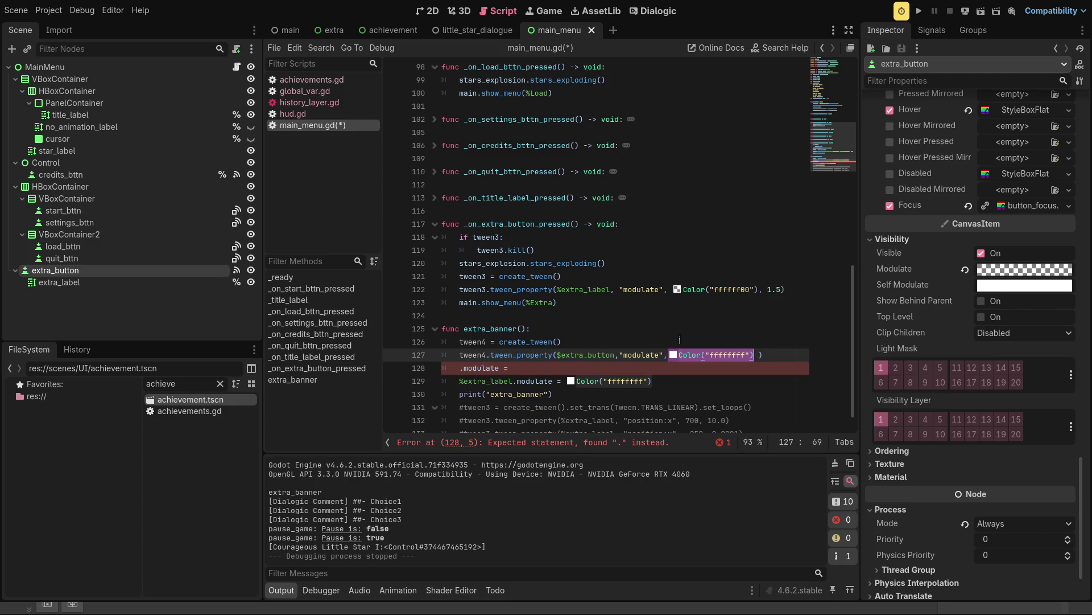
pyautogui.press('Left')
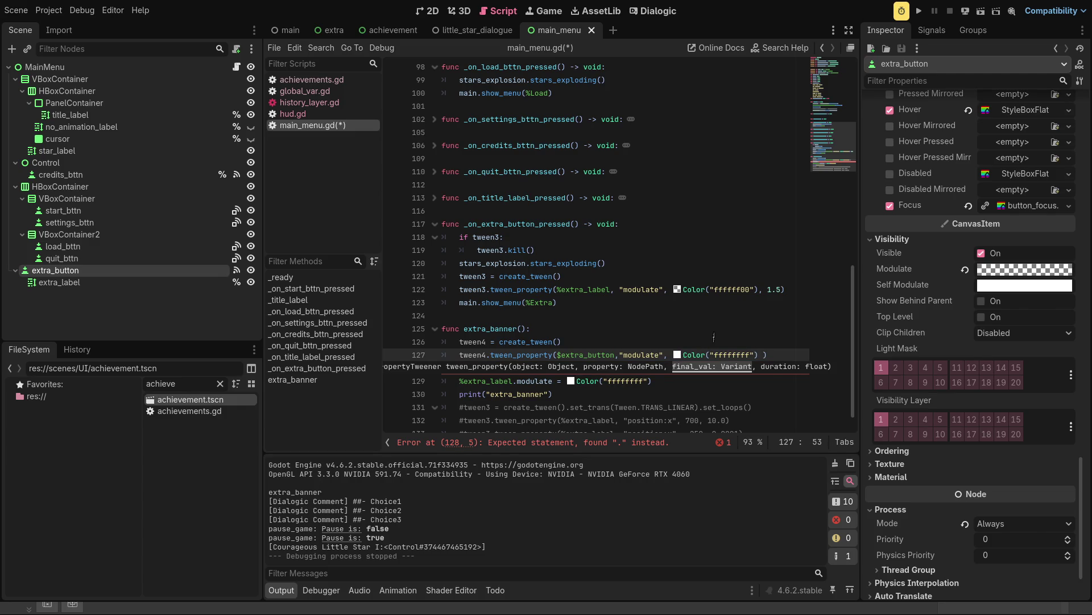
pyautogui.click(766, 354)
pyautogui.press('BackSpace')
pyautogui.write(', 1')
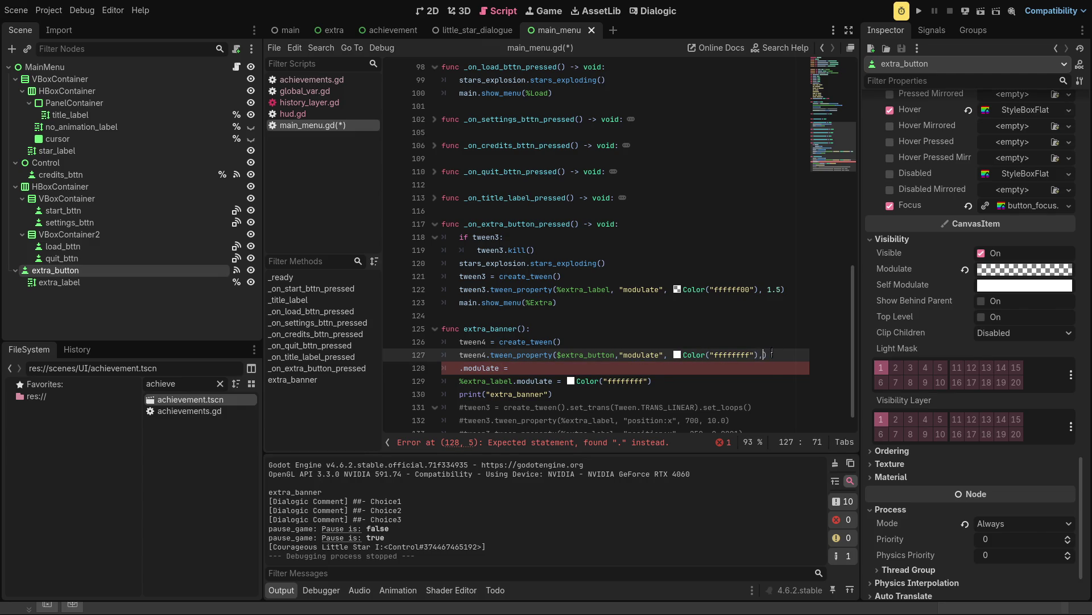
pyautogui.write('.5')
# Replace the old modulate assignments with a matching tween_property line for $extra_label.
pyautogui.click(778, 365)
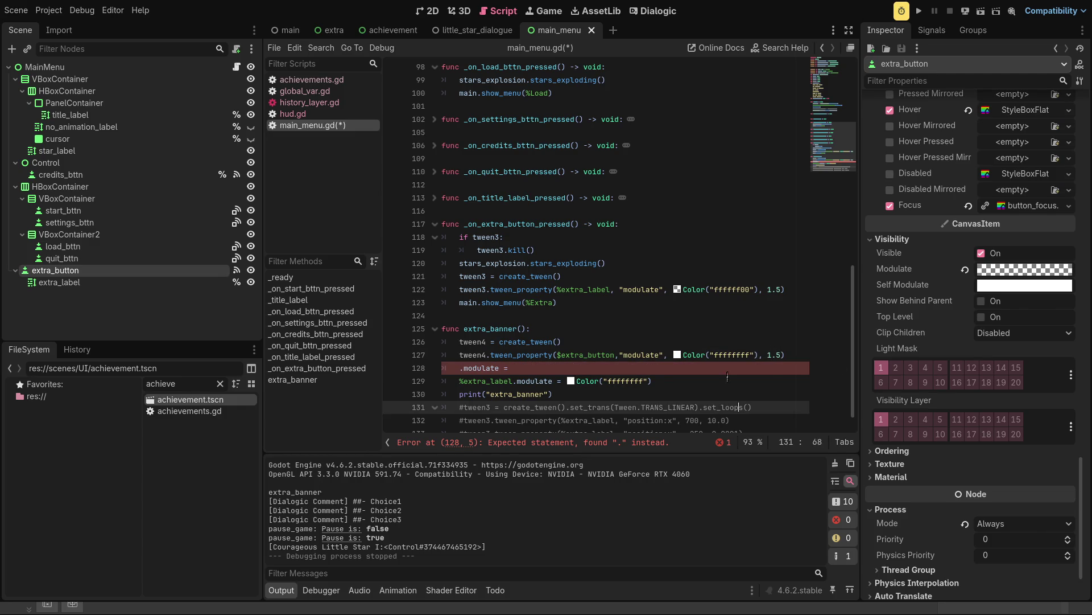
pyautogui.click(797, 355)
pyautogui.click(681, 367)
pyautogui.hotkey('shift', 'Home')
pyautogui.press('BackSpace')
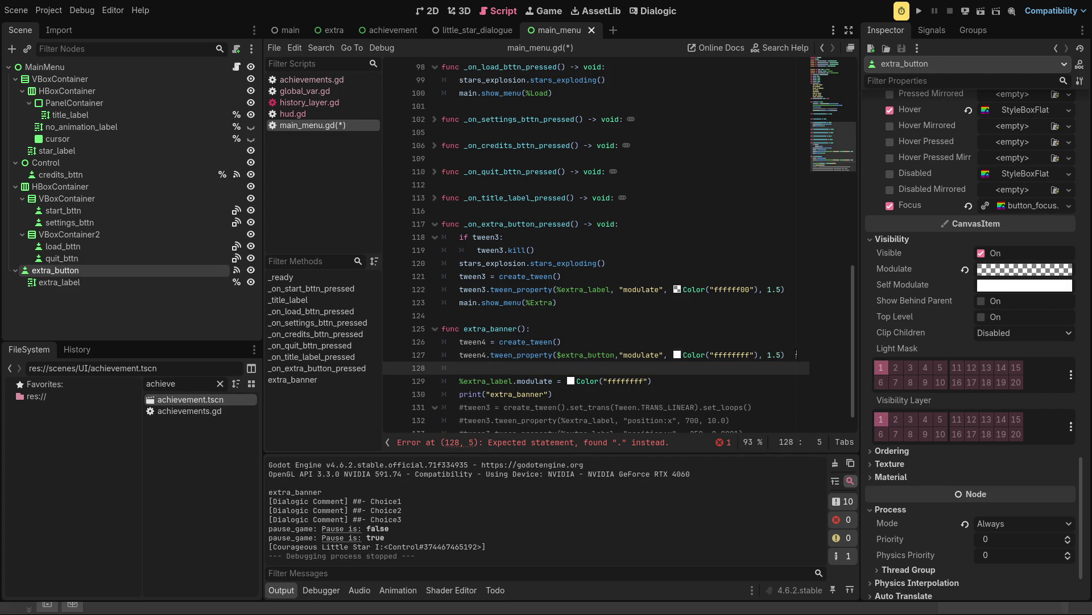
pyautogui.hotkey('ctrl', 'v')
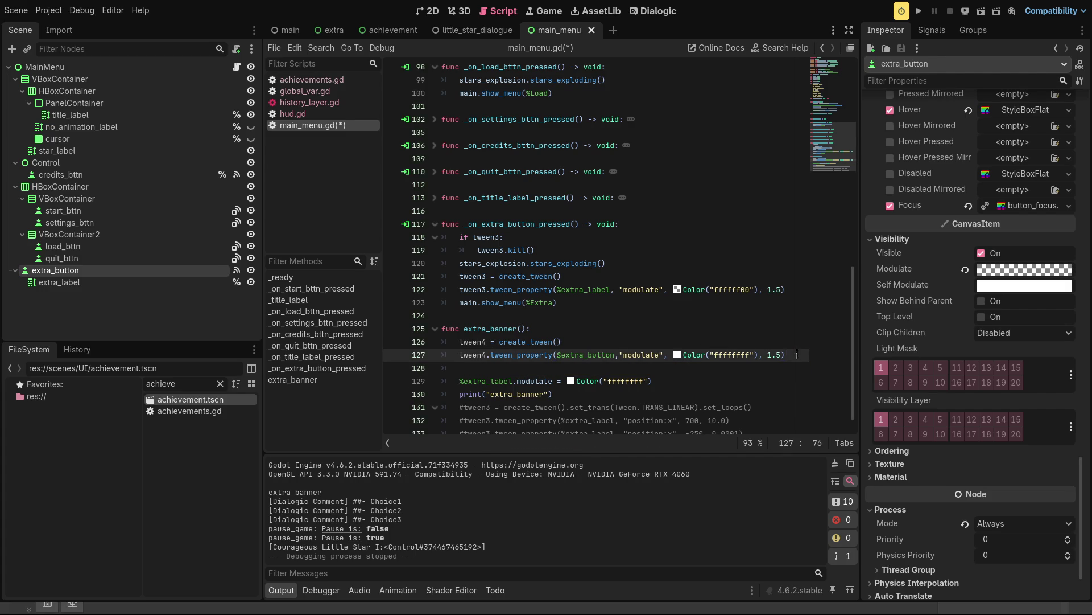
pyautogui.hotkey('shift', 'Down')
pyautogui.hotkey('shift', 'Down')
pyautogui.press('Delete')
pyautogui.moveTo(615, 368); pyautogui.dragTo(587, 367)
pyautogui.write('label')
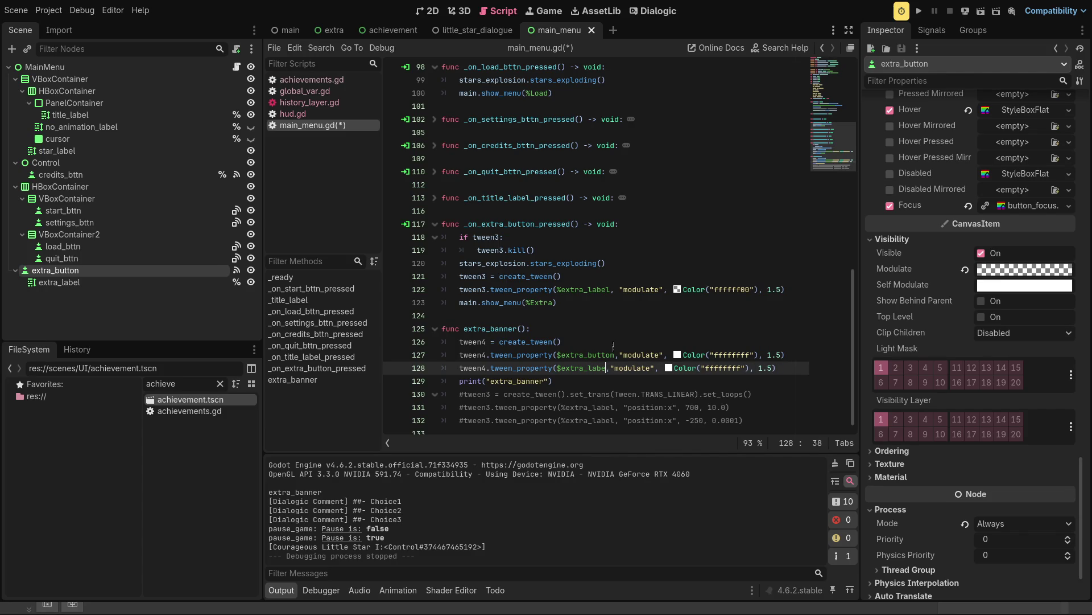
pyautogui.click(612, 328)
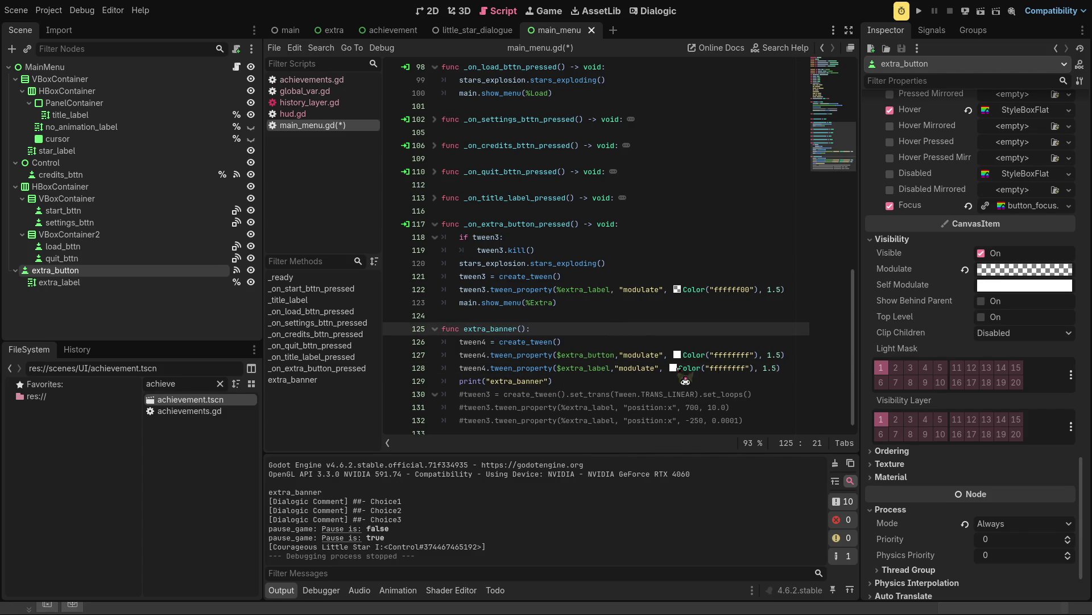
# Run the project, jump to the 'extra_label not found' error at line 128, and stop the game.
pyautogui.click(919, 13)
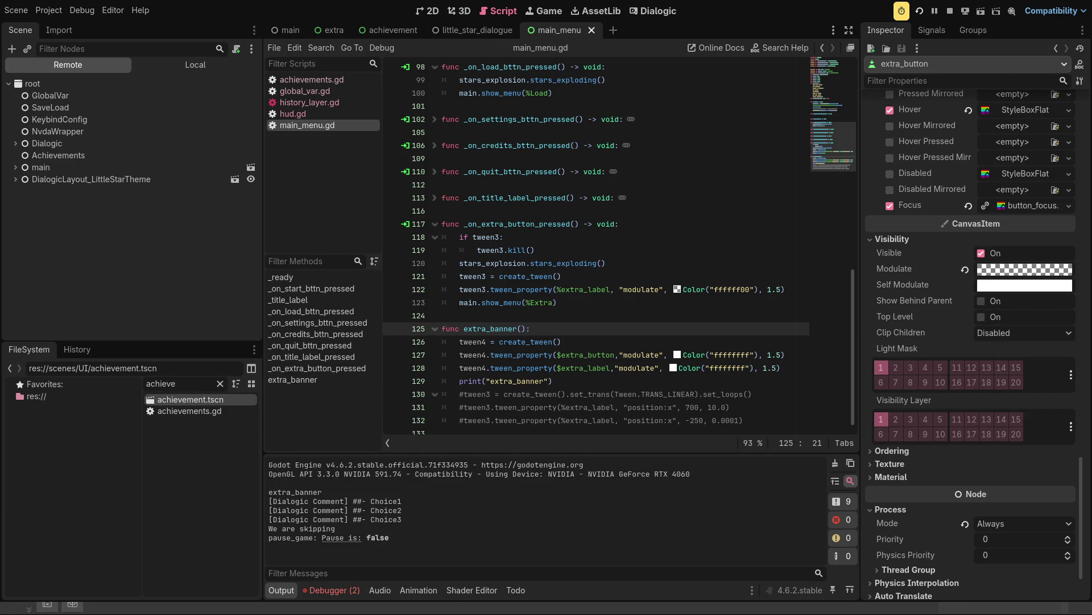
pyautogui.click(331, 589)
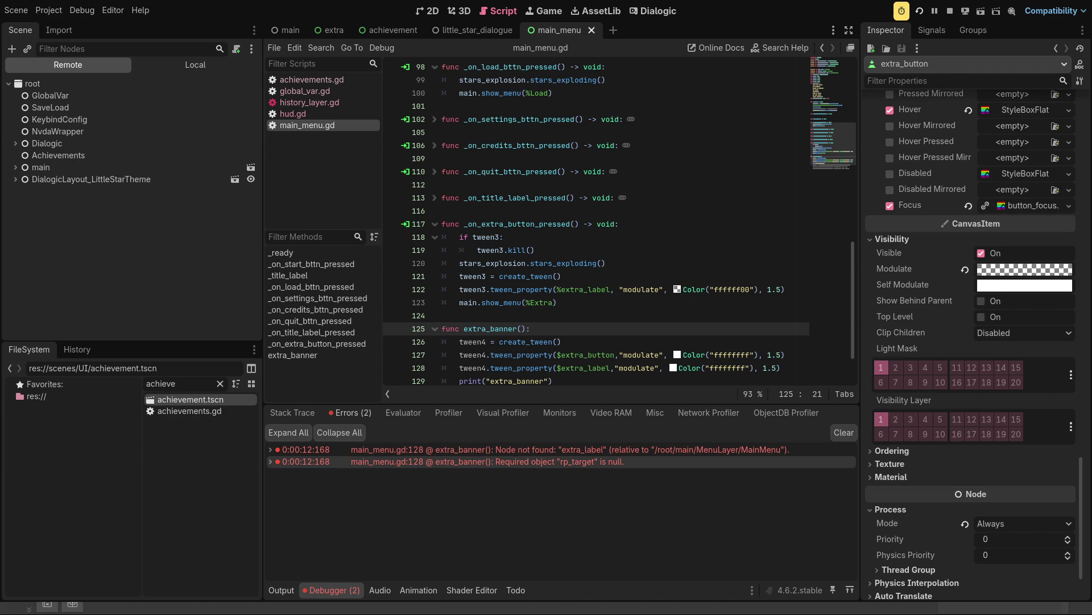
pyautogui.click(512, 450)
pyautogui.press('F8')
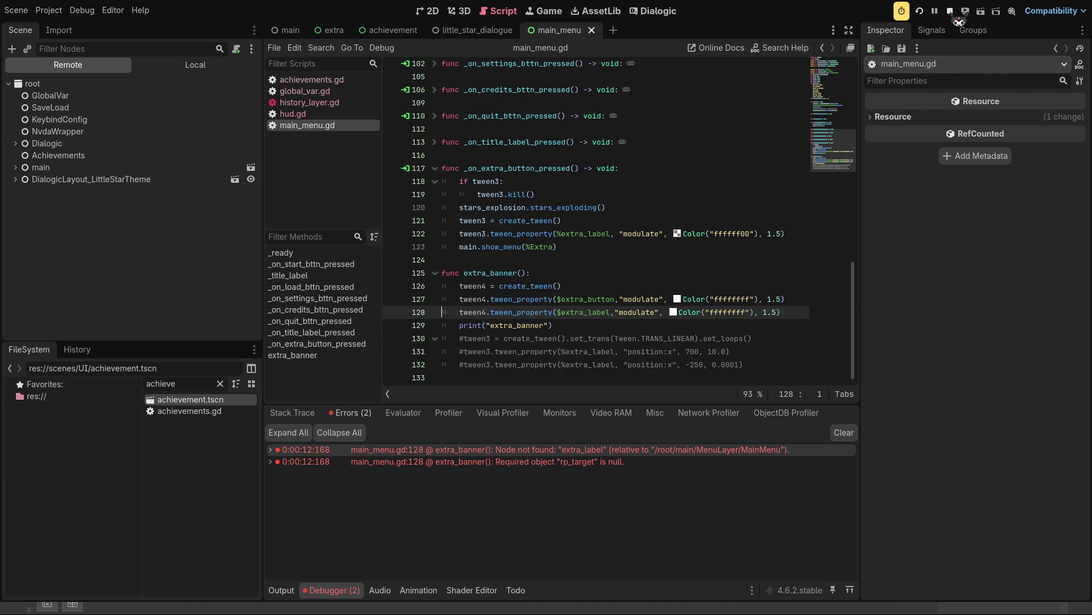
pyautogui.click(848, 63)
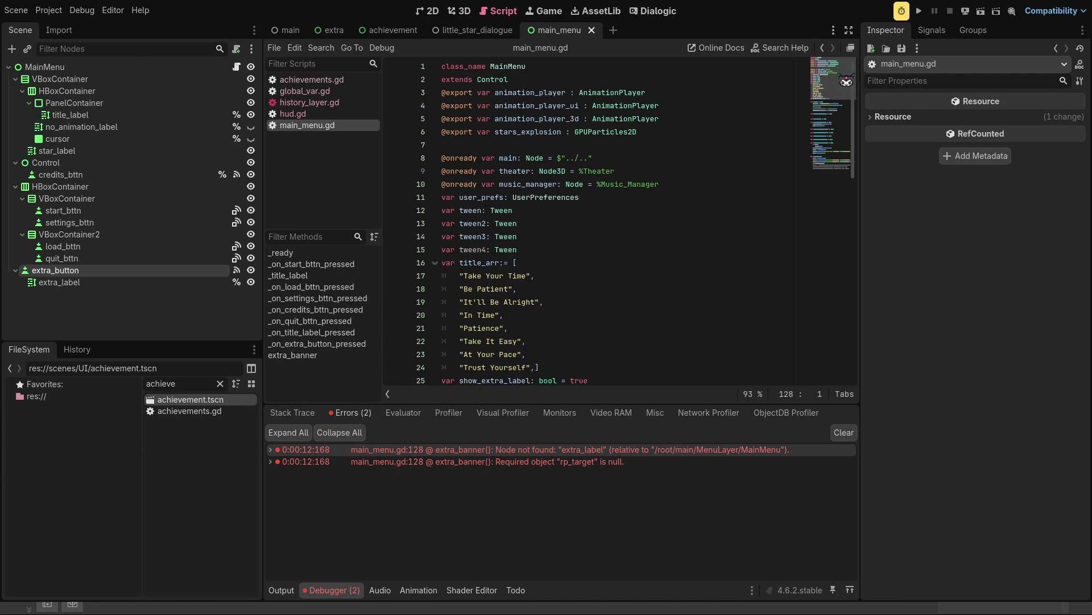
pyautogui.click(669, 149)
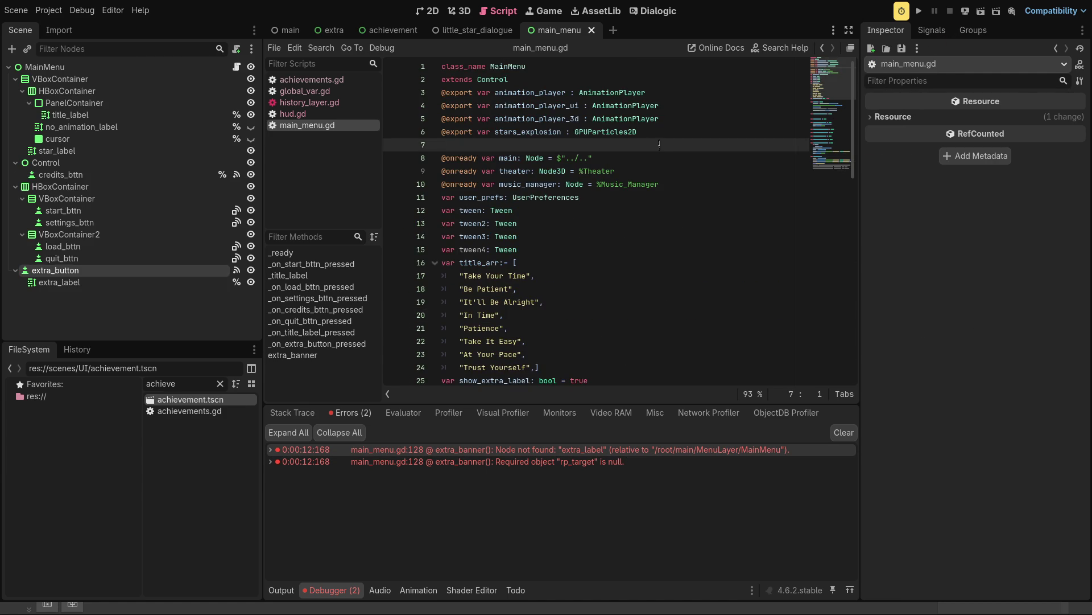
pyautogui.press('Return')
pyautogui.write('@onready')
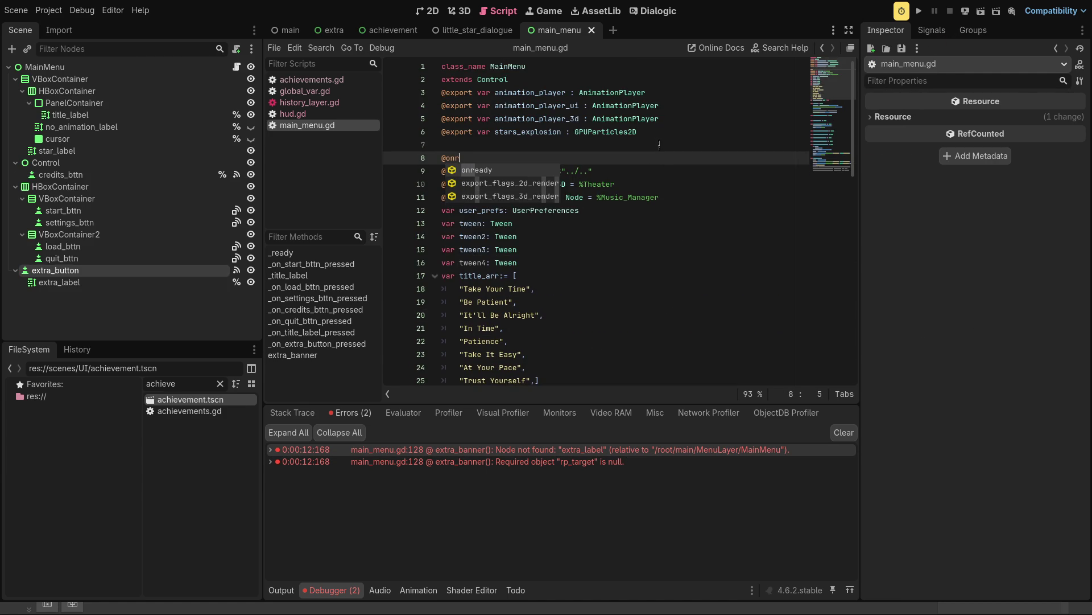
pyautogui.write(' car')
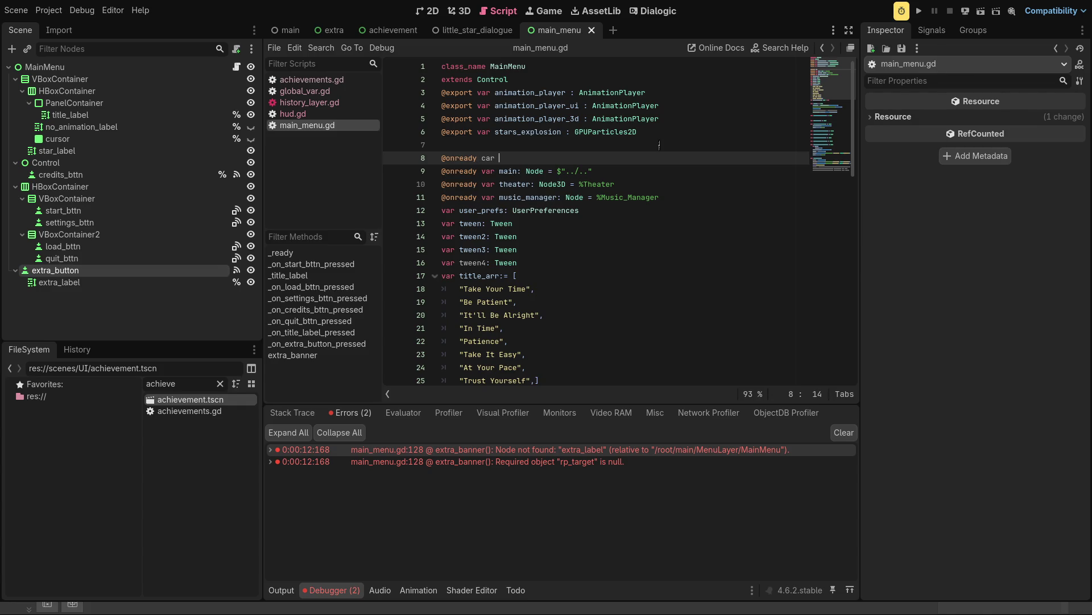
pyautogui.press('BackSpace')
pyautogui.press('BackSpace')
pyautogui.press('BackSpace')
pyautogui.press('BackSpace')
pyautogui.write('var extra_lab')
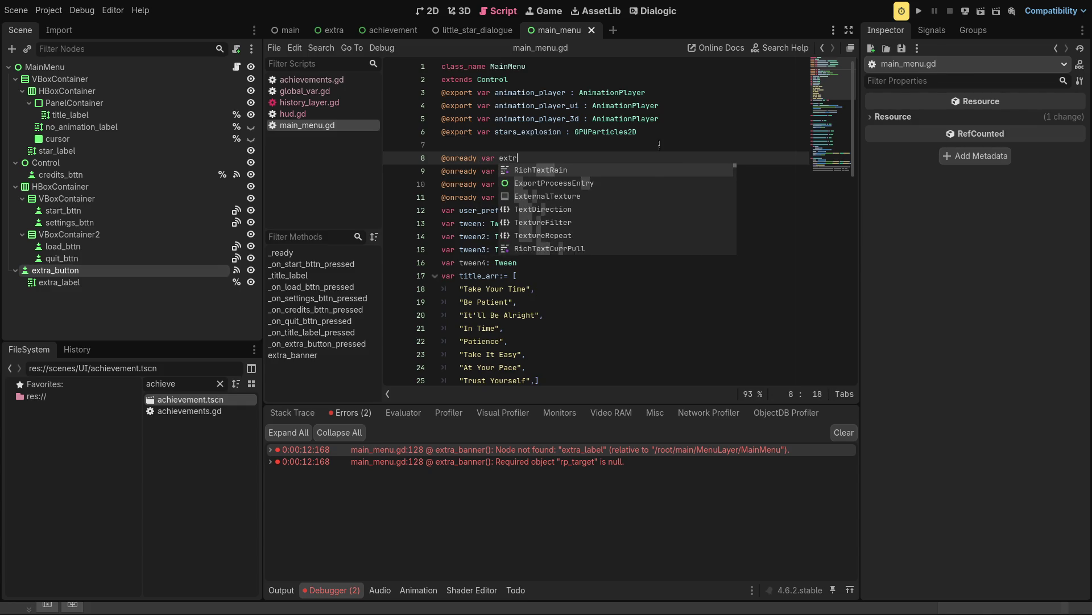
pyautogui.write('el ')
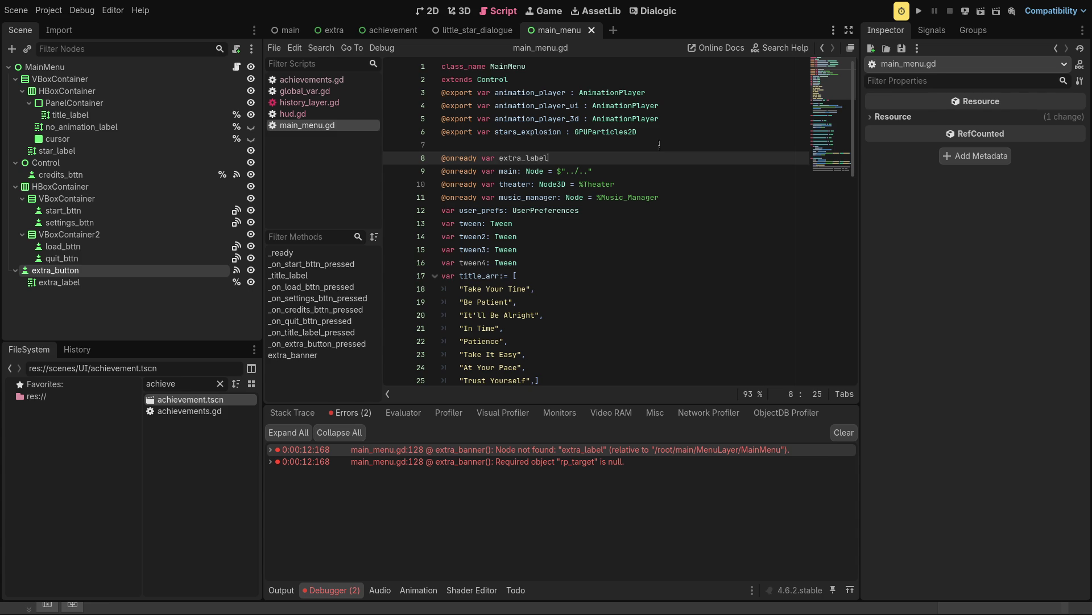
pyautogui.write('= ')
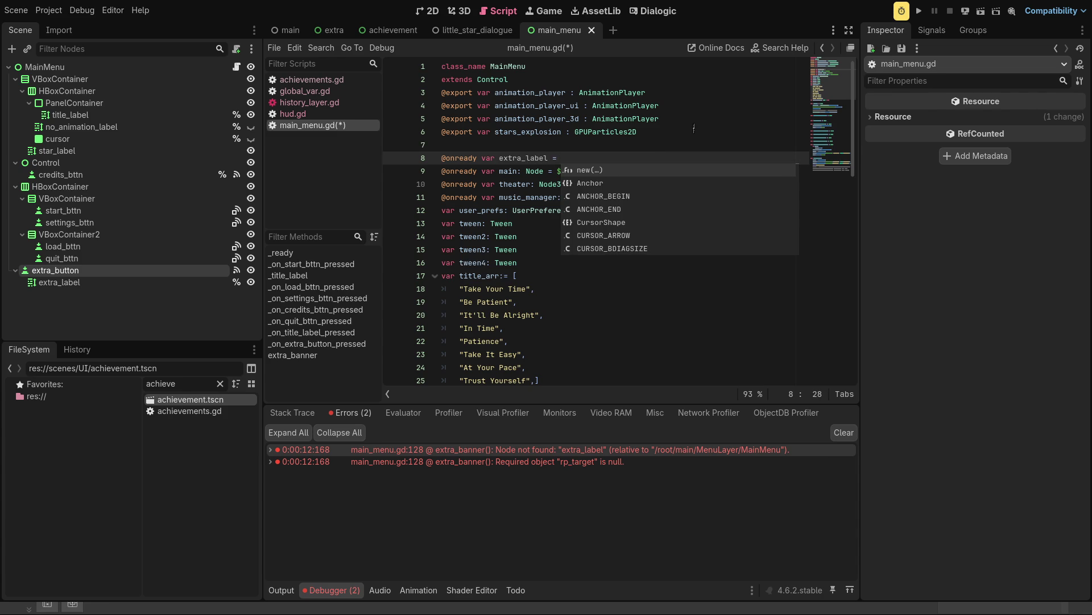
pyautogui.write('RicherTextLabel ')
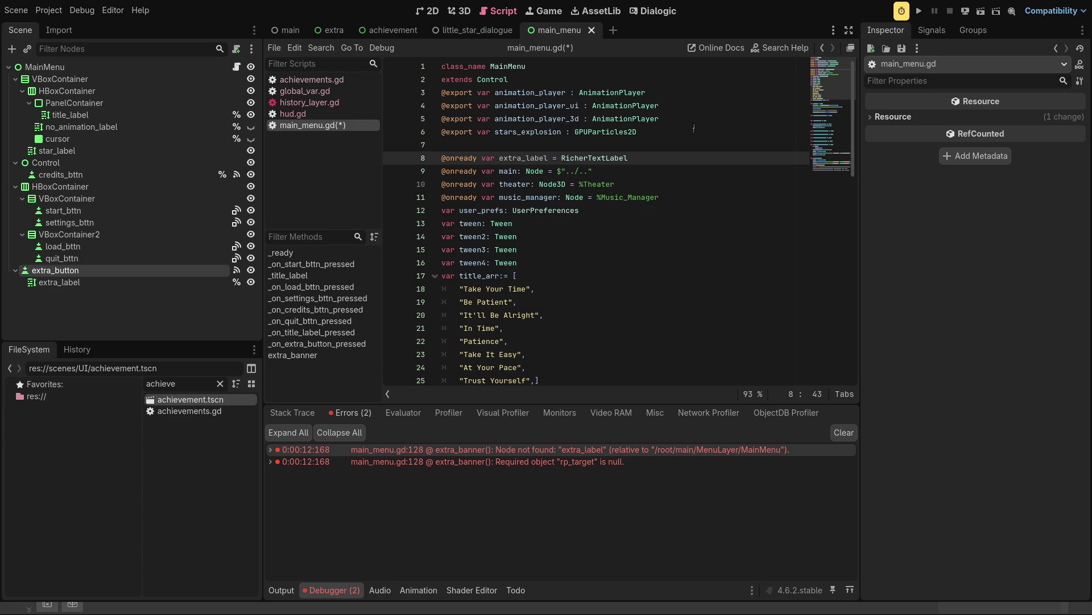
pyautogui.write('=')
pyautogui.moveTo(114, 282)
pyautogui.mouseDown()
pyautogui.moveTo(273, 288)
pyautogui.moveTo(729, 183)
pyautogui.moveTo(713, 158)
pyautogui.mouseUp()
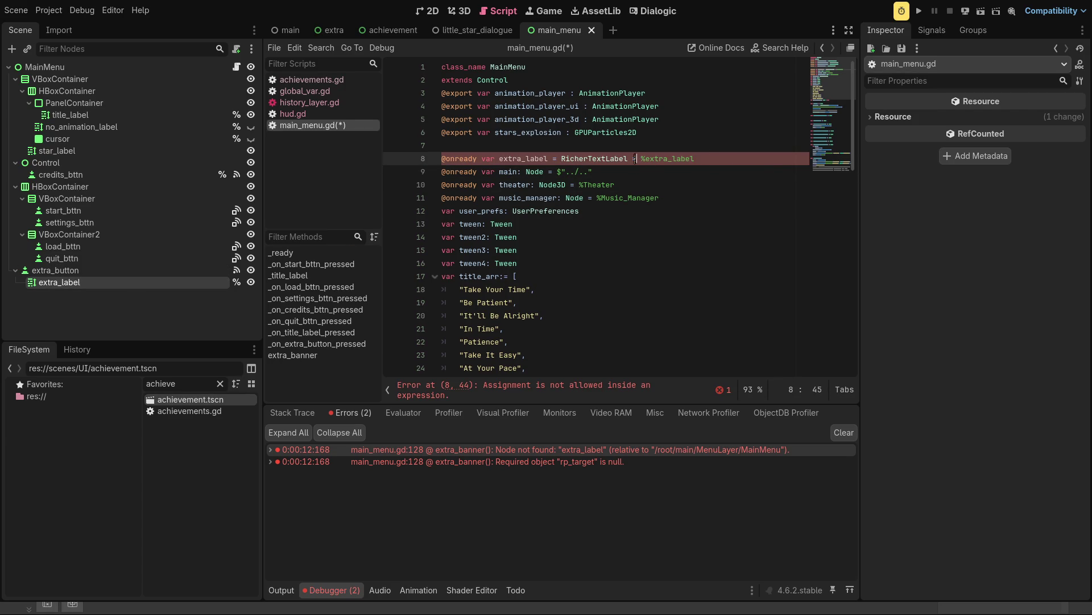
pyautogui.click(557, 159)
pyautogui.press('BackSpace')
pyautogui.press('BackSpace')
pyautogui.write(':')
# Duplicate that declaration as extra_button typed Button.
pyautogui.click(706, 159)
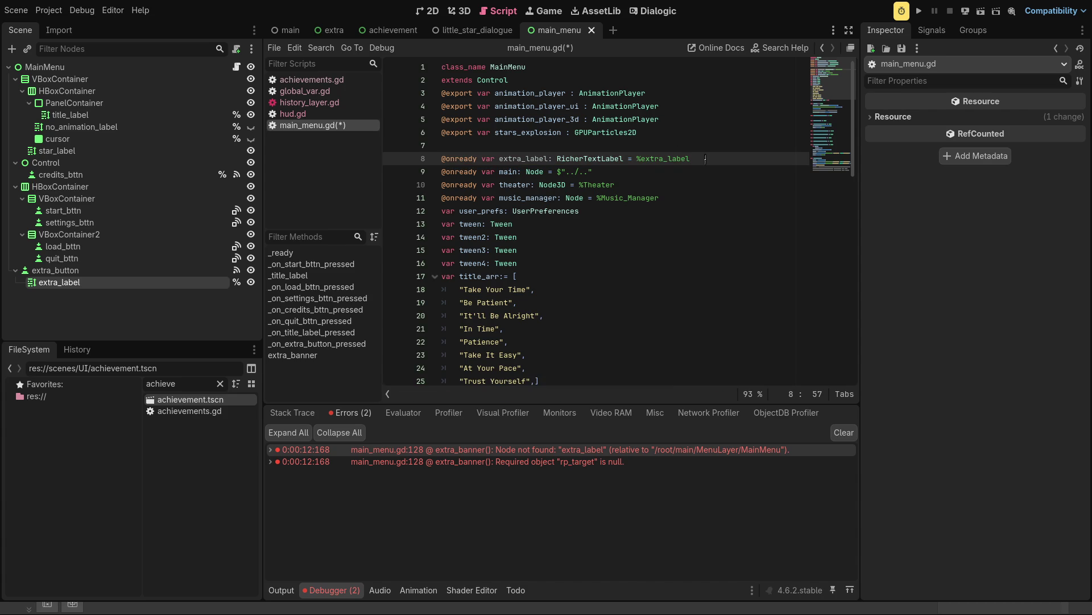
pyautogui.hotkey('ctrl', 'shift', 'd')
pyautogui.click(547, 158)
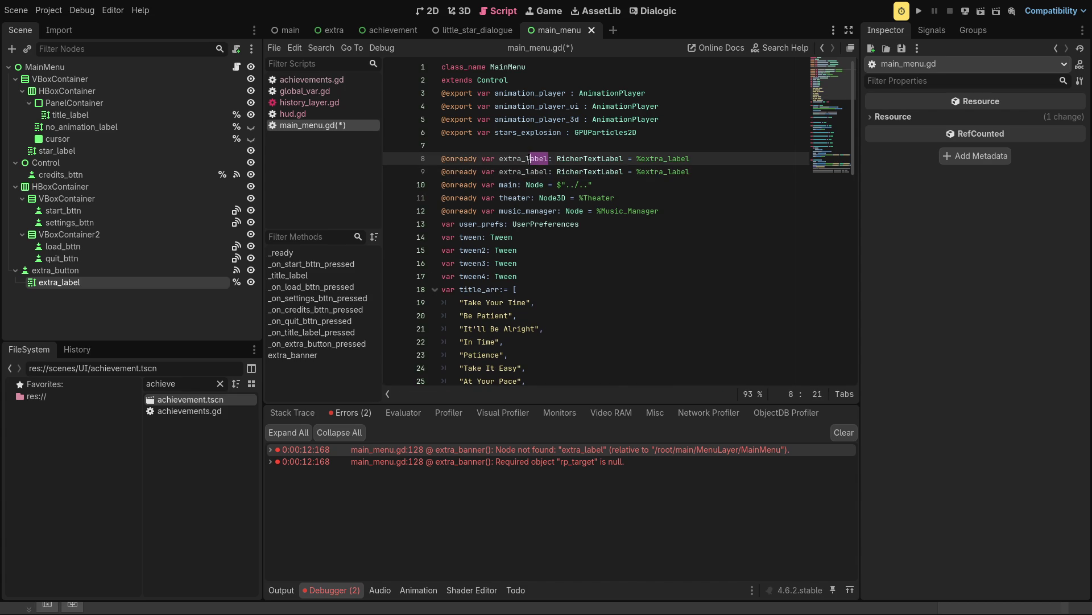
pyautogui.press('BackSpace')
pyautogui.press('BackSpace')
pyautogui.press('BackSpace')
pyautogui.write('button')
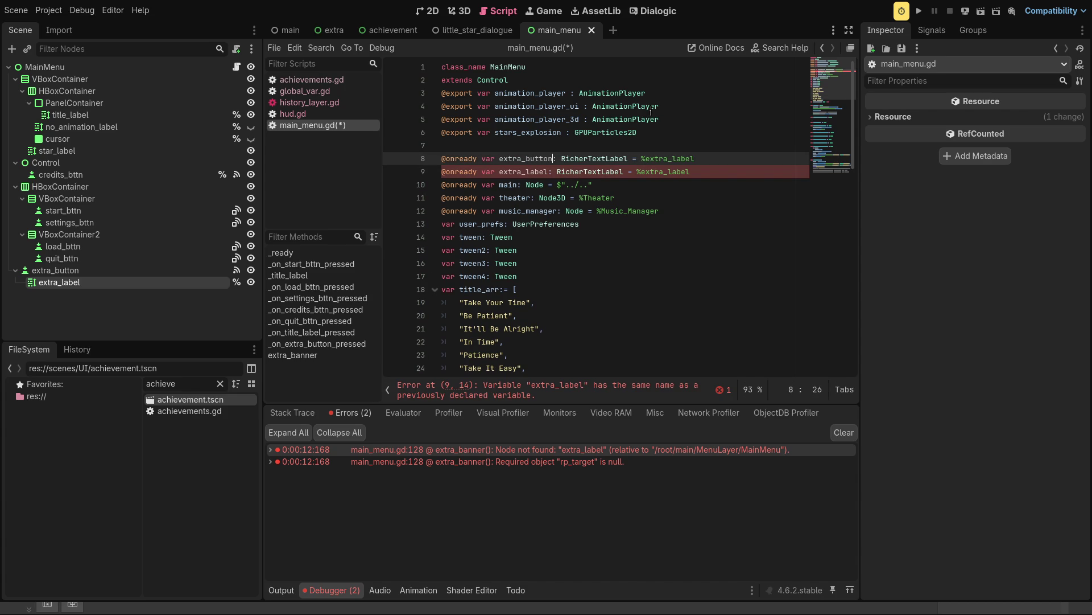
pyautogui.moveTo(561, 158); pyautogui.dragTo(629, 158)
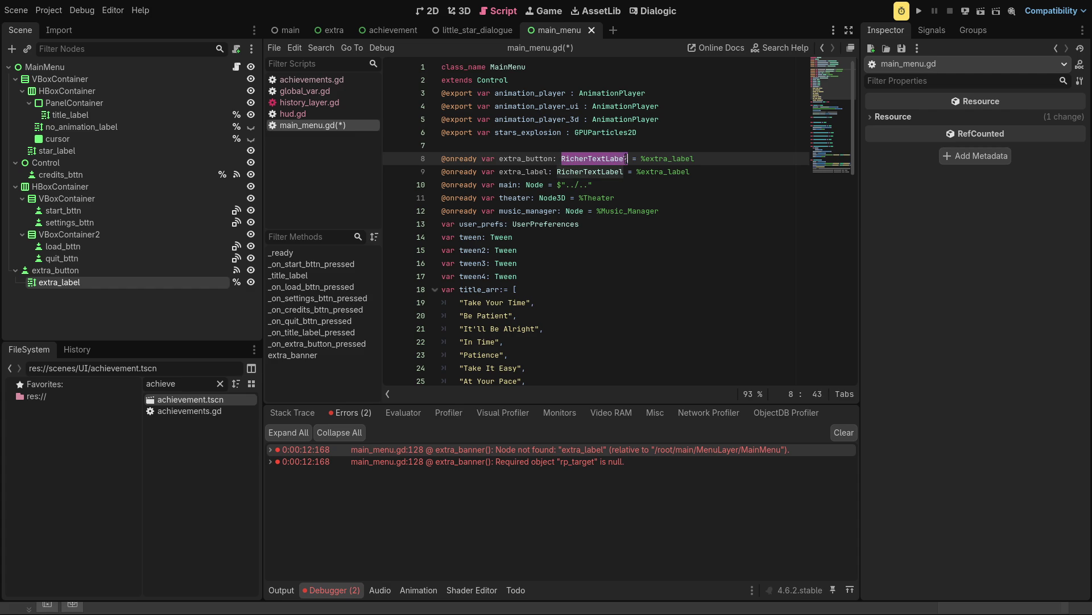
pyautogui.write('Button')
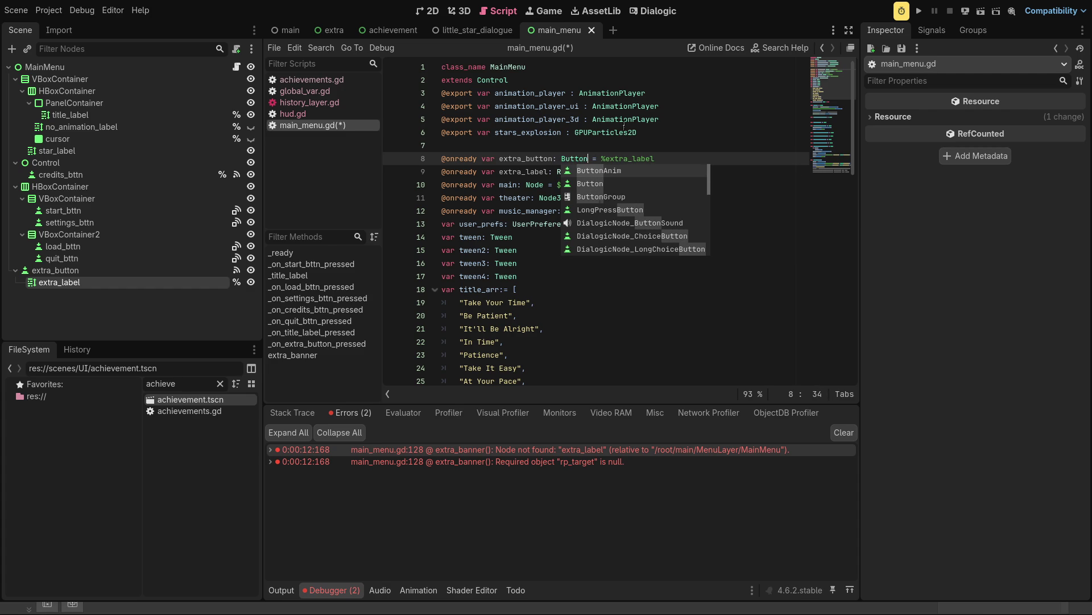
# Point the extra_button declaration at the $extra_button node from the Scene dock.
pyautogui.press('End')
pyautogui.hotkey('shift', 'Left')
pyautogui.hotkey('shift', 'Left')
pyautogui.hotkey('shift', 'Left')
pyautogui.write('button')
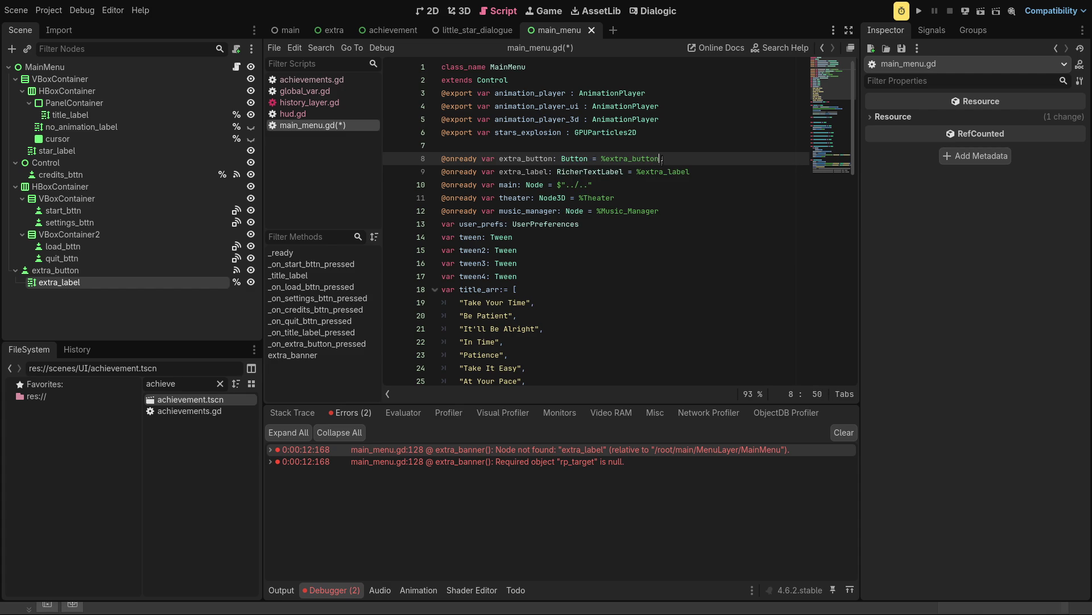
pyautogui.moveTo(603, 159); pyautogui.dragTo(658, 159)
pyautogui.moveTo(55, 270)
pyautogui.mouseDown()
pyautogui.moveTo(128, 282)
pyautogui.moveTo(154, 269)
pyautogui.mouseUp()
pyautogui.moveTo(610, 190); pyautogui.dragTo(620, 159)
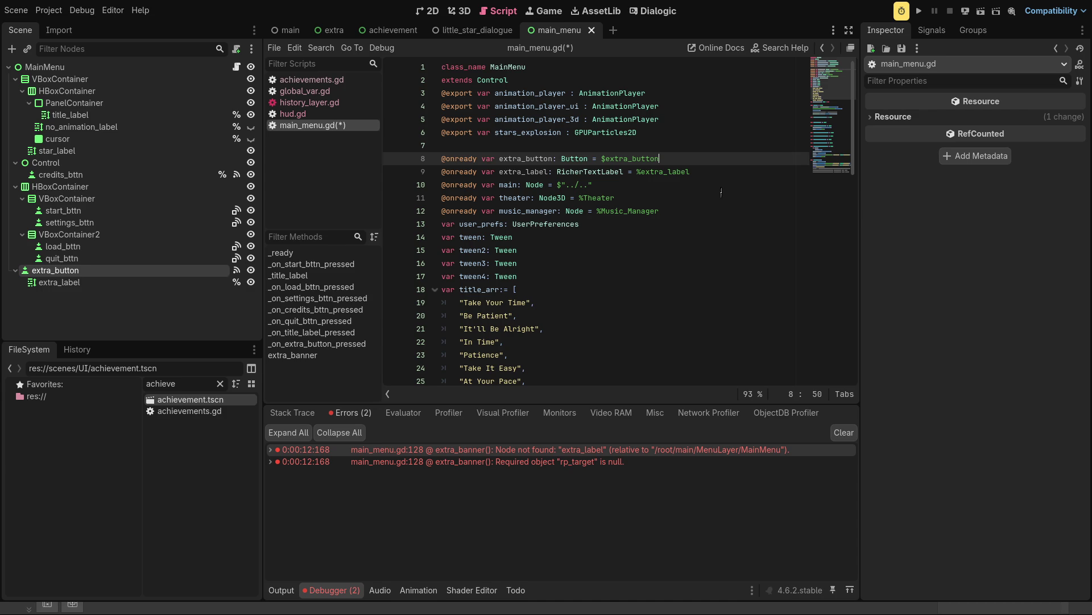
pyautogui.click(571, 94)
pyautogui.press('BackSpace')
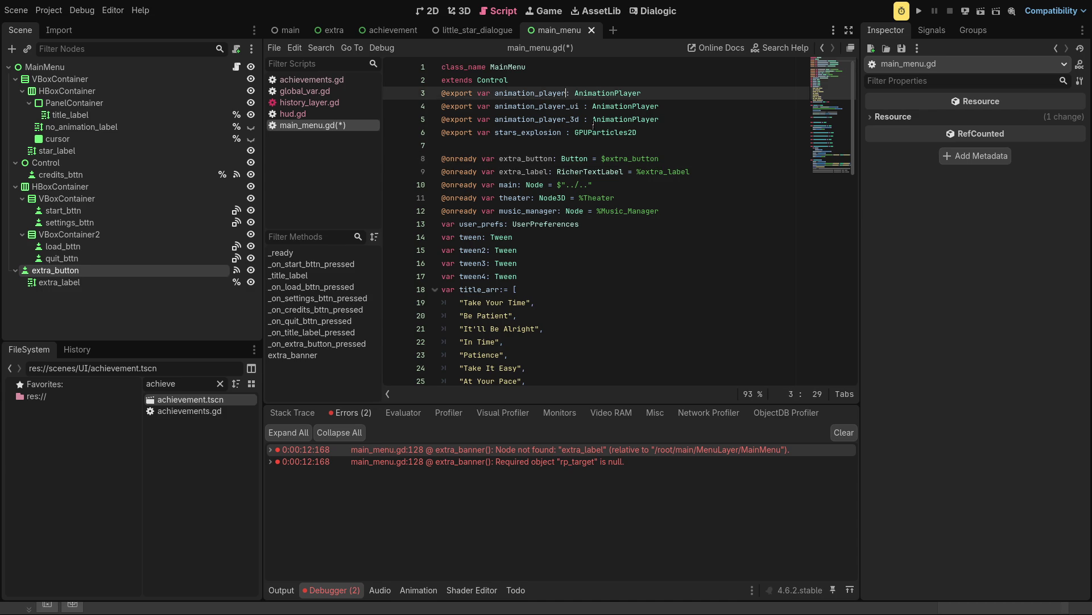
pyautogui.click(586, 106)
pyautogui.press('BackSpace')
pyautogui.click(586, 119)
pyautogui.press('BackSpace')
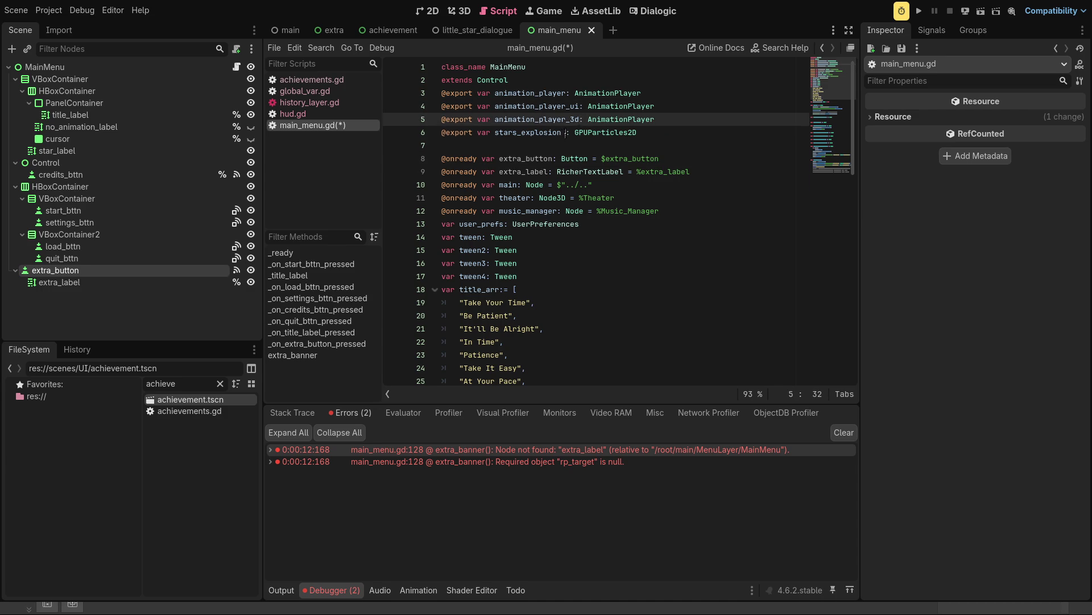
pyautogui.click(566, 132)
pyautogui.press('BackSpace')
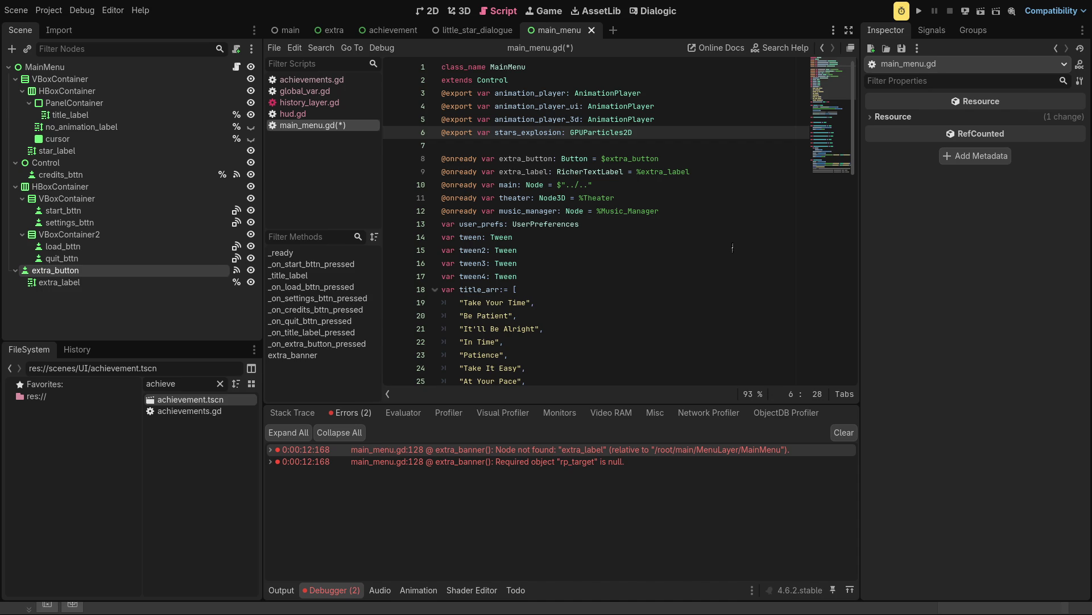
pyautogui.click(576, 77)
pyautogui.press('Return')
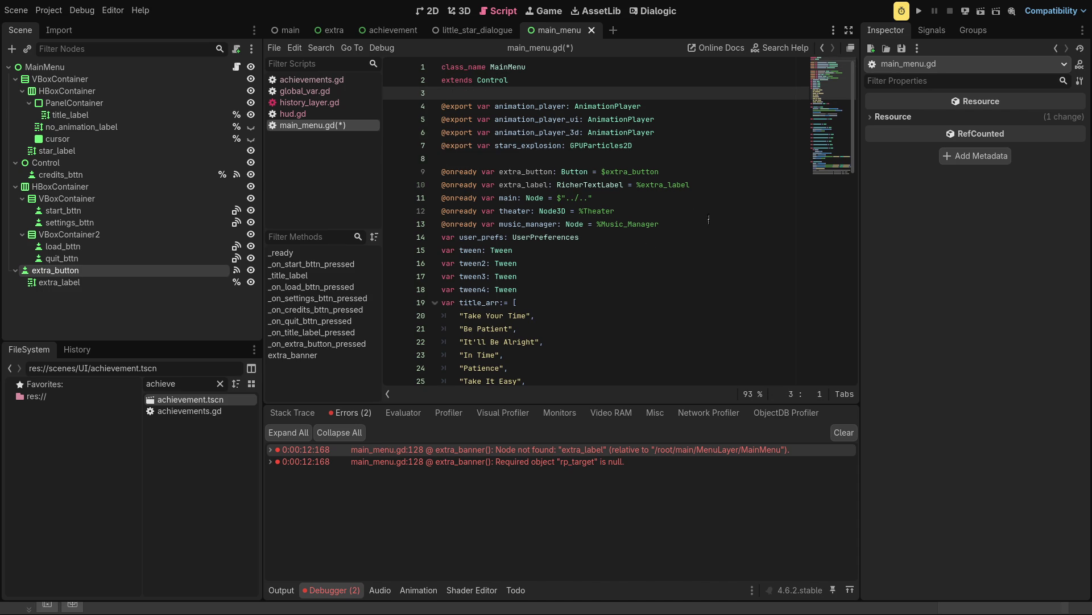
pyautogui.scroll(-9, 700, 223)
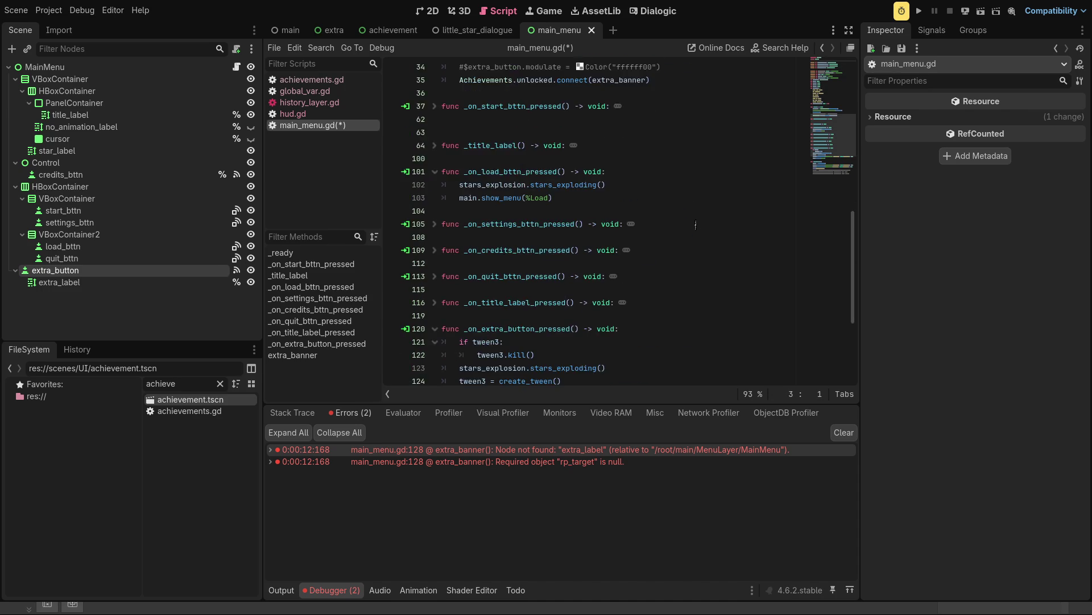
# Drop the $ on lines 130–131 and % on line 125 so tweens use the variables, then run.
pyautogui.scroll(5, 655, 211)
pyautogui.scroll(-10, 674, 204)
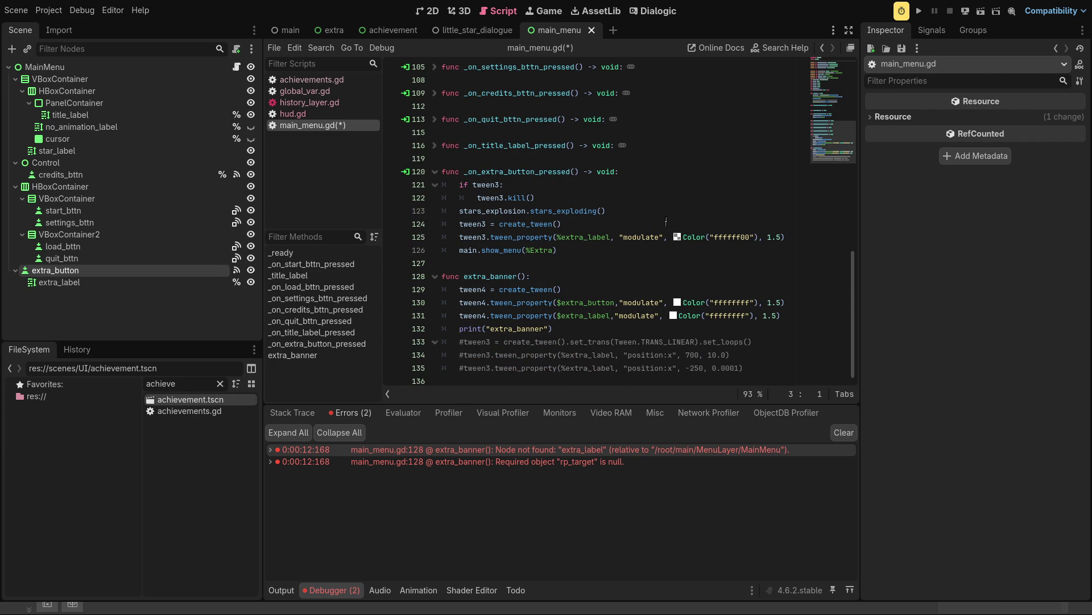
pyautogui.click(562, 302)
pyautogui.press('BackSpace')
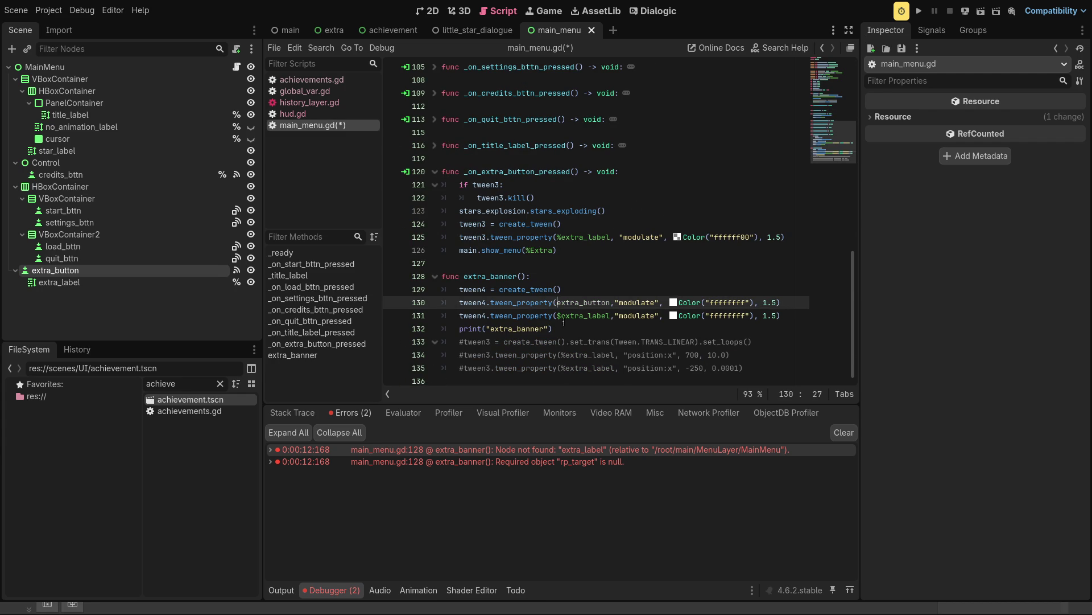
pyautogui.press('Down')
pyautogui.press('Delete')
pyautogui.click(557, 236)
pyautogui.press('Delete')
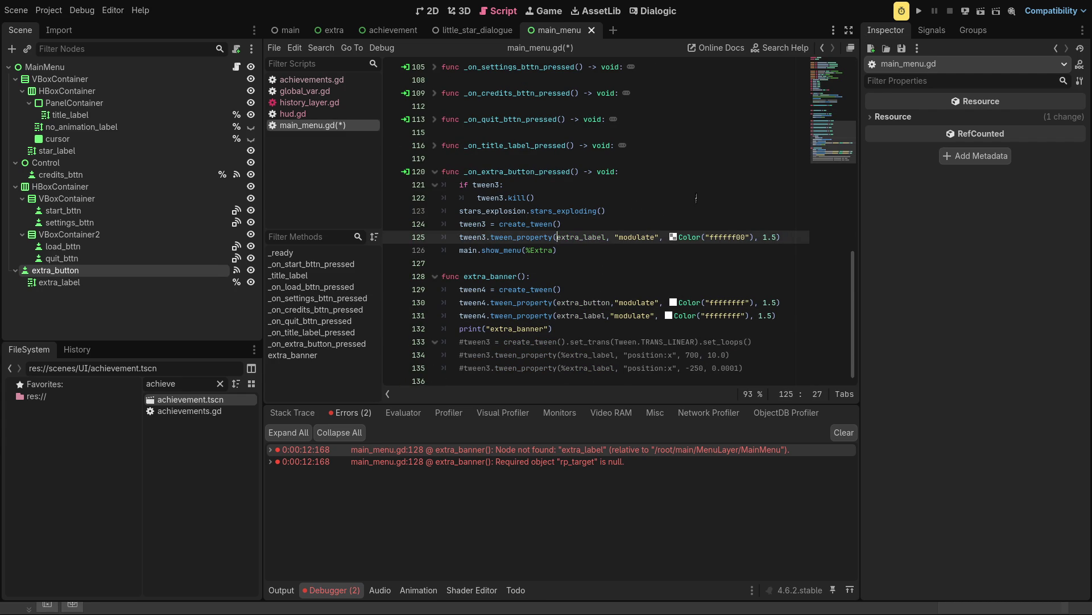
pyautogui.click(696, 197)
pyautogui.press('F5')
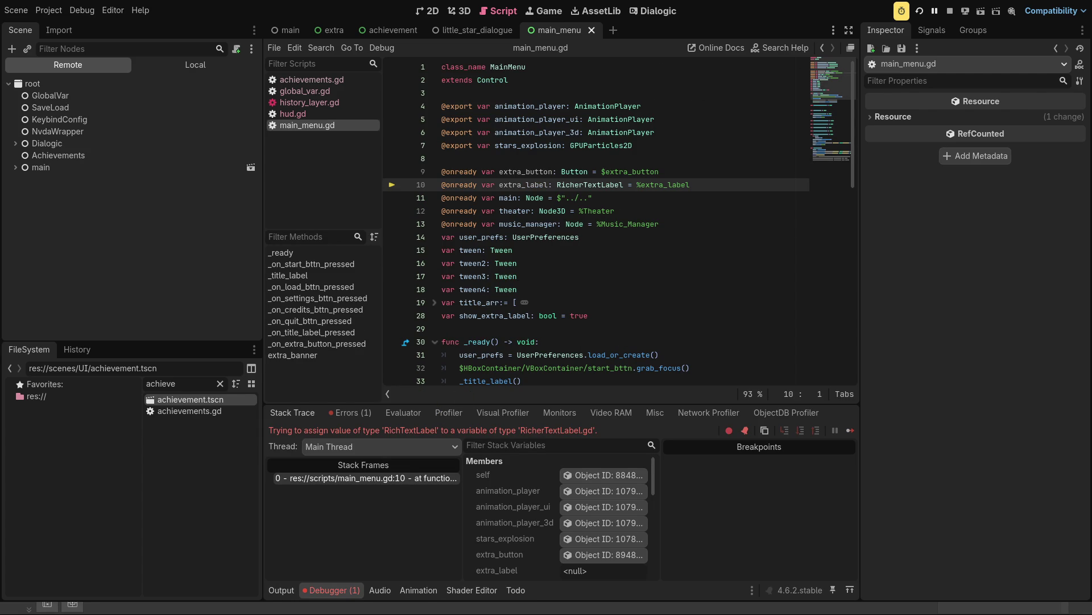
# Stop the game, correct line 10's RicherTextLabel to RichTextLabel, and rerun the project.
pyautogui.press('F8')
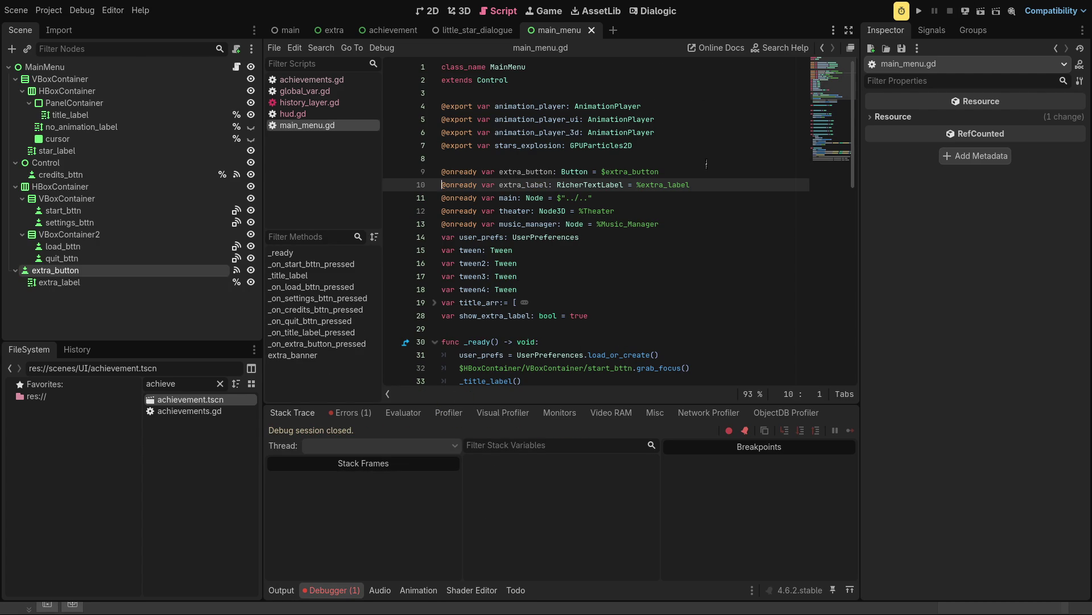
pyautogui.click(582, 185)
pyautogui.press('BackSpace')
pyautogui.press('BackSpace')
pyautogui.press('F5')
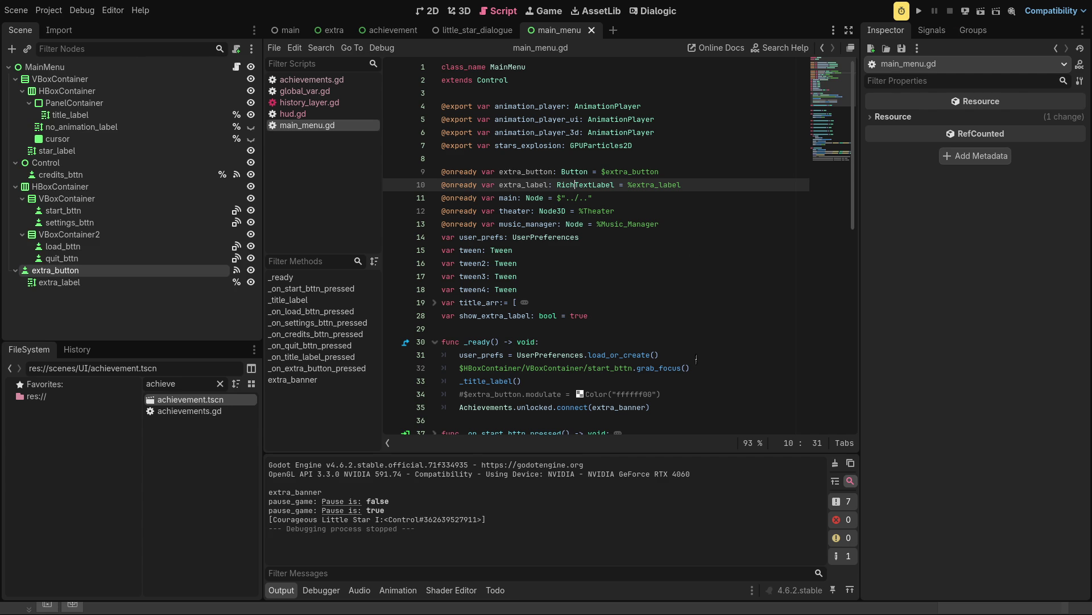
pyautogui.click(458, 12)
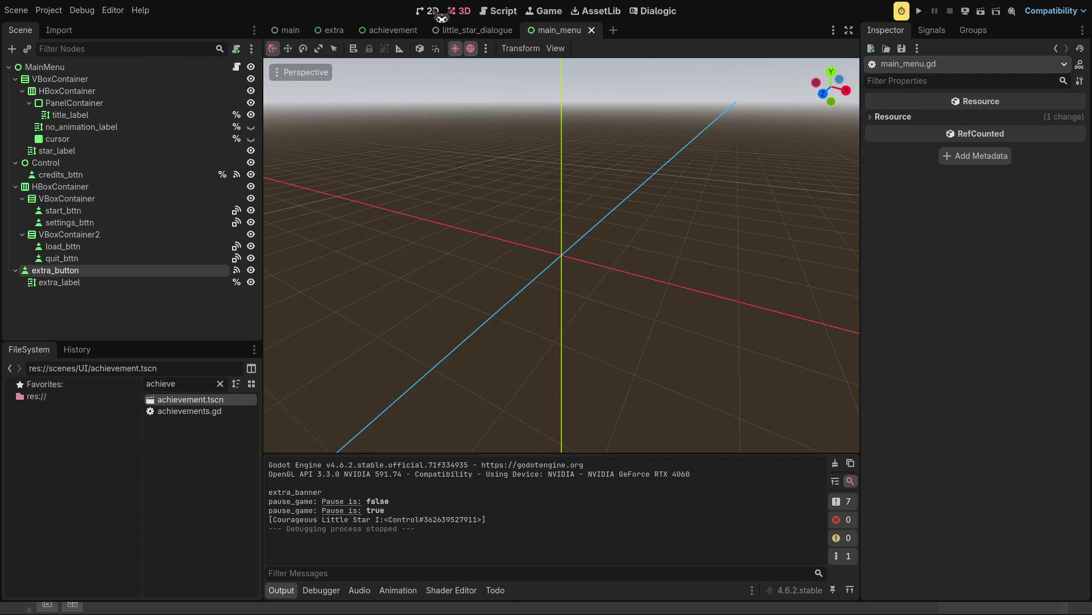
# Switch between 2D, Script and Dialogic views, ending on main_menu.gd scrolled to extra_banner.
pyautogui.click(440, 14)
pyautogui.click(499, 11)
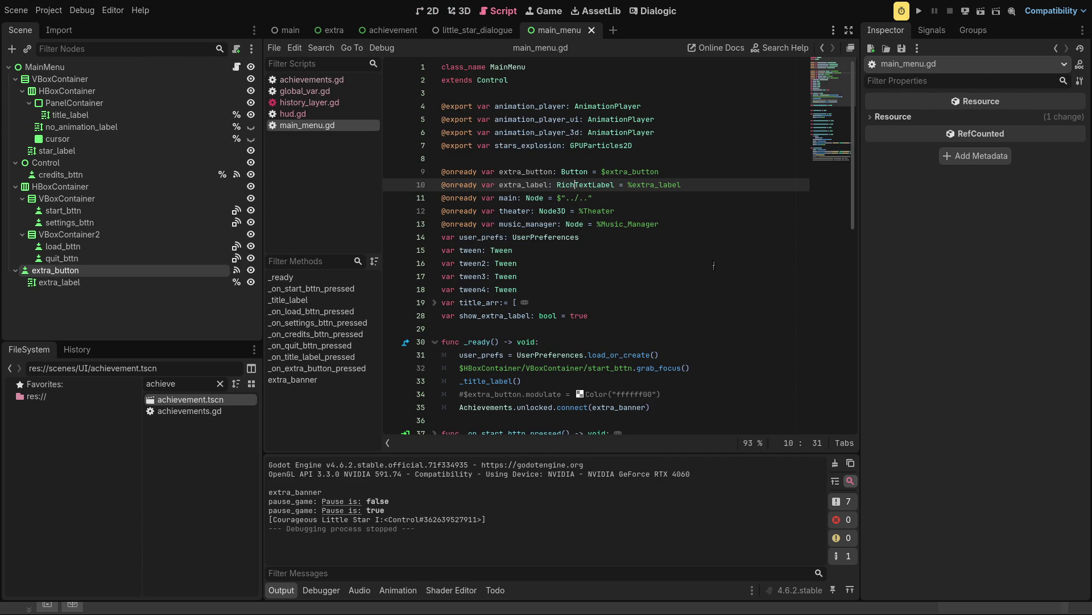
pyautogui.scroll(-6, 716, 258)
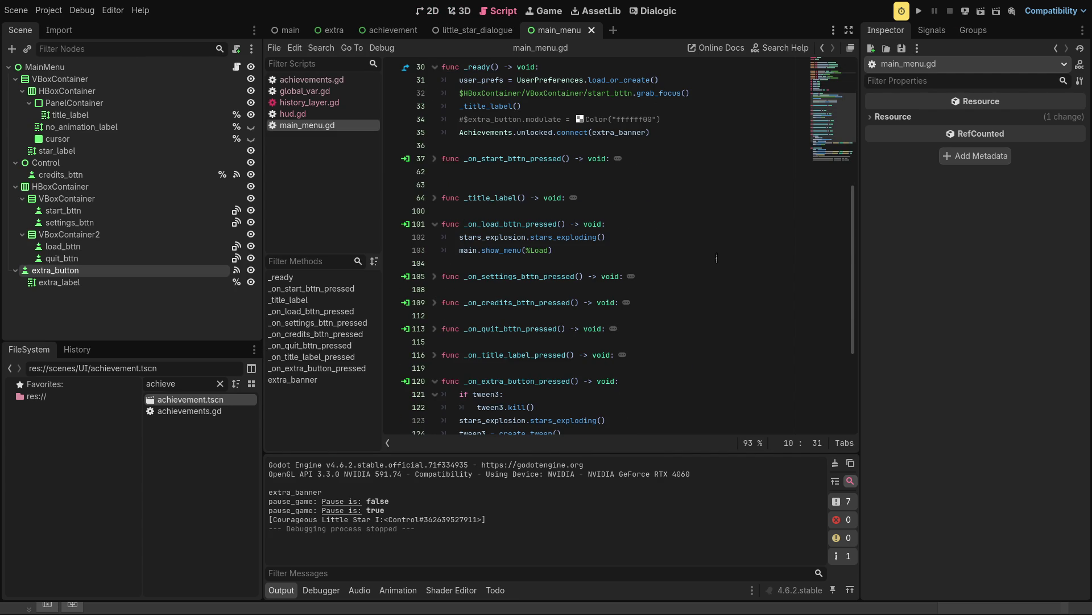
pyautogui.scroll(-5, 717, 257)
pyautogui.click(660, 14)
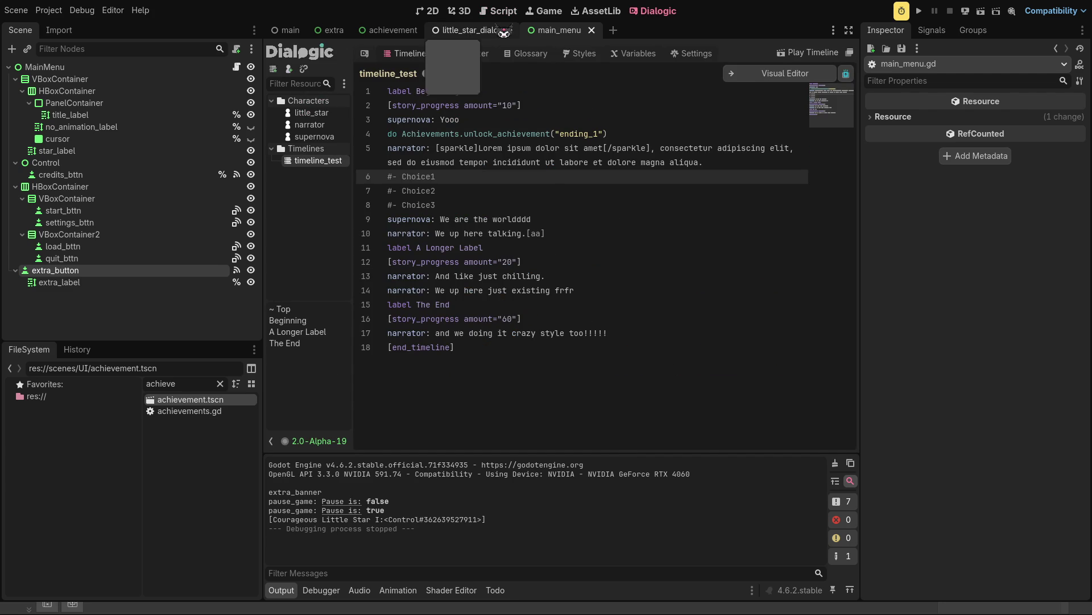
pyautogui.click(436, 12)
pyautogui.click(503, 12)
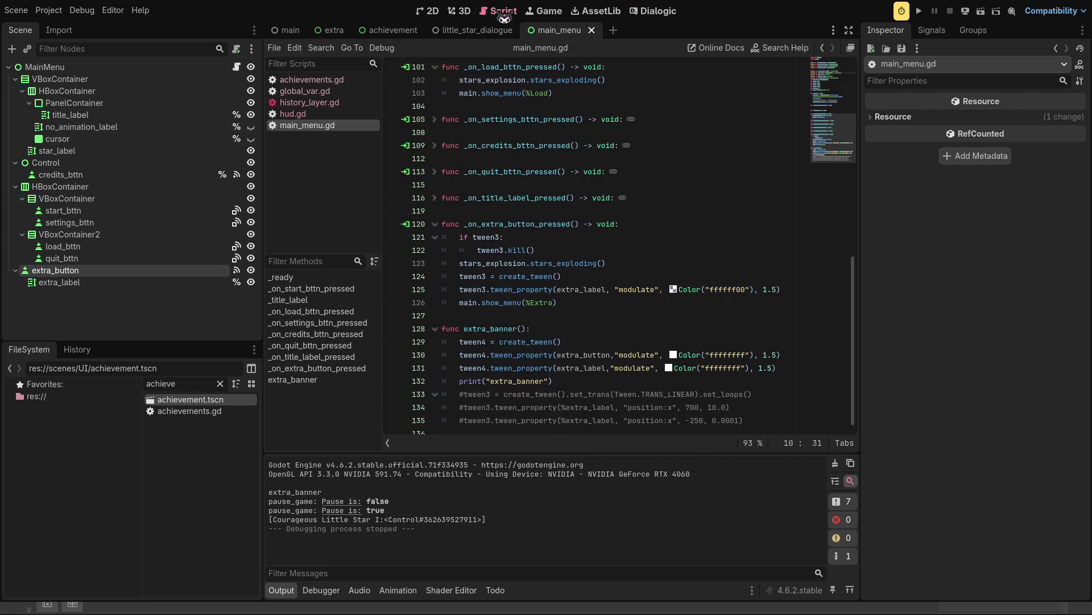
pyautogui.scroll(-1, 600, 303)
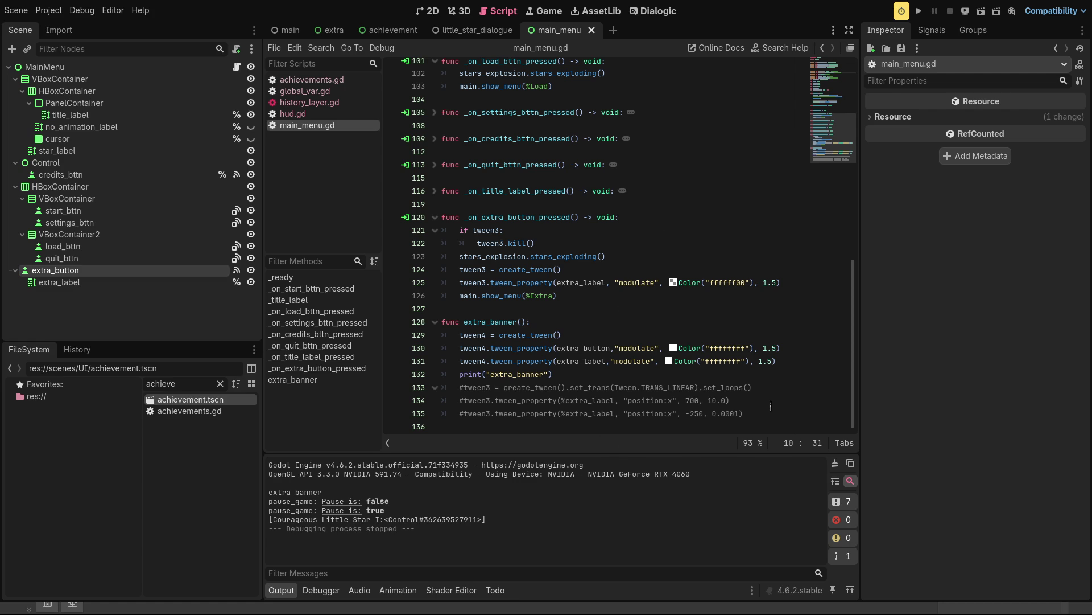
# Delete the print("extra_banner") line and uncomment the three looping tween3 label-slide lines.
pyautogui.moveTo(775, 370); pyautogui.dragTo(786, 364)
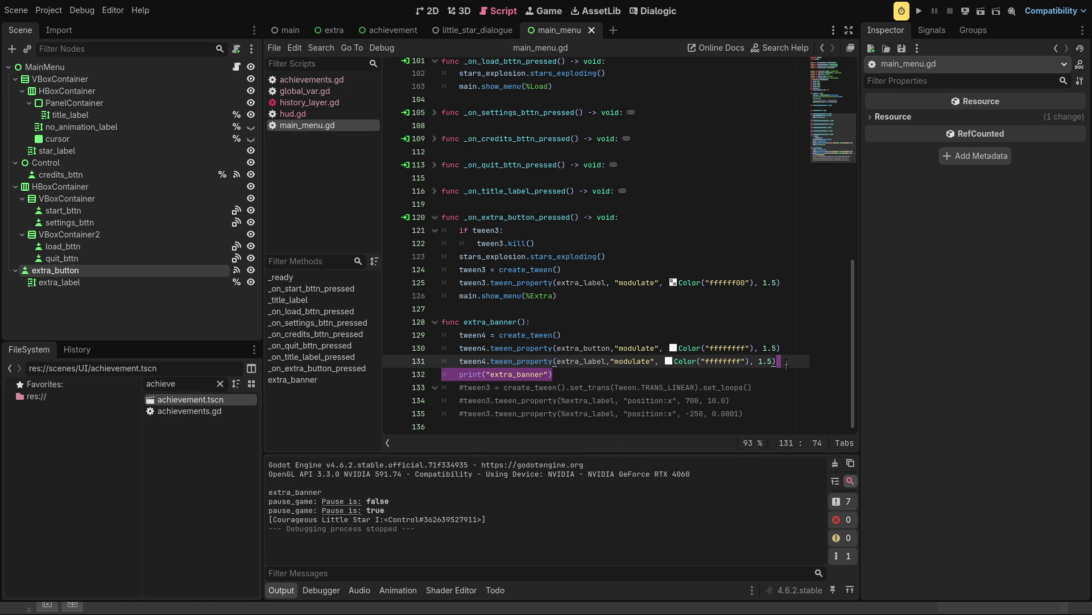
pyautogui.press('BackSpace')
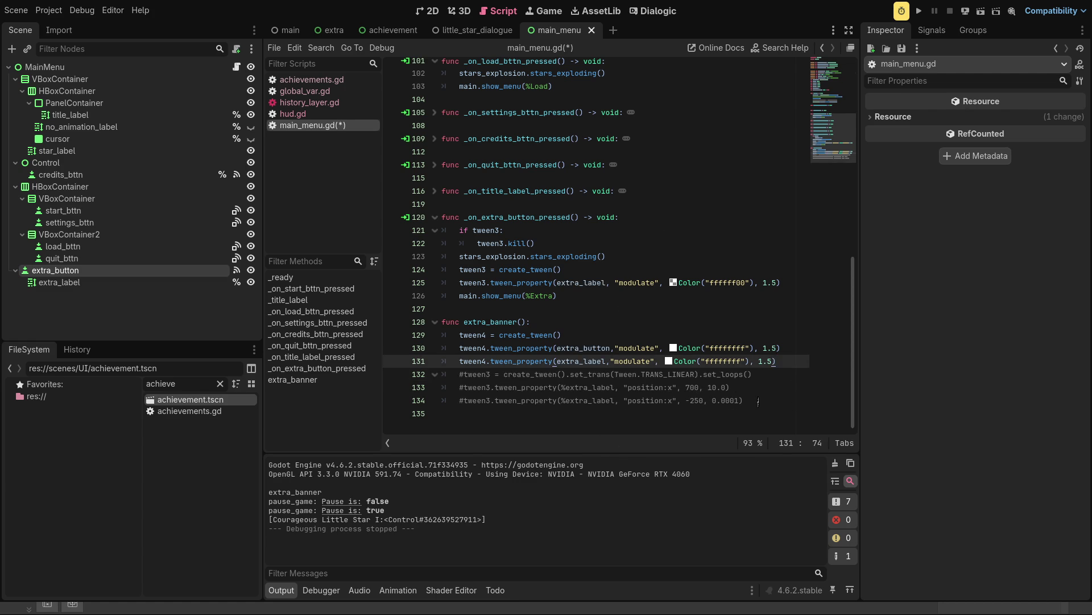
pyautogui.moveTo(763, 406); pyautogui.dragTo(763, 377)
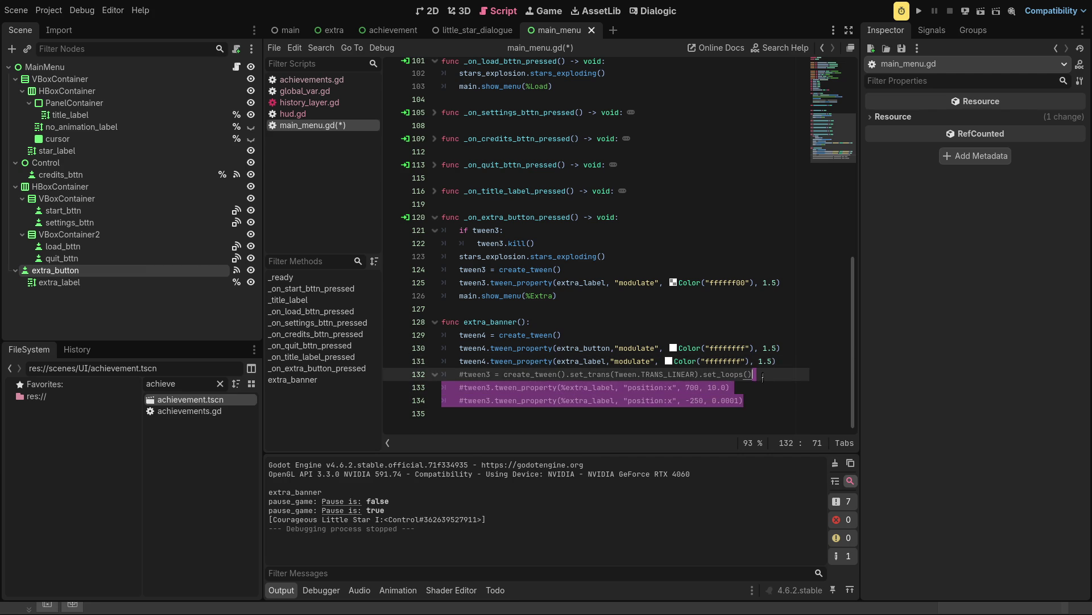
pyautogui.hotkey('ctrl', 'k')
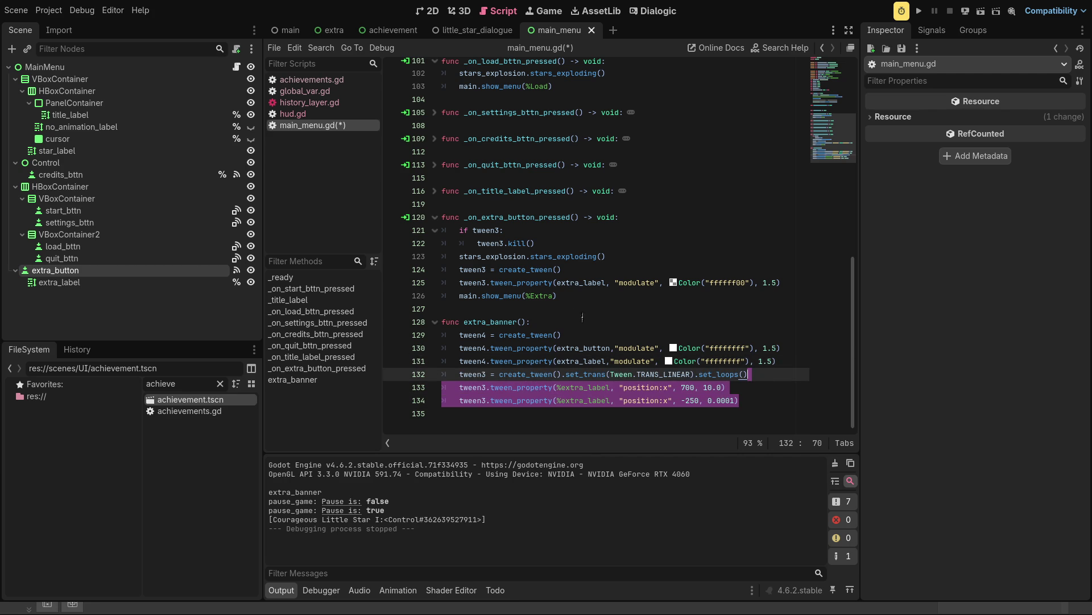
pyautogui.click(601, 330)
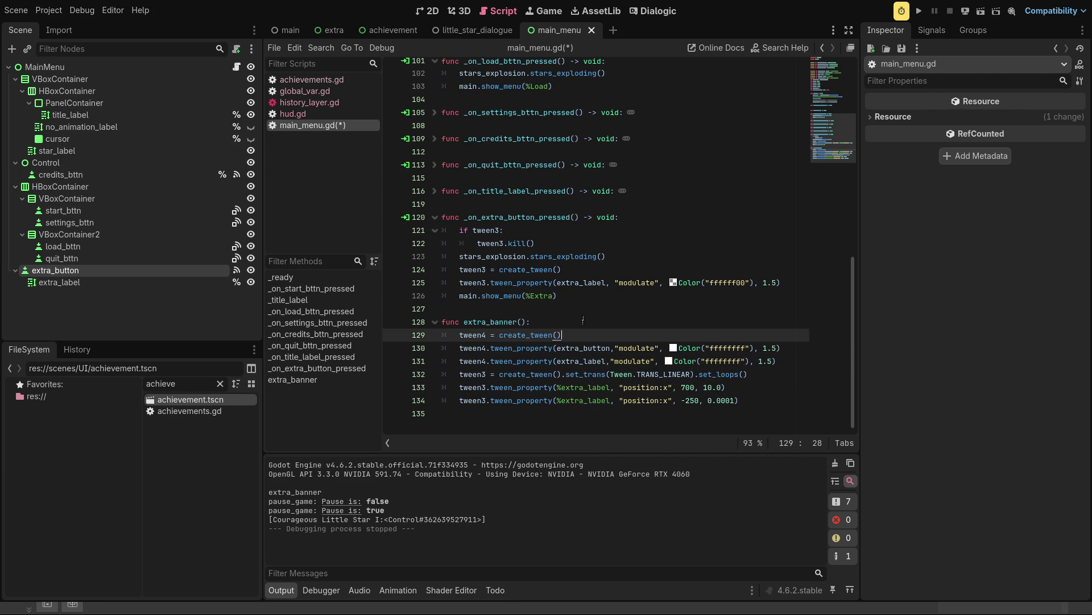
# Shorten the extra_button tween from 1.5 to .5, delete the extra_label modulate tween, and add a blank line.
pyautogui.click(770, 347)
pyautogui.press('BackSpace')
pyautogui.moveTo(785, 362)
pyautogui.mouseDown()
pyautogui.moveTo(790, 340)
pyautogui.moveTo(786, 348)
pyautogui.mouseUp()
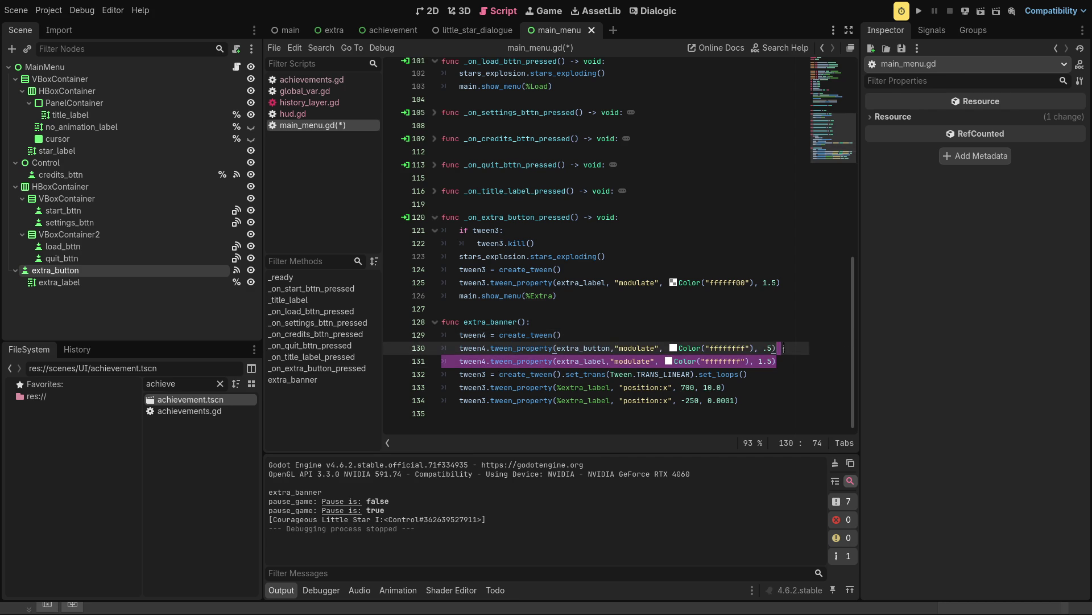
pyautogui.press('BackSpace')
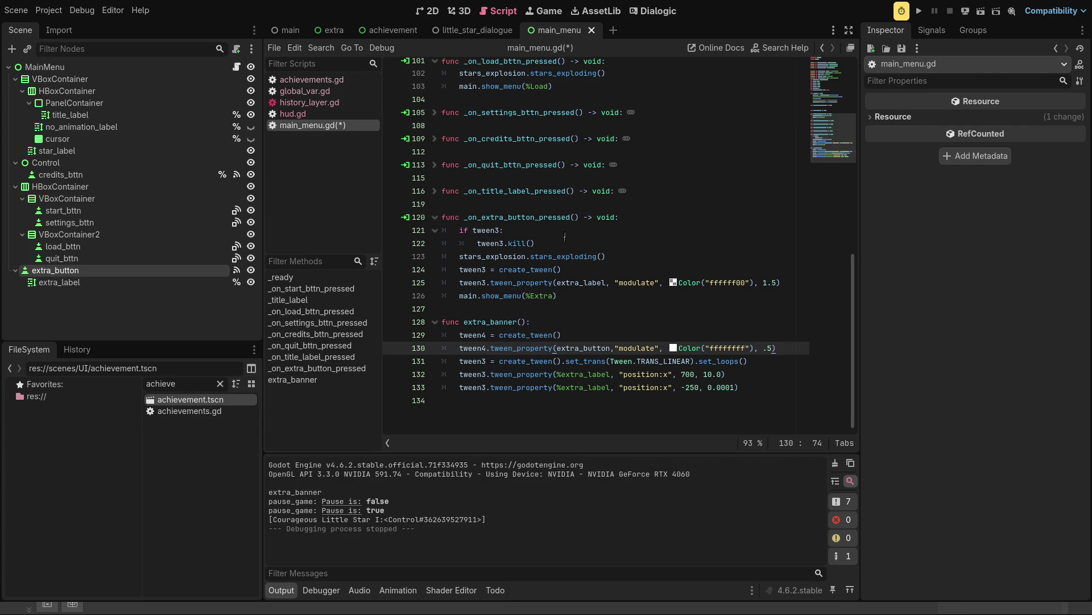
pyautogui.press('Return')
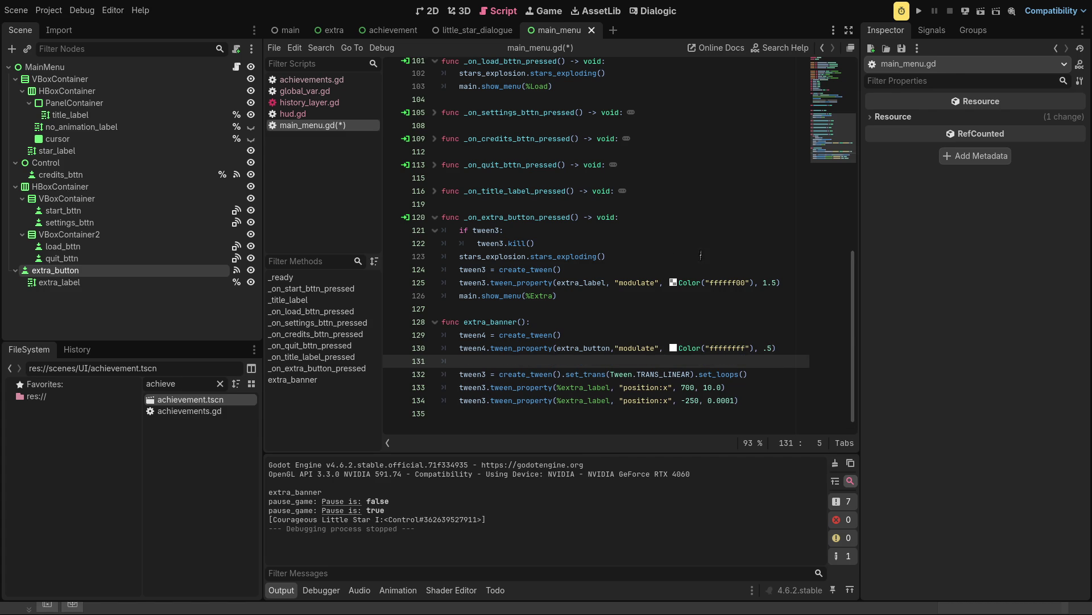
# Test-run the project to check the shortened banner fade, stop it, and scroll back to extra_banner.
pyautogui.scroll(8, 700, 254)
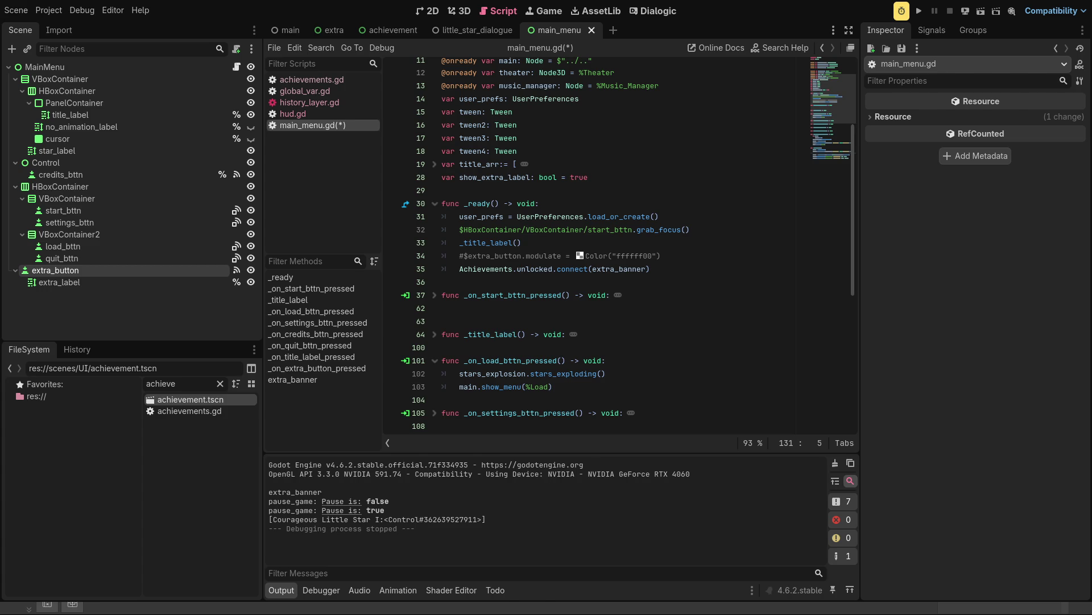
pyautogui.scroll(-7, 598, 245)
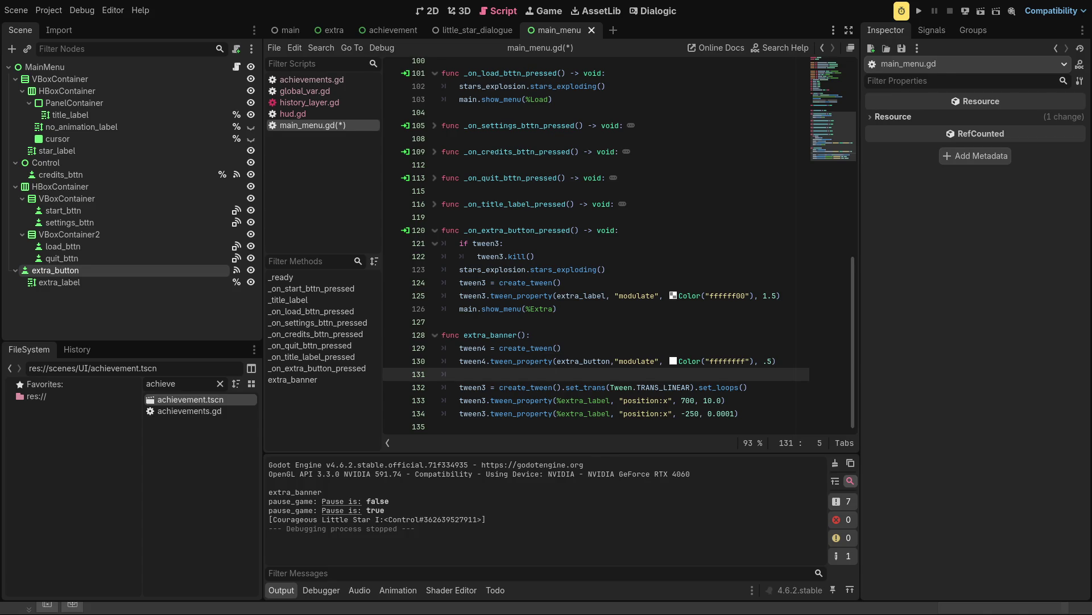
pyautogui.click(597, 321)
pyautogui.scroll(6, 705, 322)
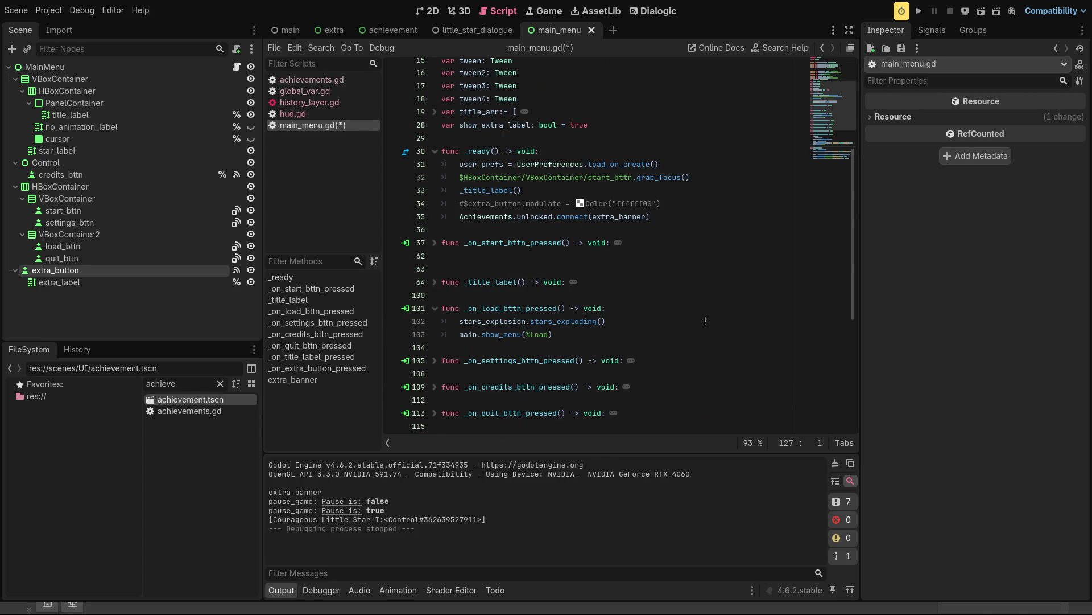
pyautogui.scroll(5, 705, 322)
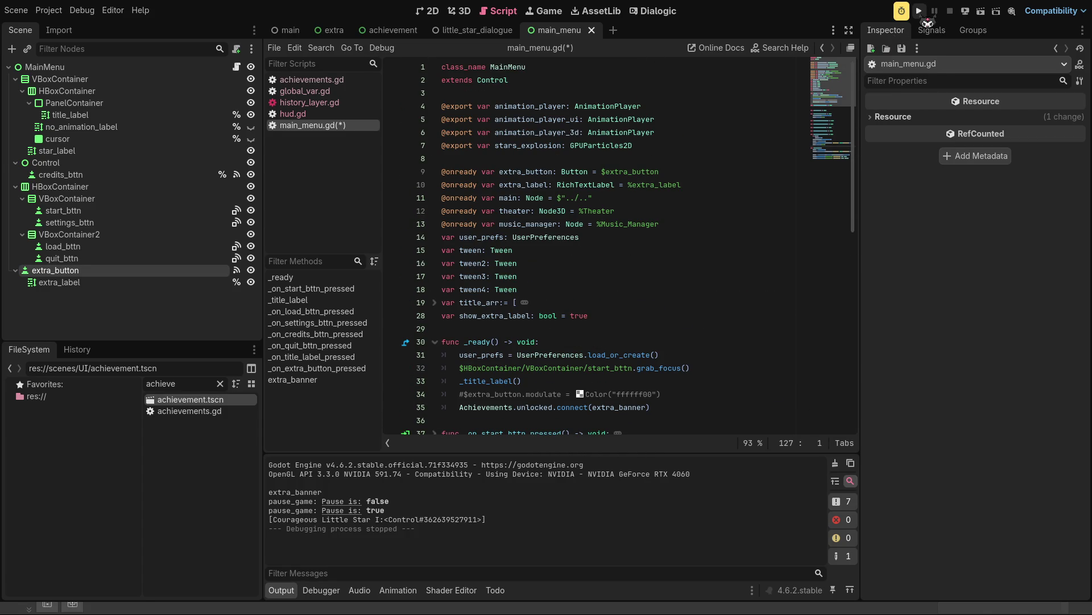
pyautogui.click(919, 11)
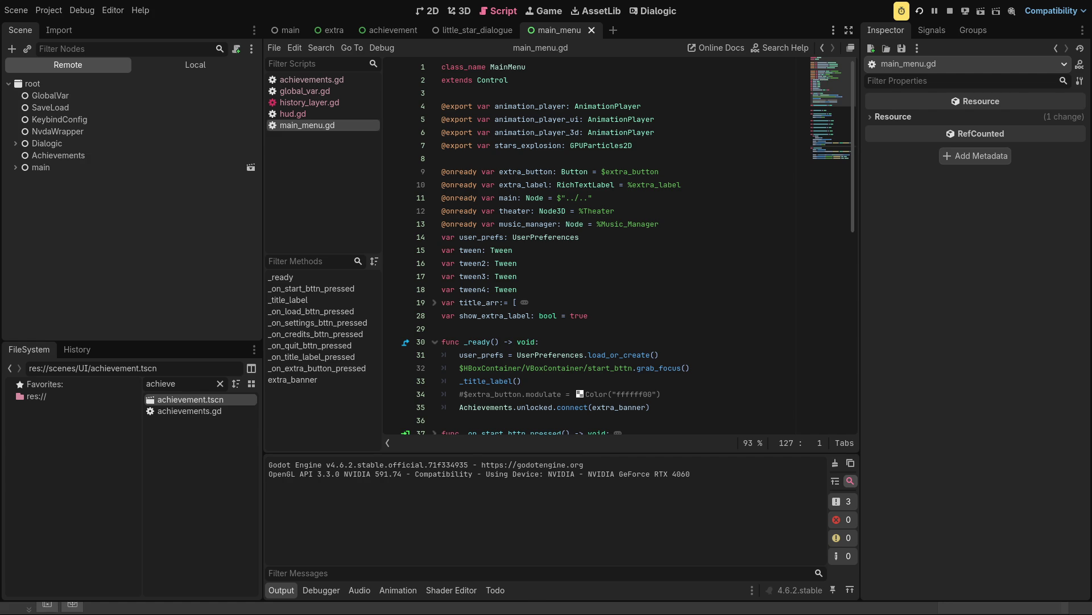
pyautogui.click(950, 11)
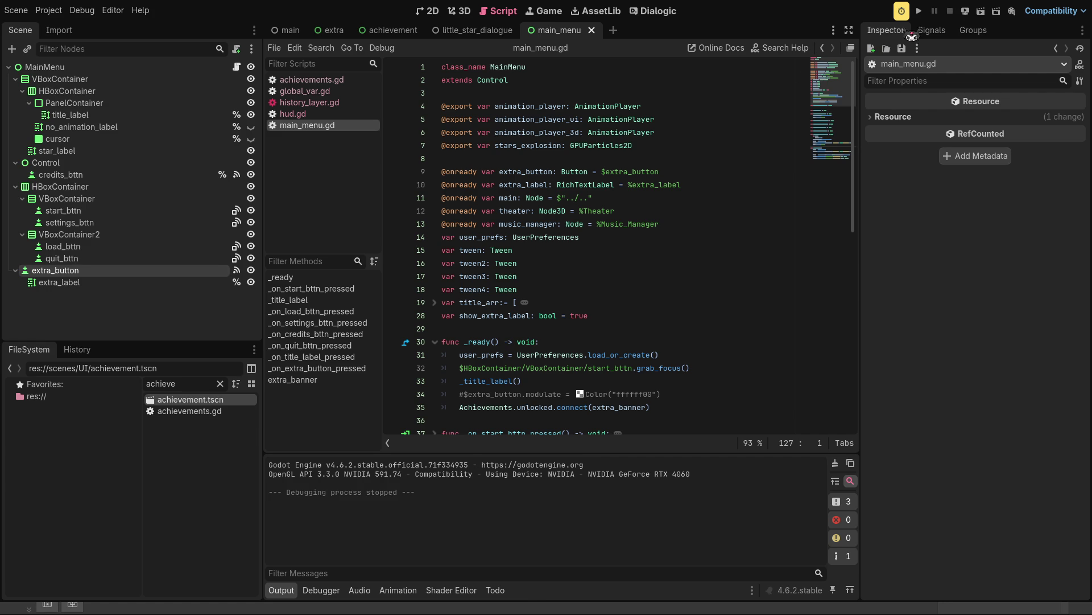
pyautogui.scroll(-20, 721, 283)
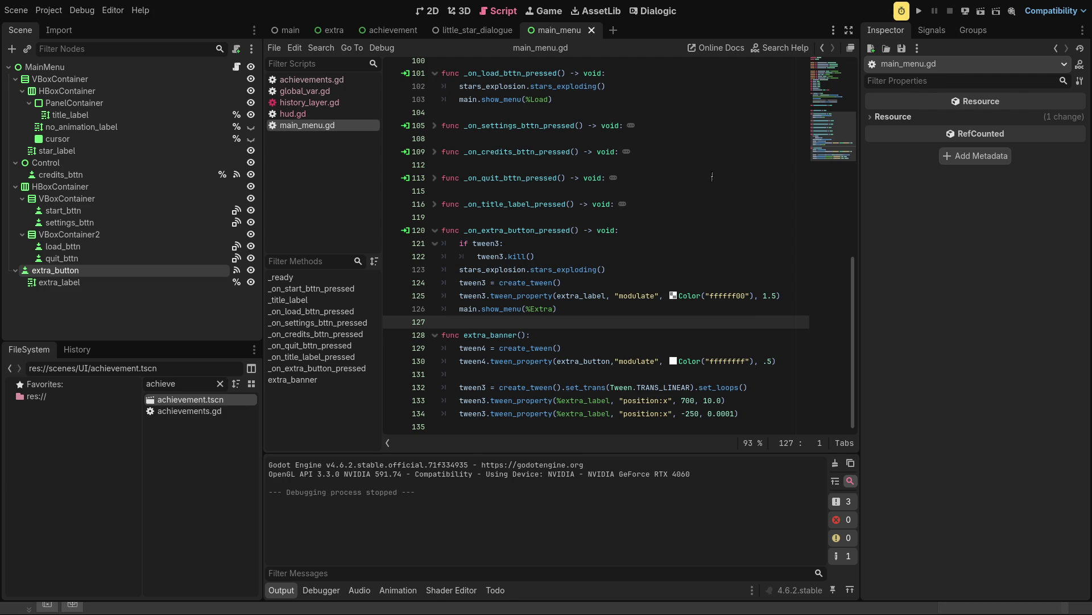
# Toggle extra_button's Modulate to opaque white and back to transparent, then open Dialogic's timeline_test.
pyautogui.click(429, 11)
pyautogui.click(253, 274)
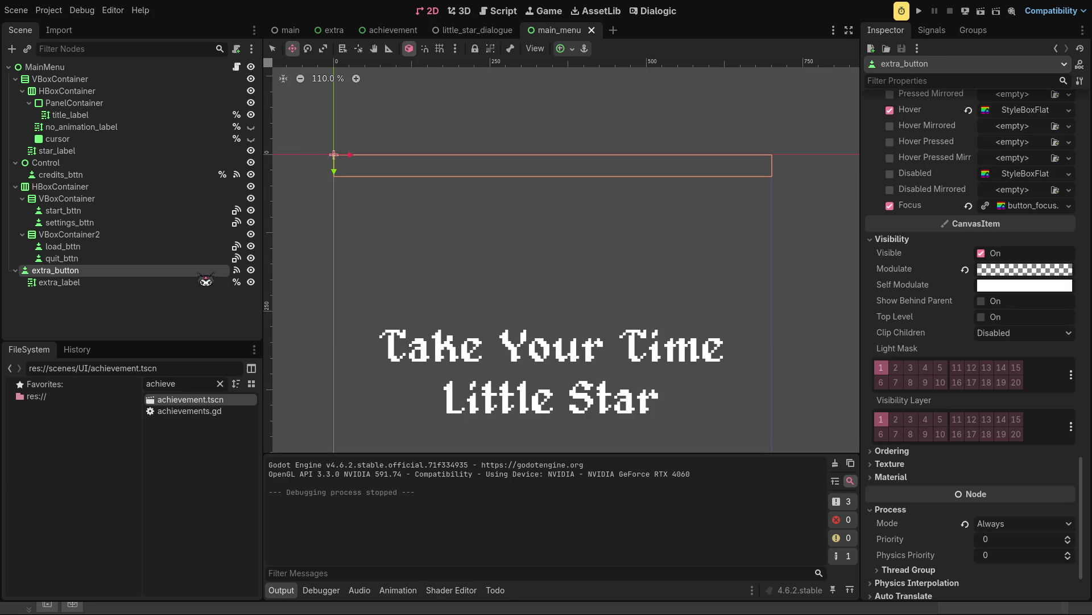
pyautogui.click(968, 270)
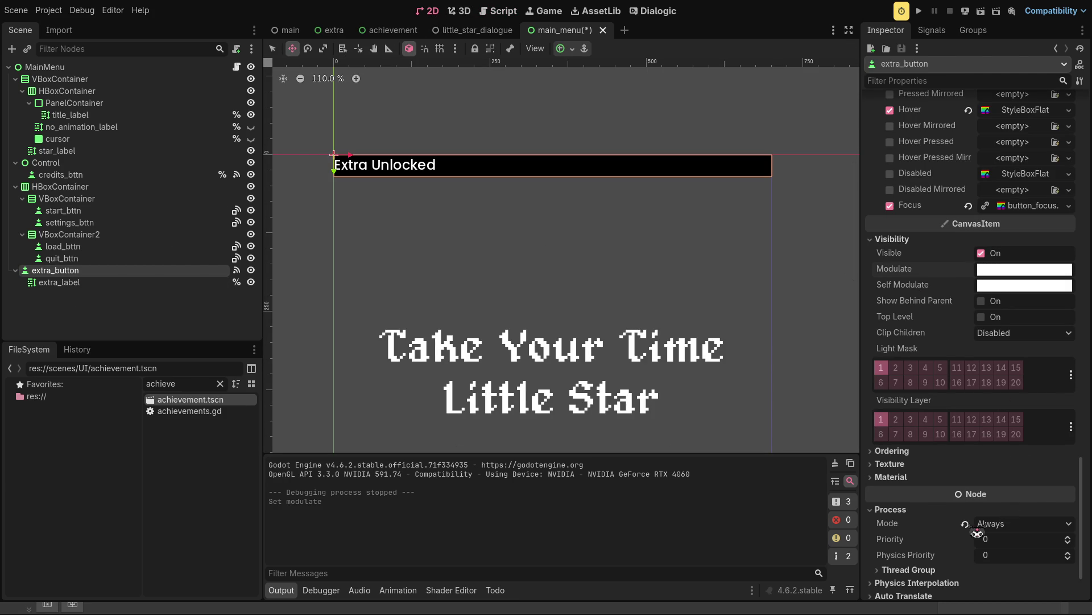
pyautogui.hotkey('ctrl', 'z')
pyautogui.hotkey('ctrl', 'z')
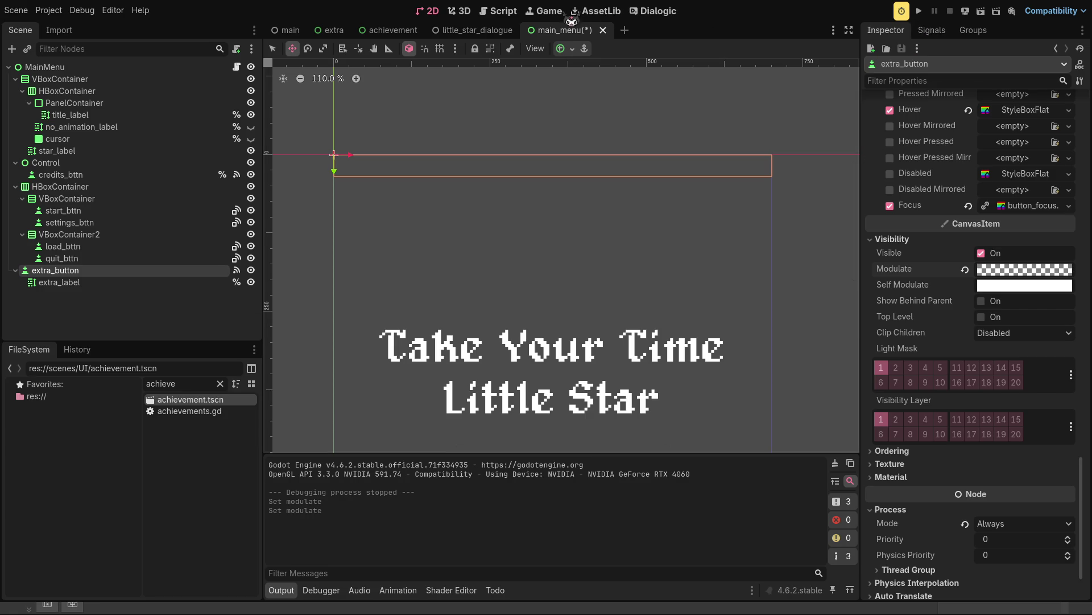
pyautogui.click(654, 13)
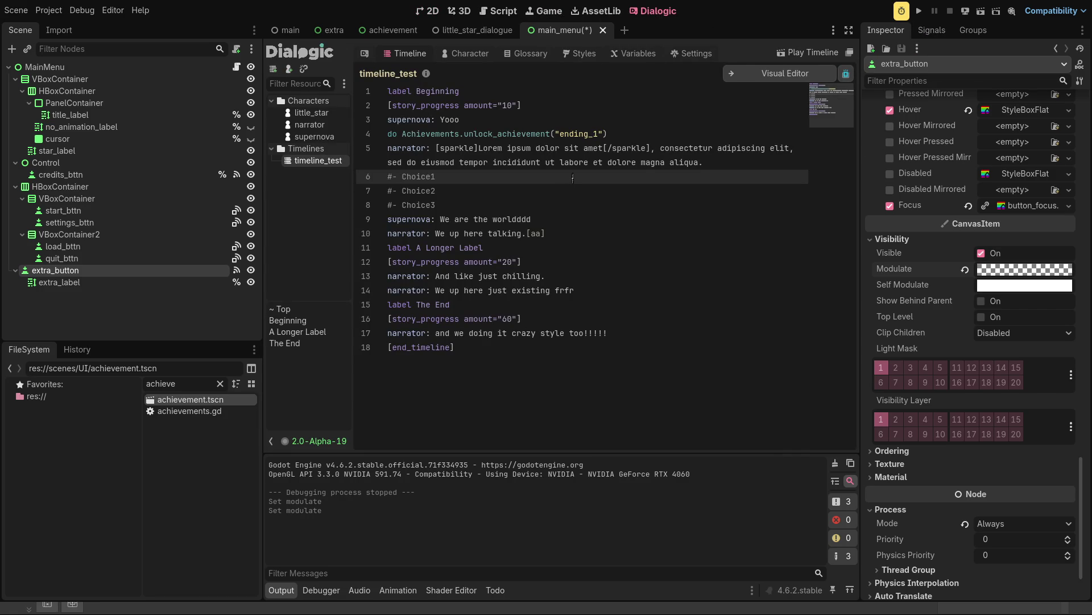
# In achievements.gd, remove the extra 'to' and fix 'edings' so the TODO reads 'rename the endings'.
pyautogui.click(505, 15)
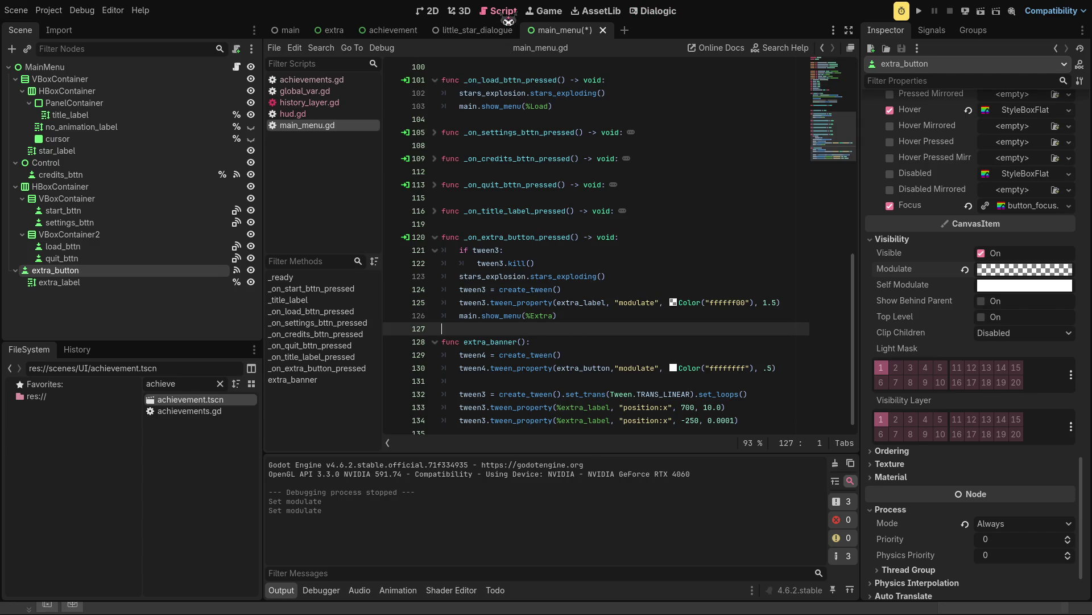
pyautogui.click(340, 81)
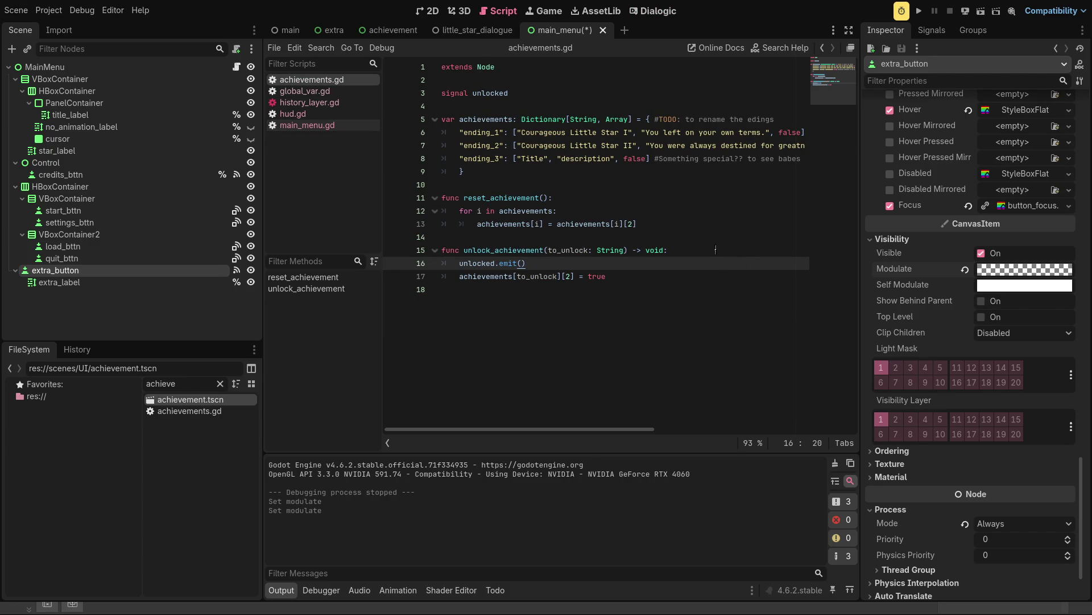
pyautogui.click(690, 119)
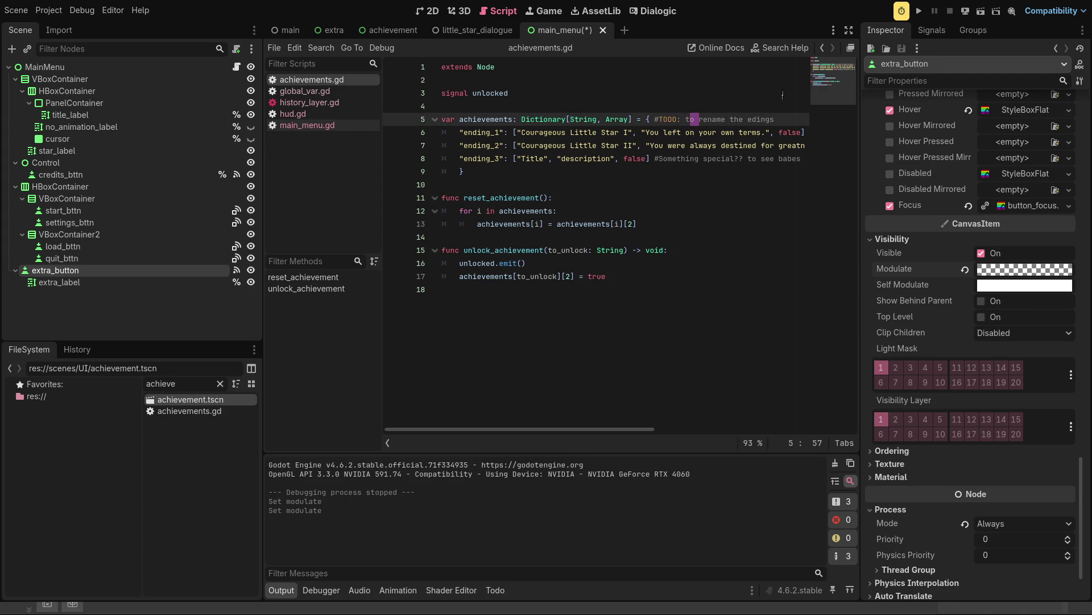
pyautogui.press('BackSpace')
pyautogui.press('BackSpace')
pyautogui.click(738, 119)
pyautogui.write('n')
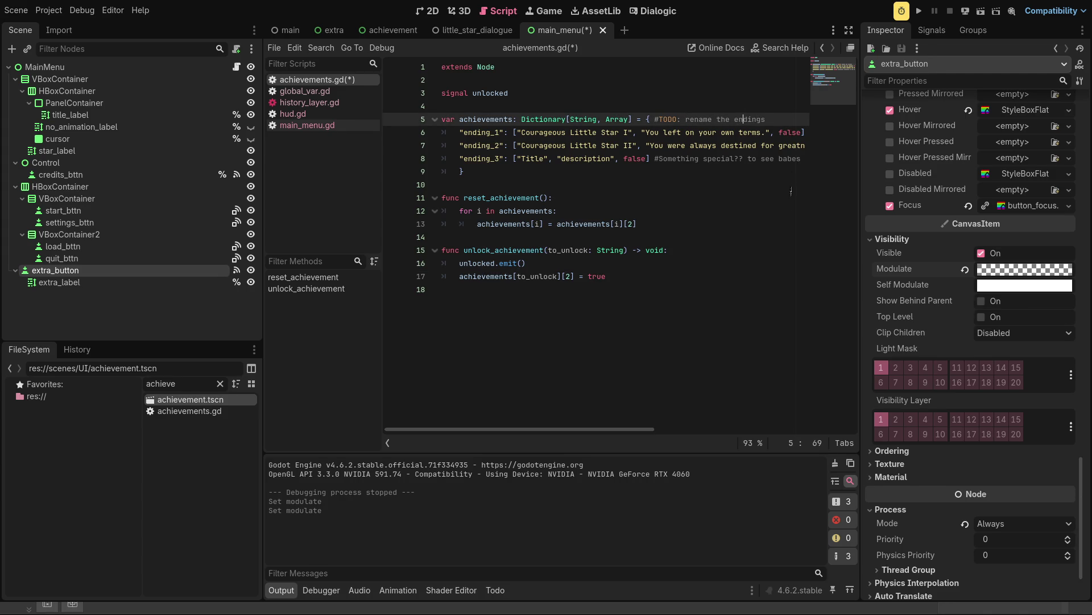
pyautogui.click(738, 189)
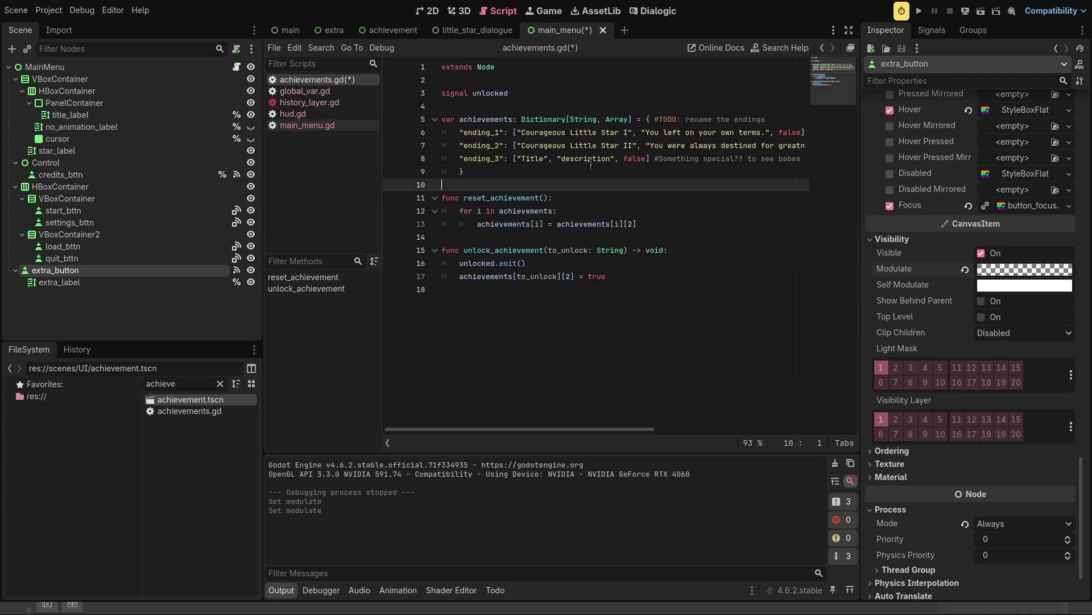
# Save all scripts with Ctrl+S and return to main_menu.gd's _ready function.
pyautogui.click(344, 94)
pyautogui.hotkey('ctrl', 's')
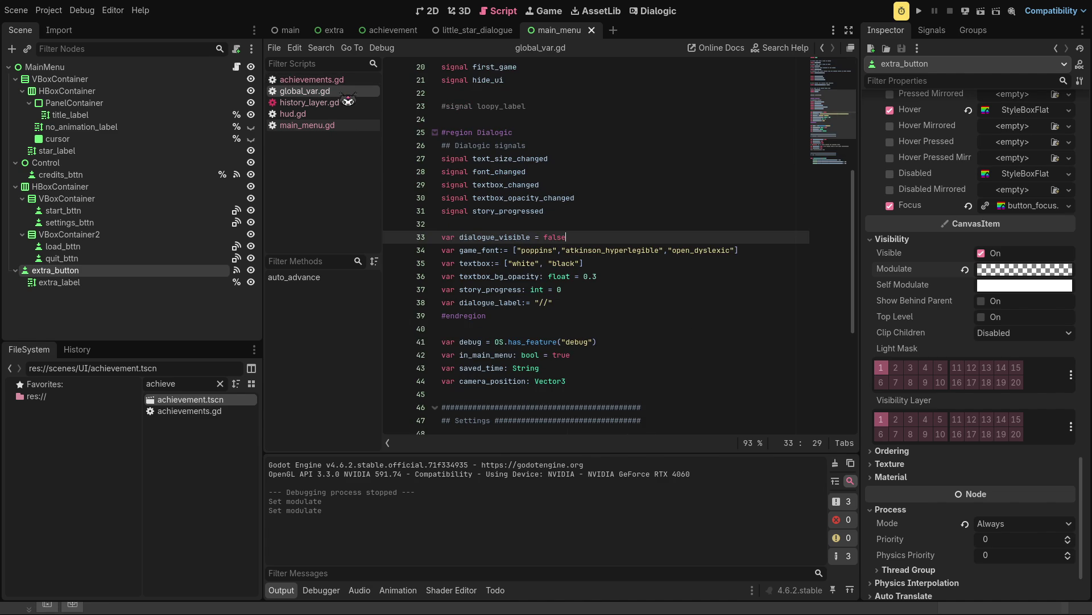
pyautogui.click(346, 102)
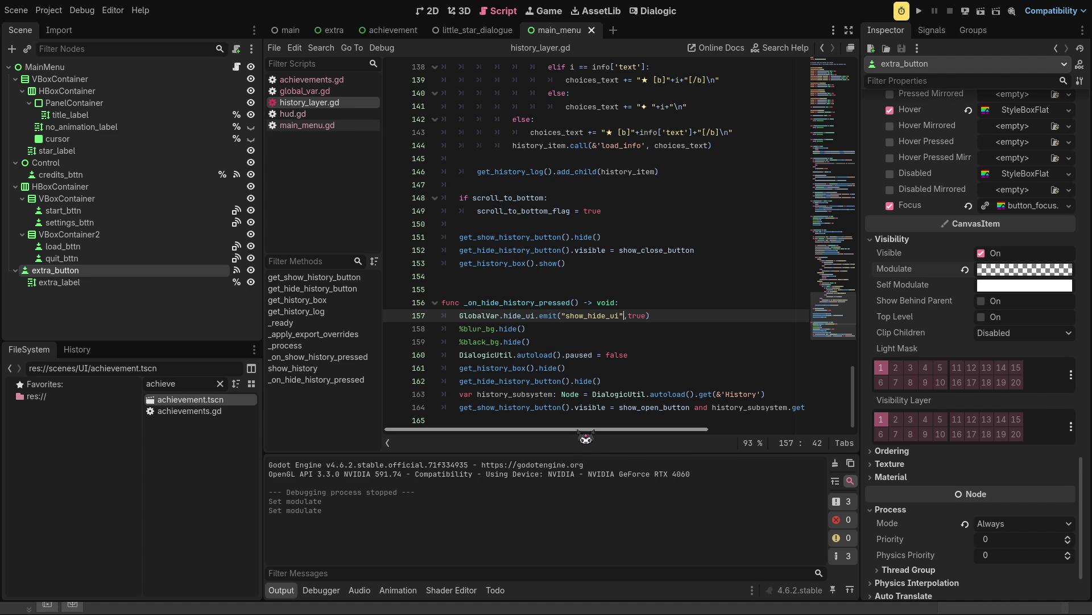
pyautogui.click(333, 114)
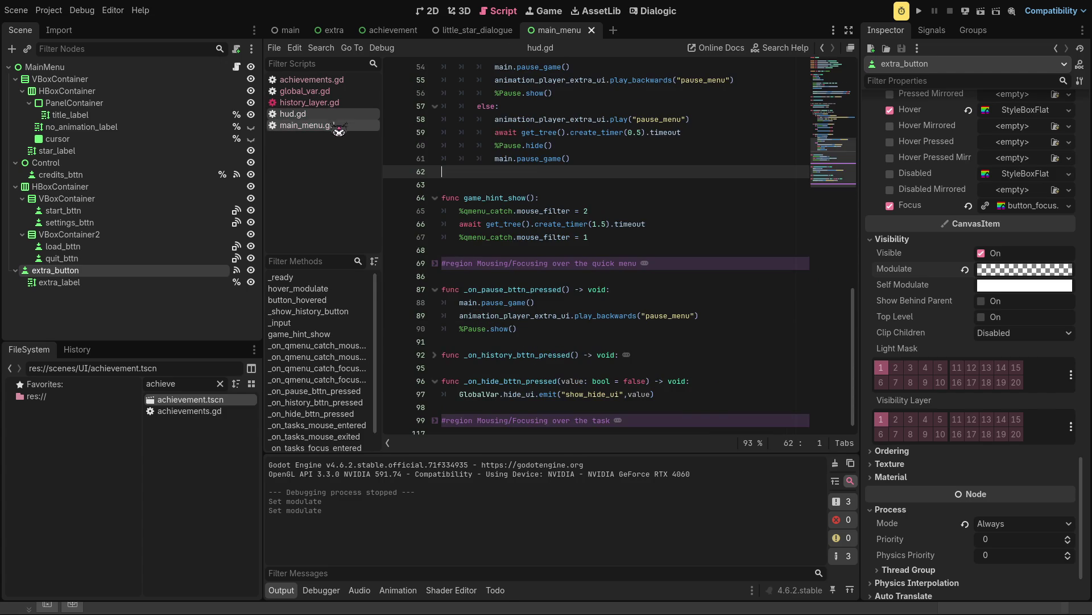
pyautogui.click(329, 80)
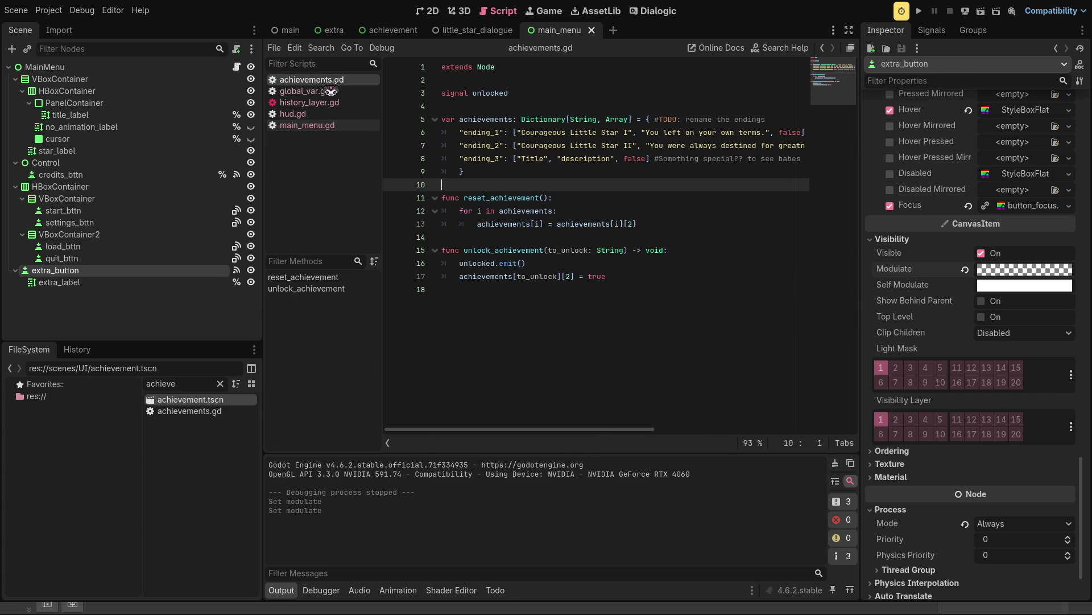
pyautogui.click(341, 126)
pyautogui.scroll(5, 696, 203)
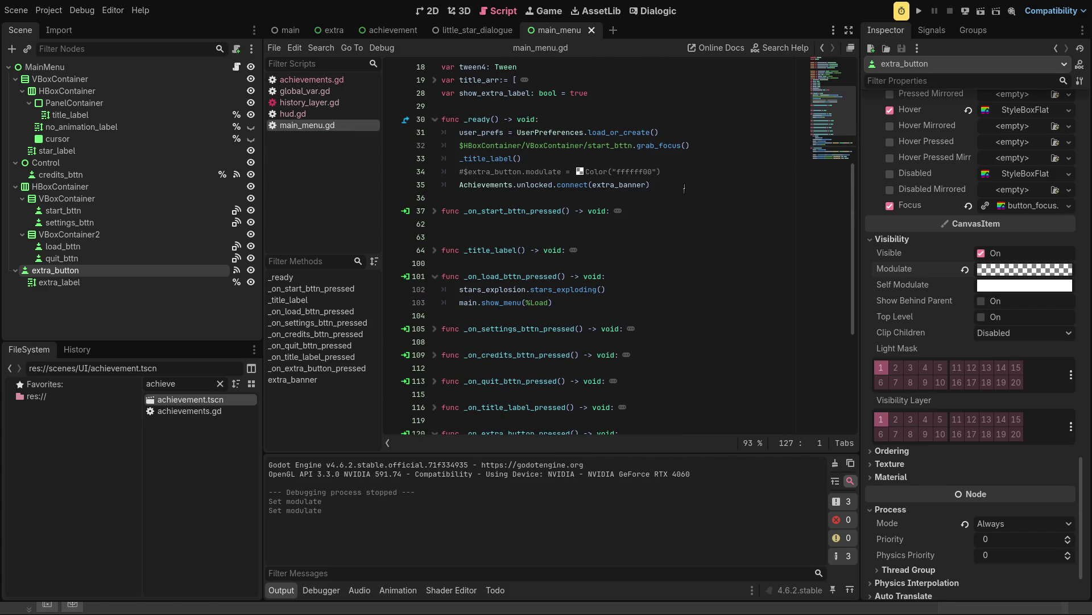
# Comment out the Achievements.unlocked connect on line 35 and paste it into main.gd's _ready at line 45.
pyautogui.moveTo(684, 188); pyautogui.dragTo(684, 171)
pyautogui.hotkey('ctrl', 'c')
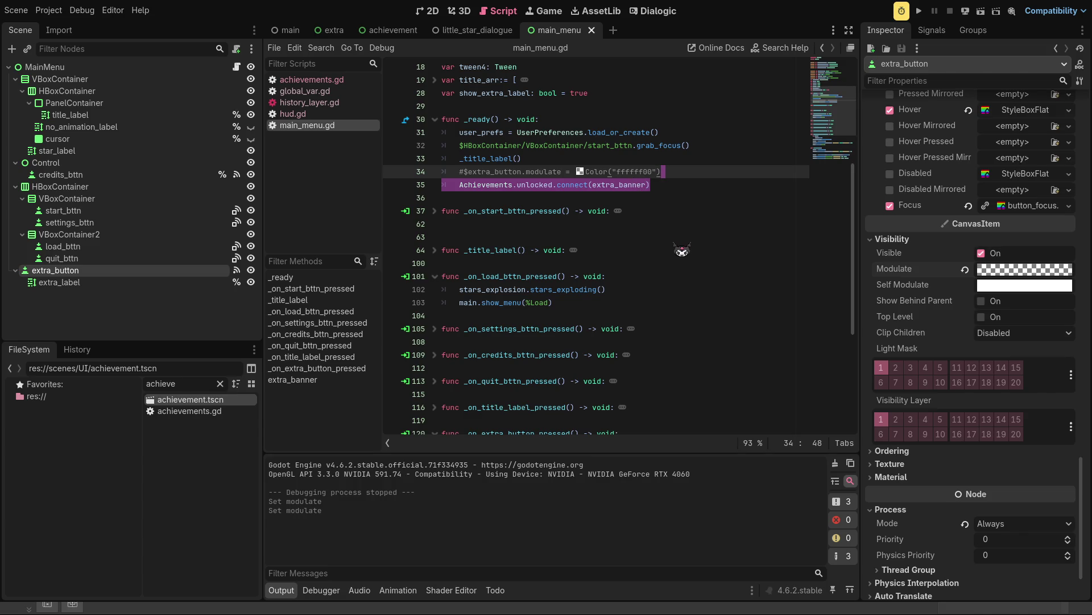
pyautogui.click(684, 185)
pyautogui.hotkey('ctrl', 'k')
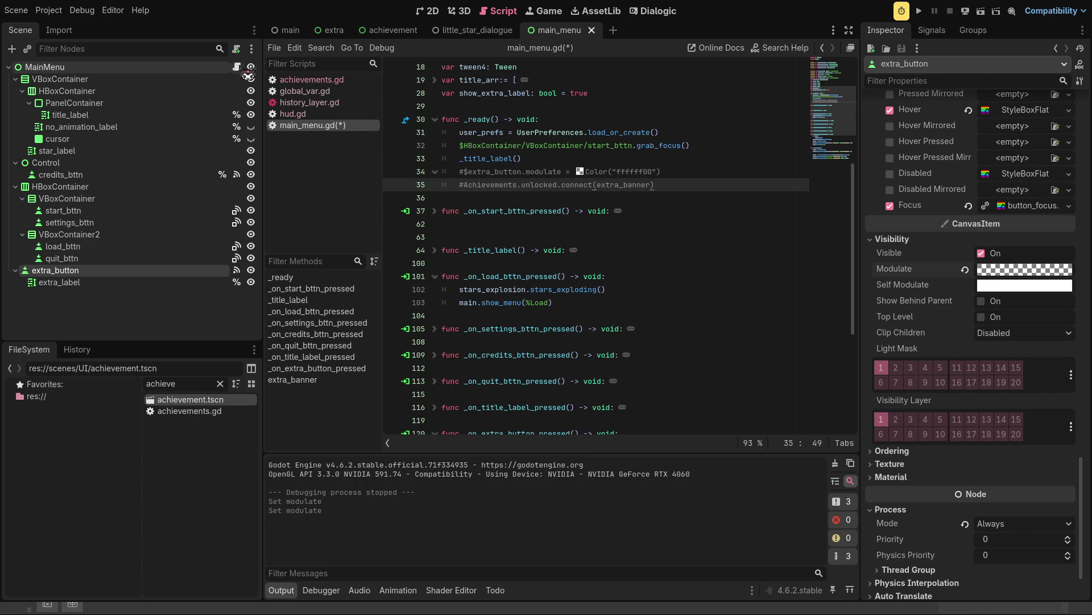
pyautogui.click(287, 29)
pyautogui.click(242, 66)
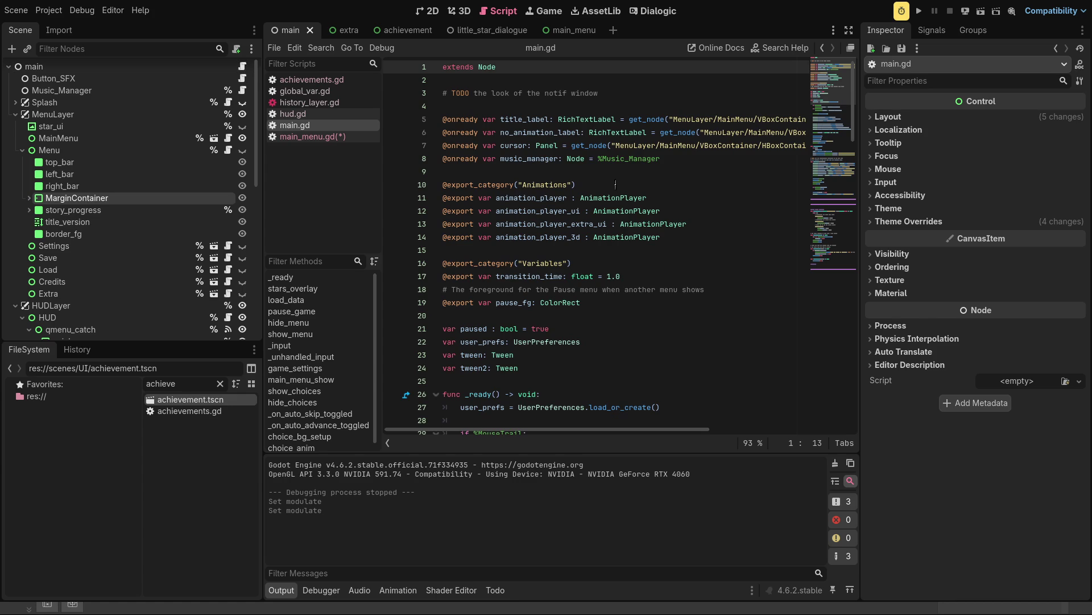
pyautogui.scroll(-10, 608, 222)
pyautogui.click(651, 238)
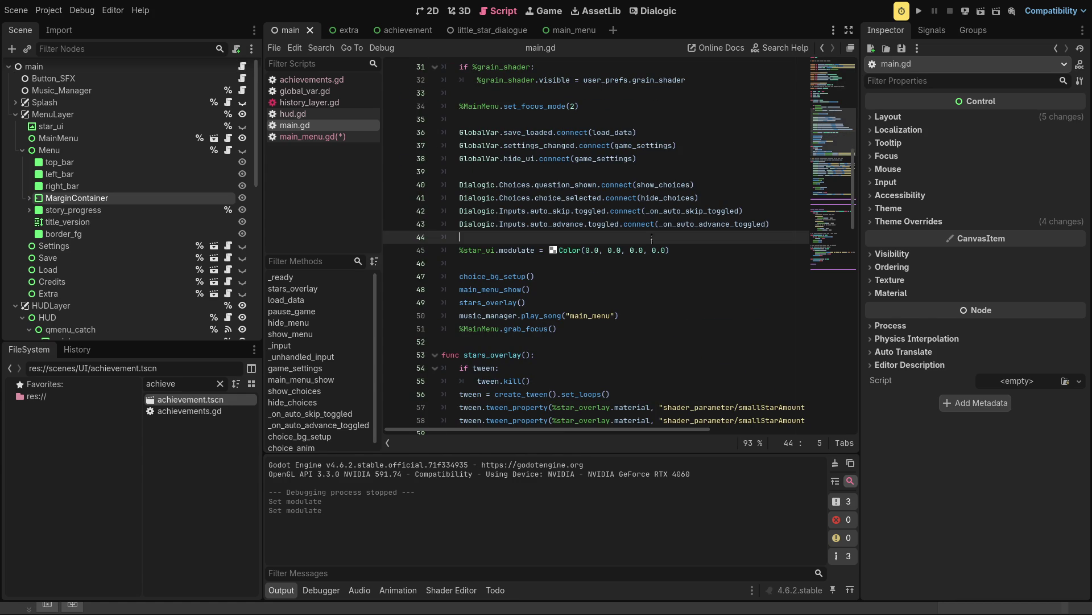
pyautogui.press('Return')
pyautogui.hotkey('ctrl', 'v')
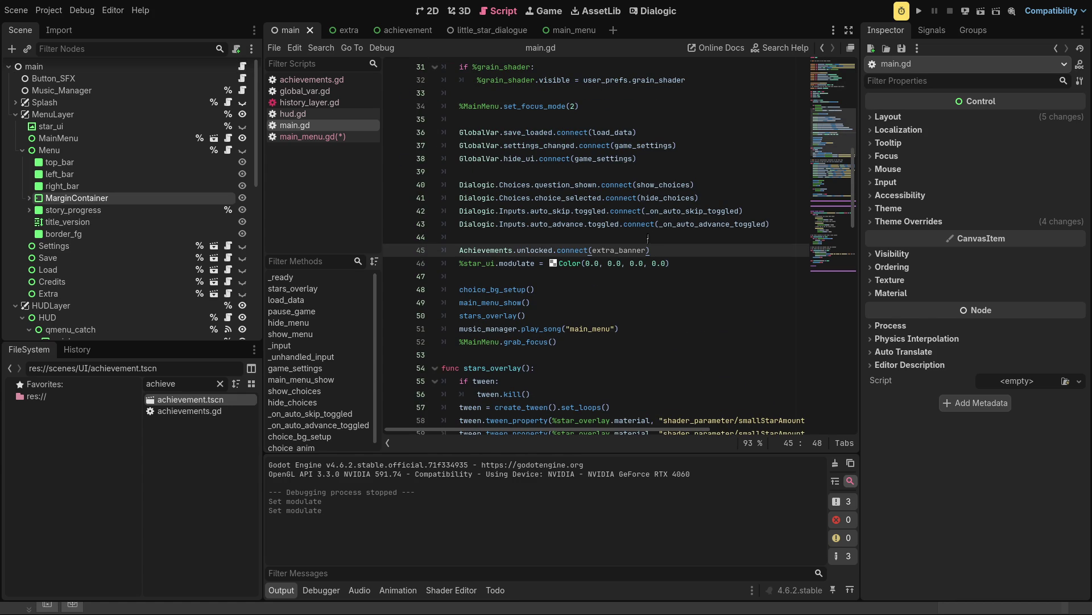
# Retarget the pasted connection to %MainMenu.extra_banner by dragging in the MainMenu node, then run the project.
pyautogui.press('Left')
pyautogui.press('Left')
pyautogui.press('Left')
pyautogui.write('main')
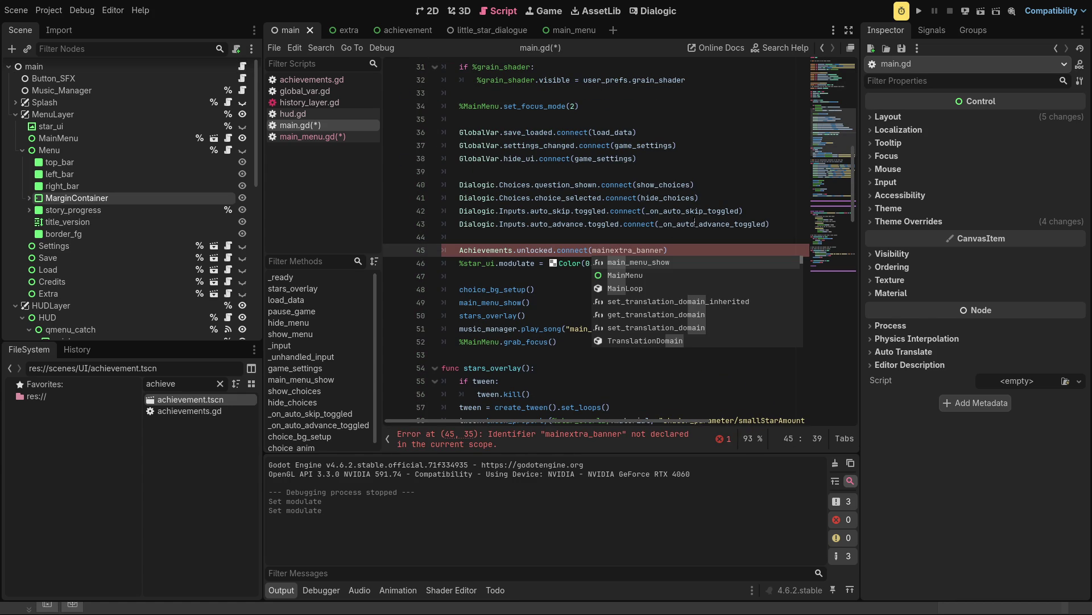
pyautogui.write('_men.')
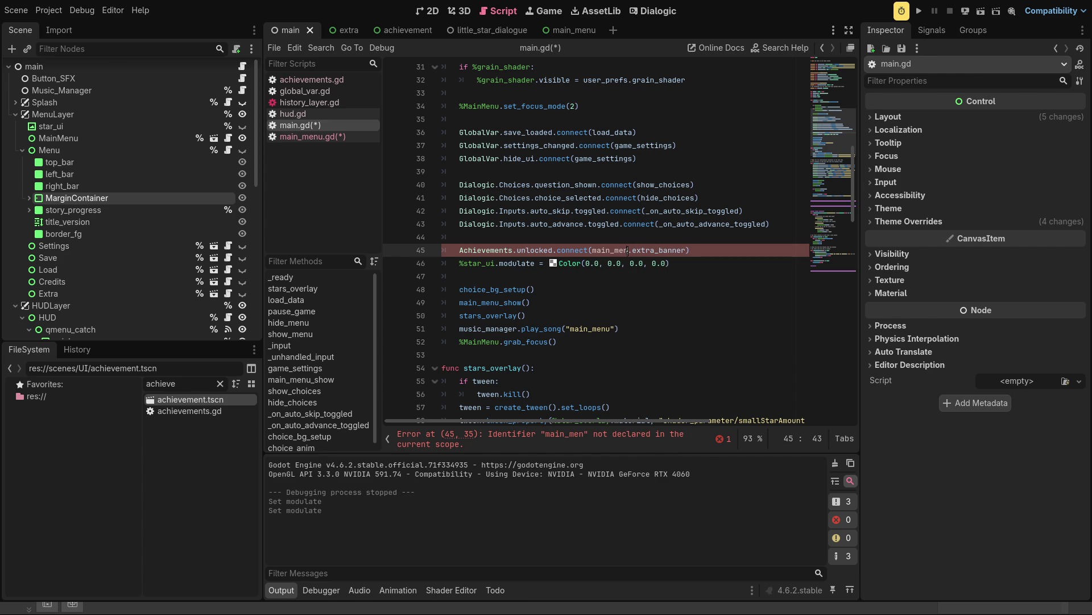
pyautogui.write('u')
pyautogui.scroll(9, 632, 227)
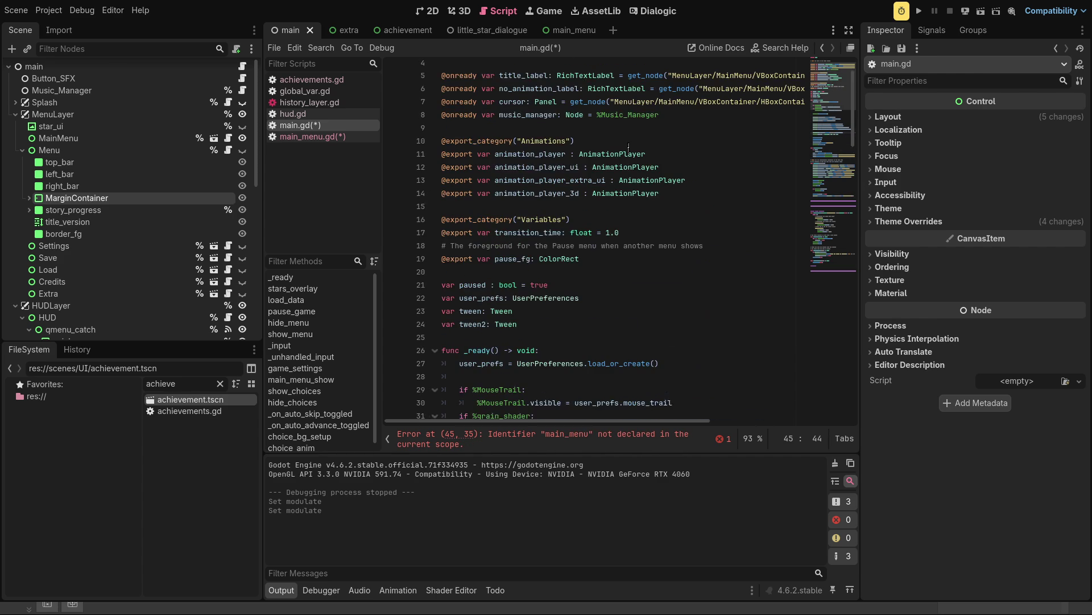
pyautogui.scroll(1, 629, 146)
pyautogui.scroll(-8, 655, 256)
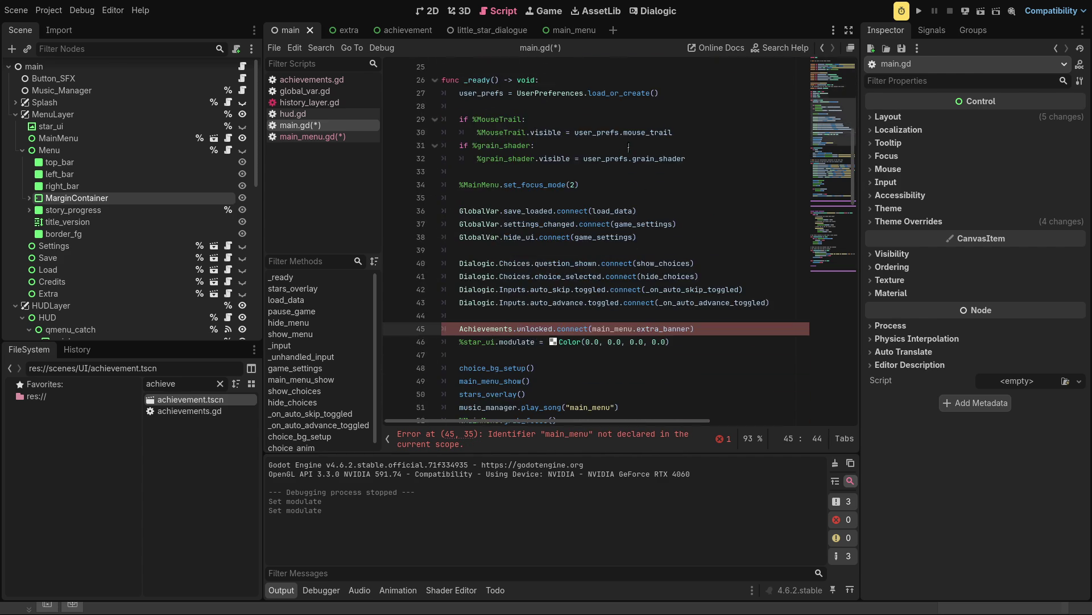
pyautogui.doubleClick(612, 328)
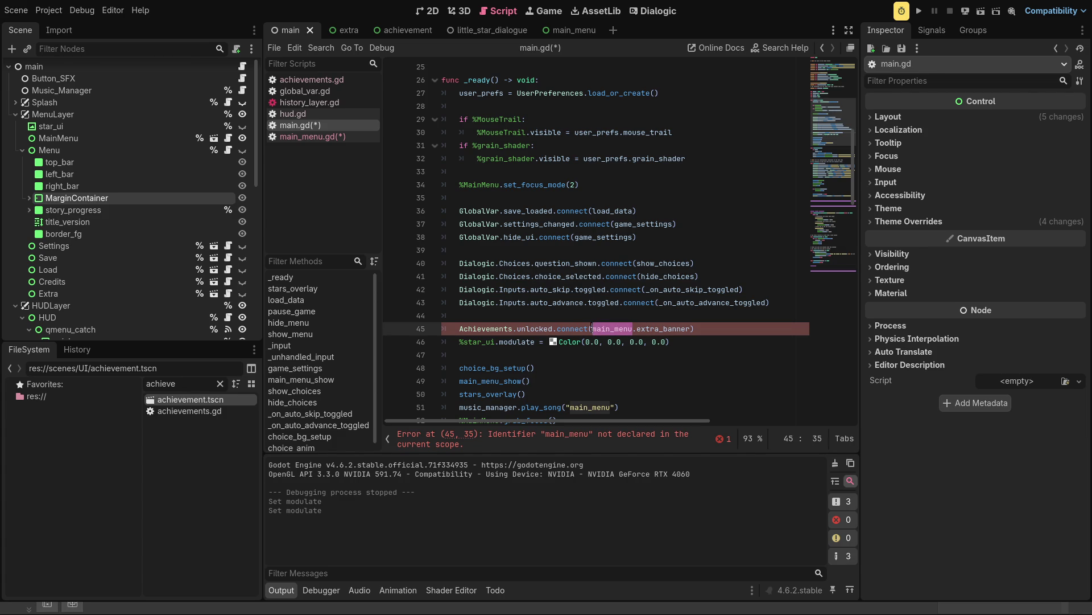
pyautogui.moveTo(59, 138)
pyautogui.mouseDown()
pyautogui.moveTo(595, 333)
pyautogui.moveTo(665, 312)
pyautogui.mouseUp()
pyautogui.click(919, 11)
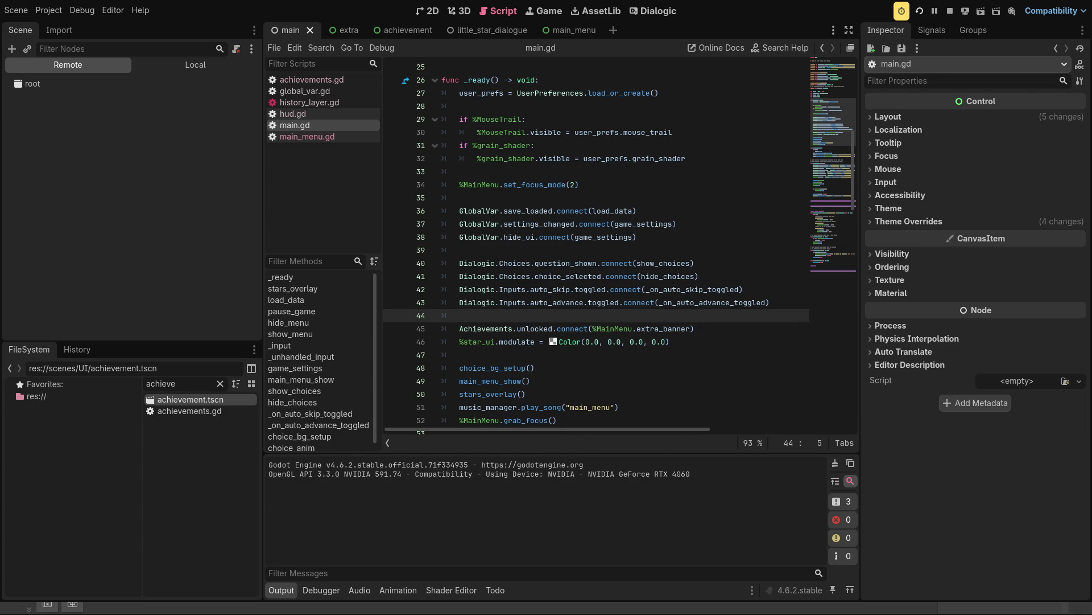
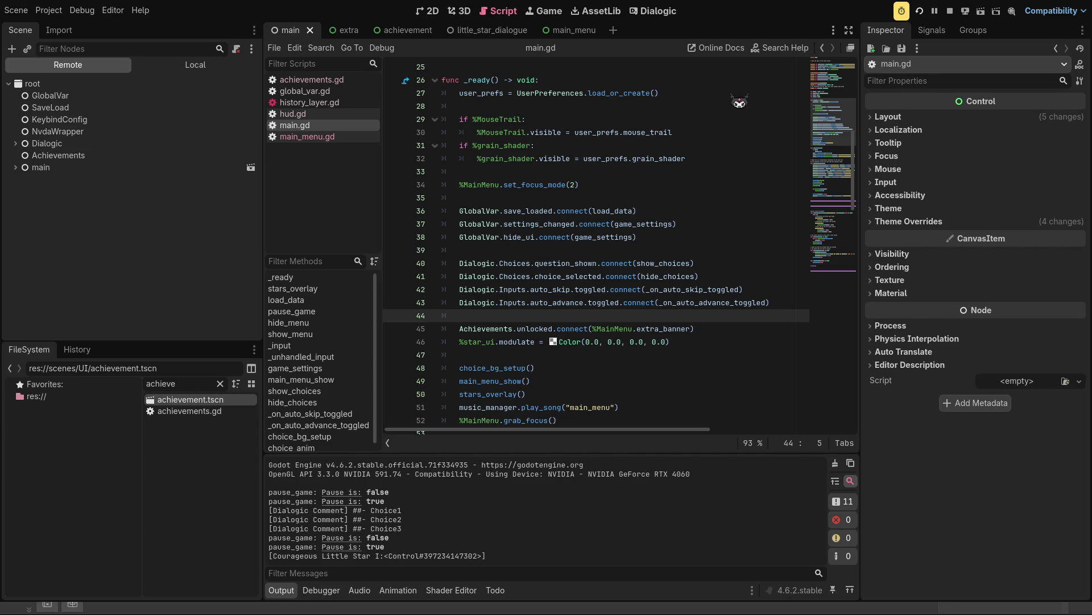
# Stop the running game and open the documentation for signal connect from line 50 of main.gd.
pyautogui.press('F8')
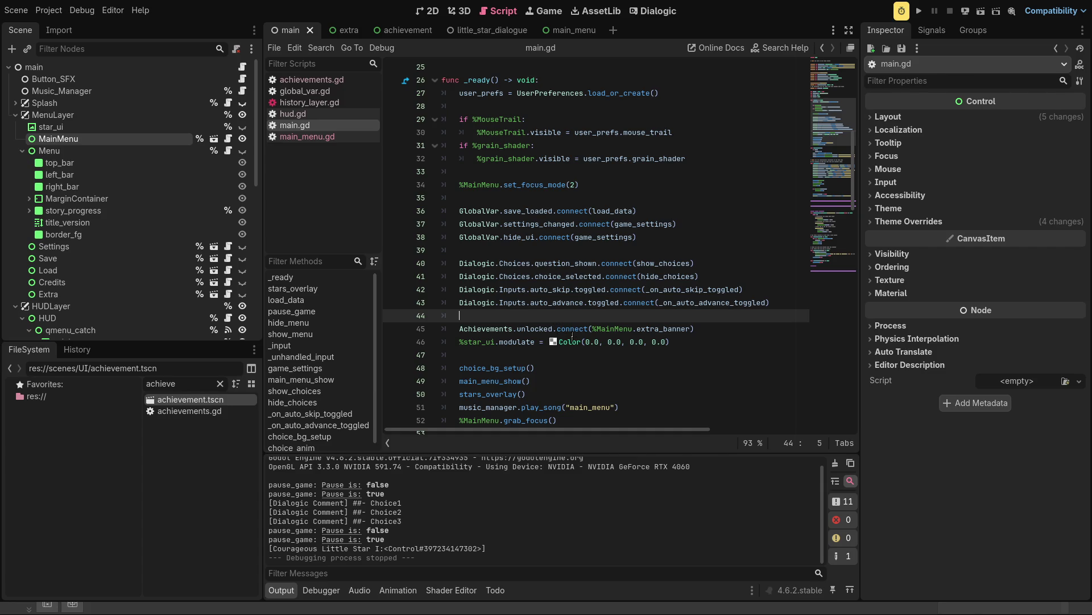
pyautogui.click(556, 392)
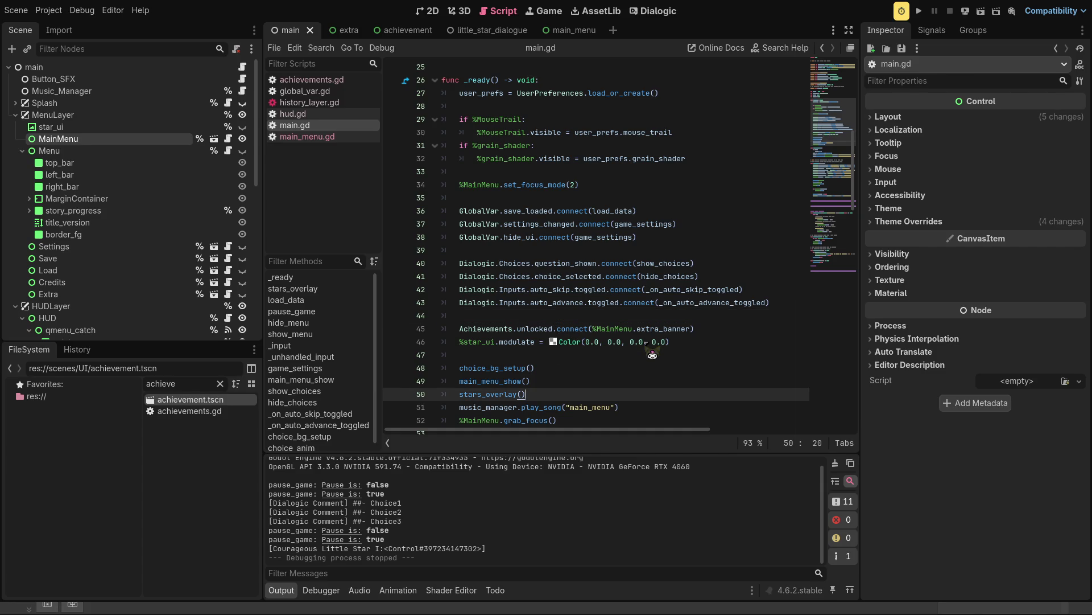
pyautogui.keyDown('ctrl'); pyautogui.click(573, 328); pyautogui.keyUp('ctrl')
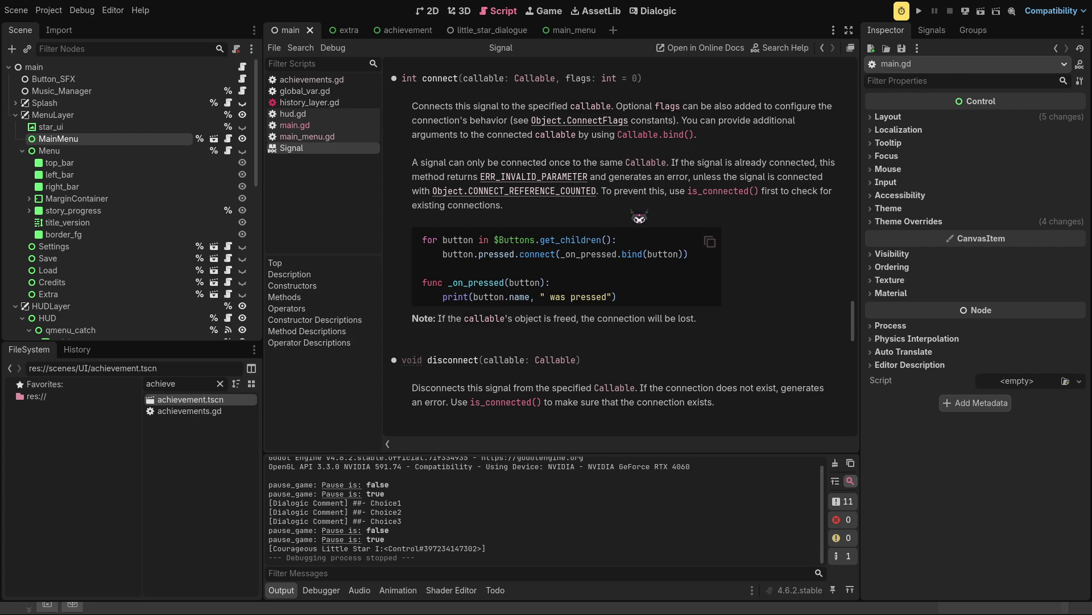
# Read the Object class's ConnectFlags documentation, then go back to main.gd.
pyautogui.click(619, 121)
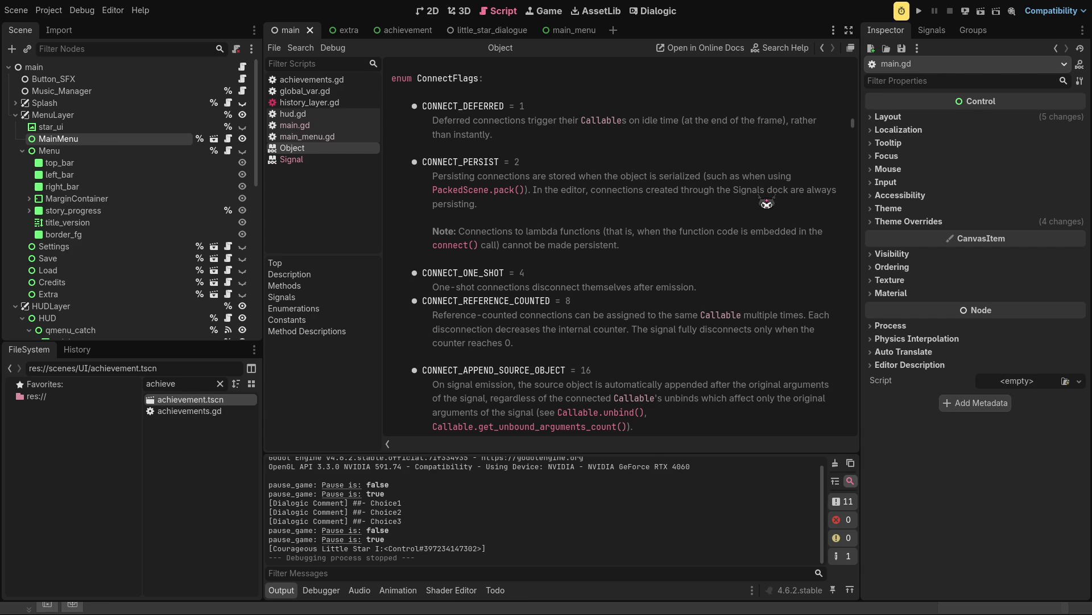
pyautogui.scroll(-3, 767, 203)
pyautogui.scroll(-3, 766, 203)
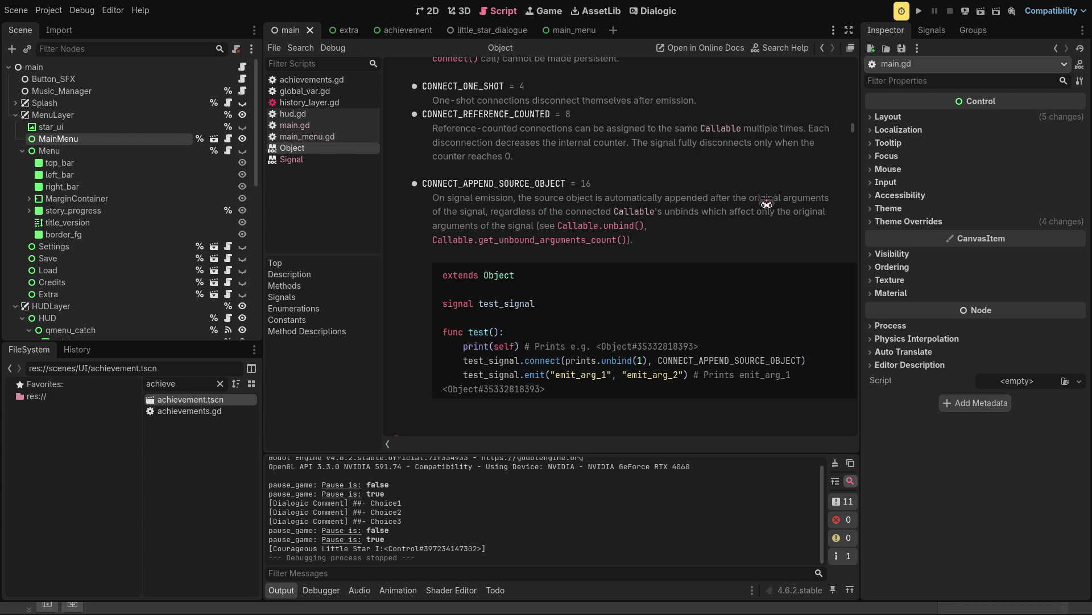
pyautogui.scroll(6, 767, 203)
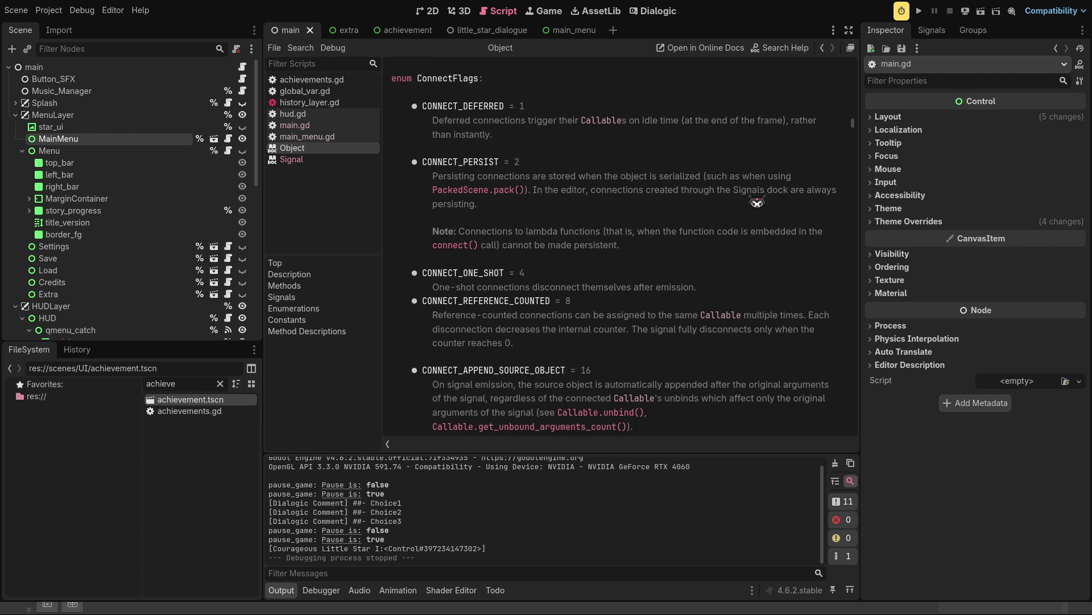
pyautogui.click(330, 126)
pyautogui.moveTo(834, 132); pyautogui.dragTo(837, 236)
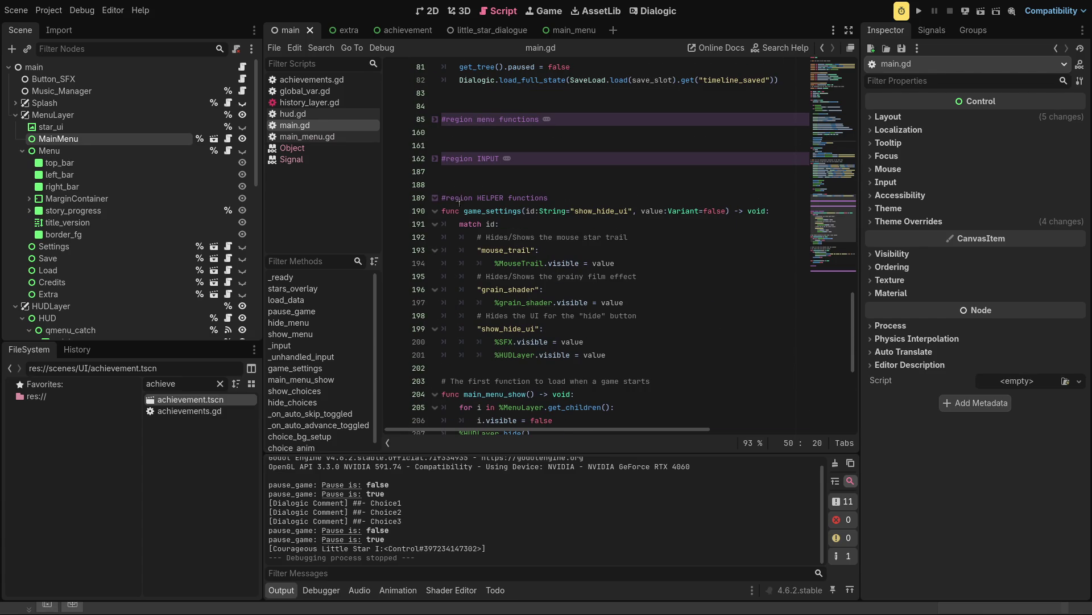
# Fold the game_settings, main_menu_show, show_choices and hide_choices functions in main.gd.
pyautogui.click(434, 210)
pyautogui.click(435, 250)
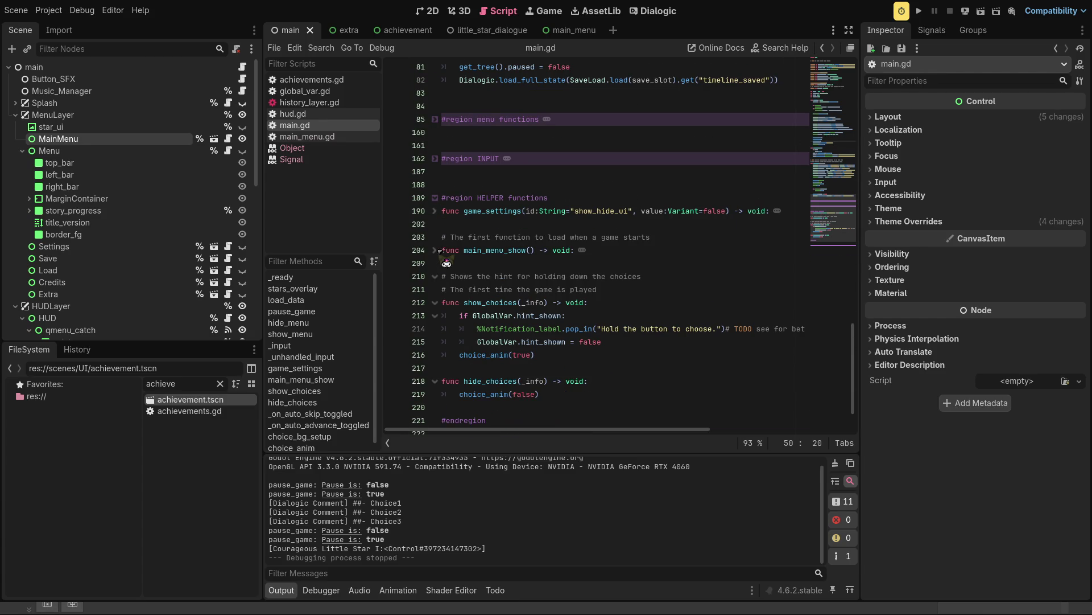
pyautogui.click(435, 302)
pyautogui.click(435, 329)
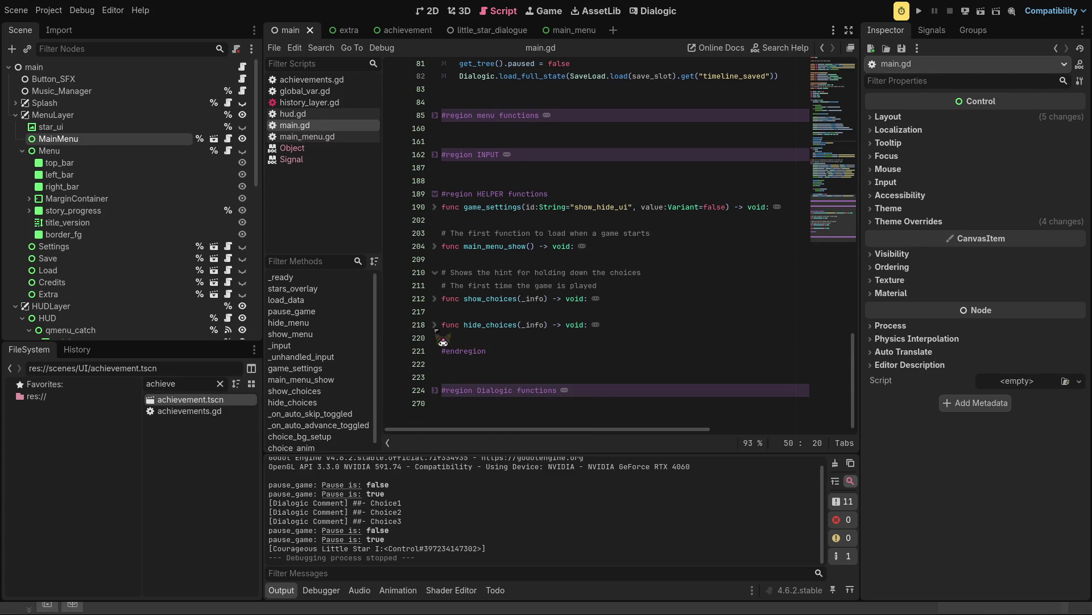
# Review the star overlay hide call on line 75, then switch to main_menu.gd.
pyautogui.scroll(6, 638, 265)
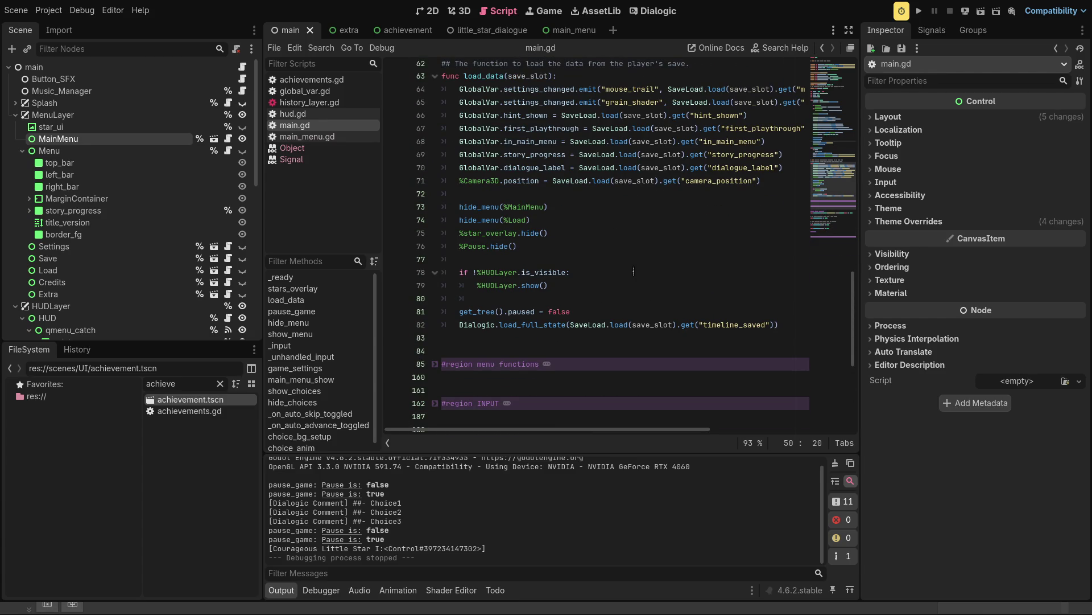
pyautogui.scroll(7, 634, 270)
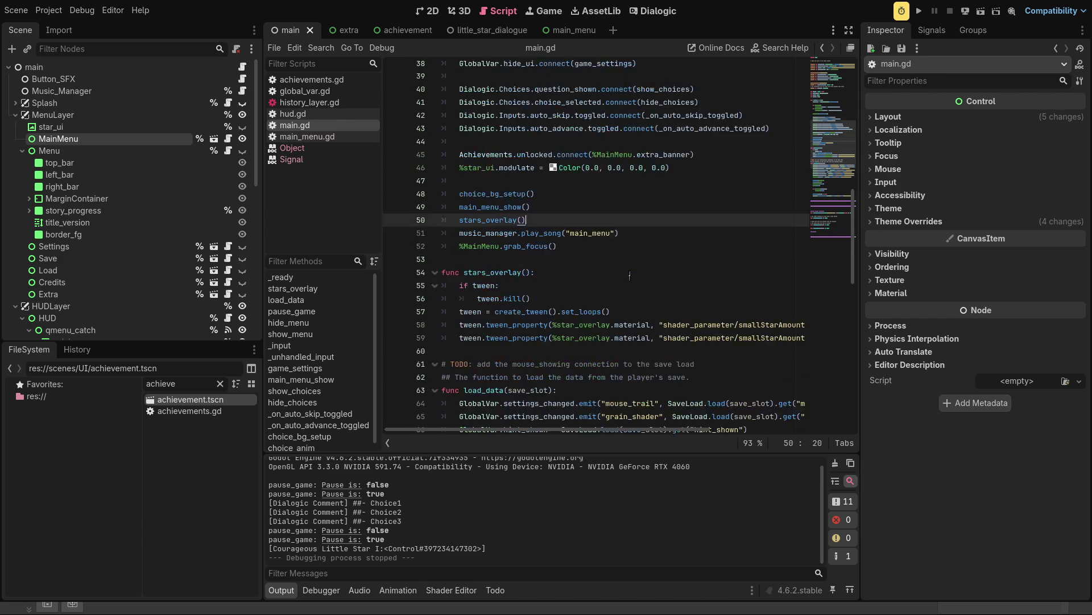
pyautogui.scroll(3, 630, 276)
pyautogui.scroll(-4, 592, 245)
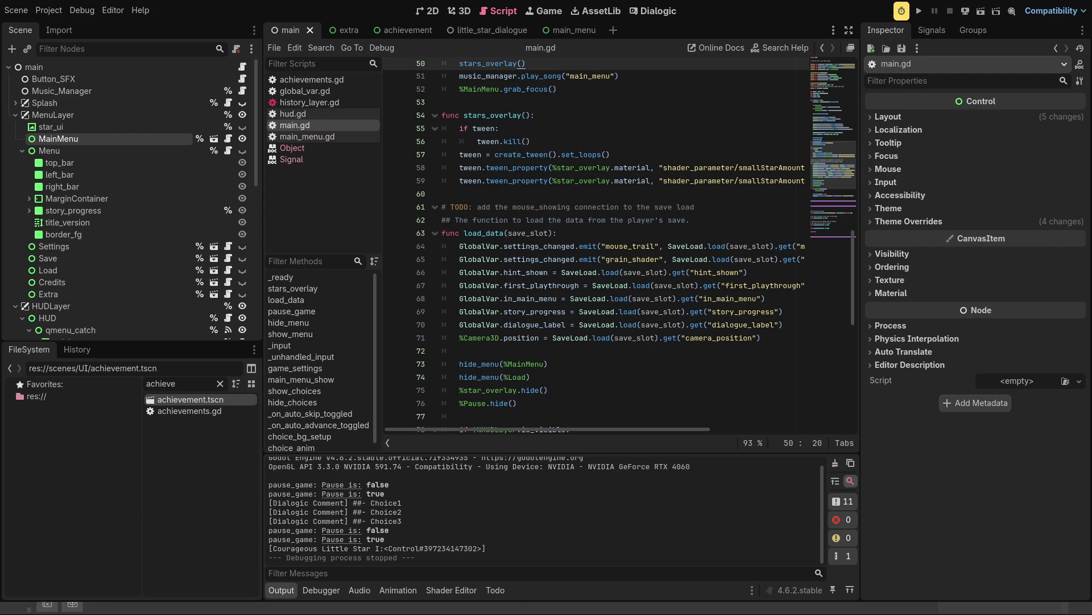
pyautogui.click(661, 395)
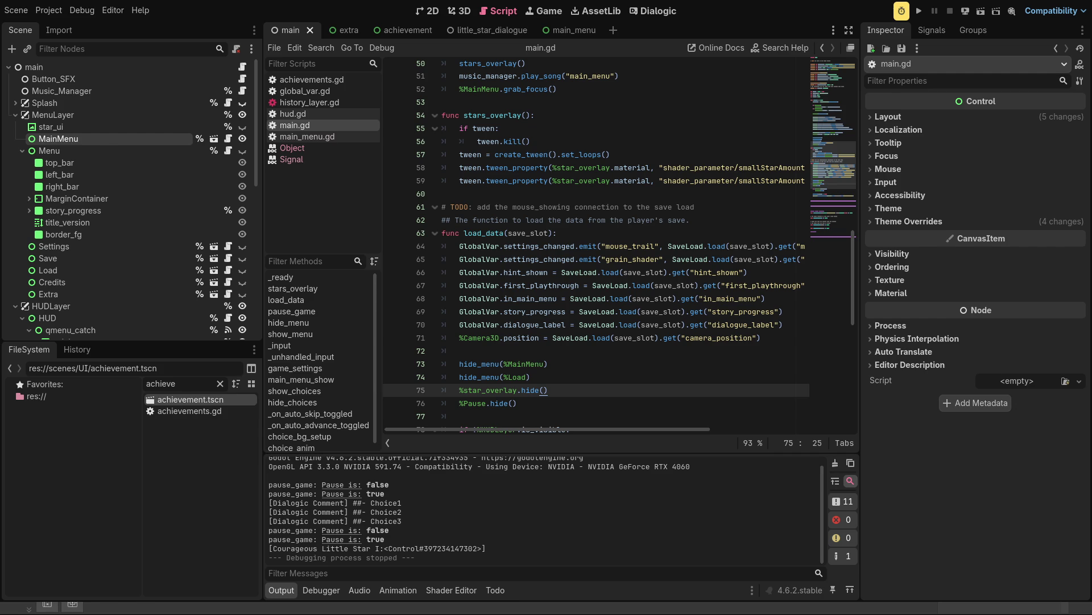
pyautogui.click(308, 137)
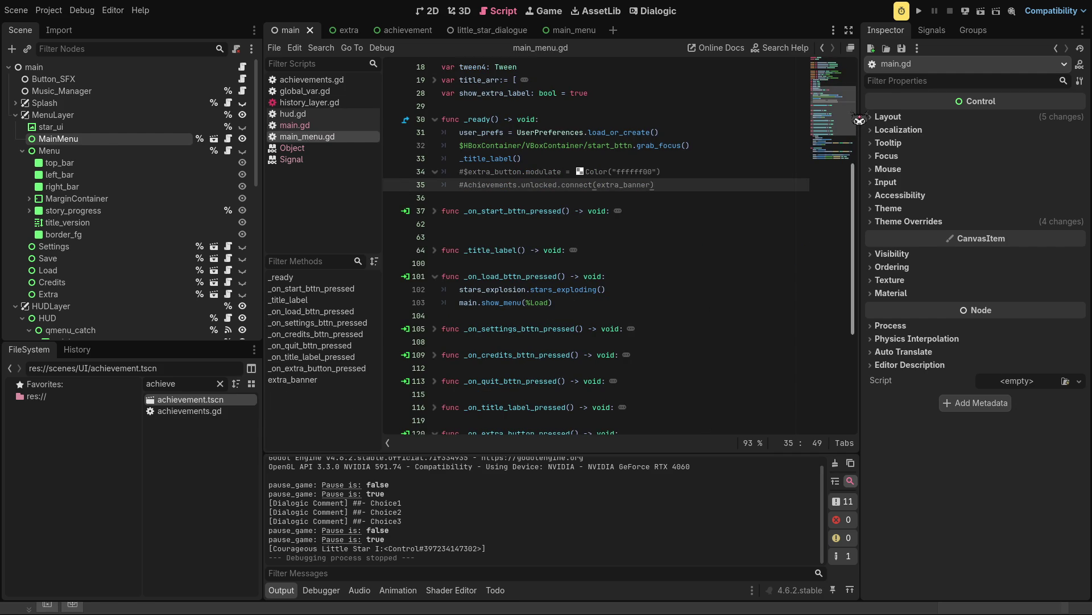
# Add 'signal achievement_unlocked' as line 12 of global_var.gd and save it.
pyautogui.scroll(-5, 742, 244)
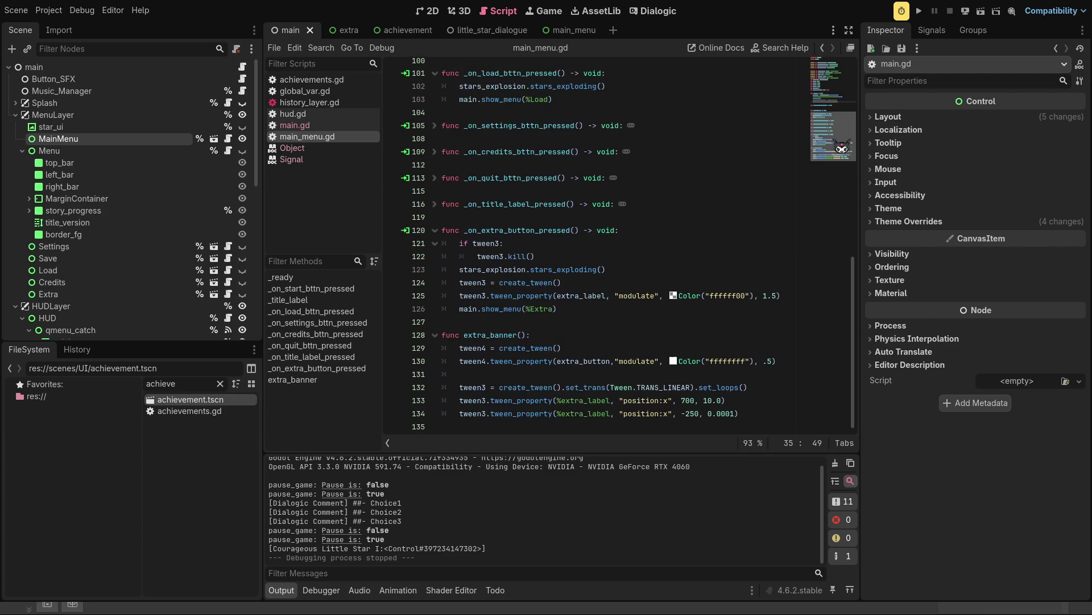
pyautogui.click(340, 93)
pyautogui.scroll(5, 603, 187)
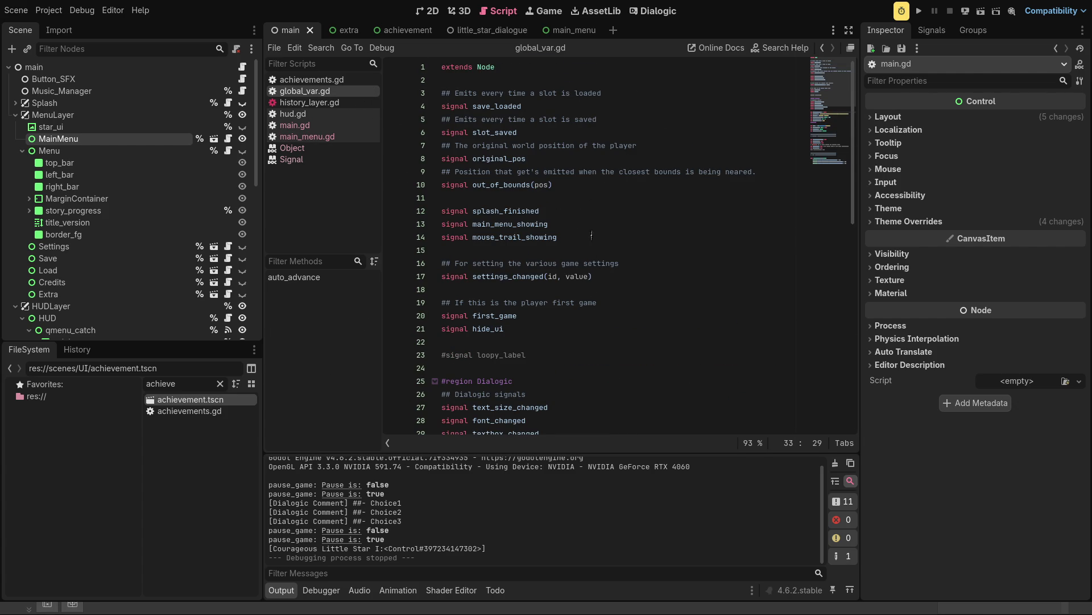
pyautogui.click(567, 203)
pyautogui.press('Return')
pyautogui.write('signal ')
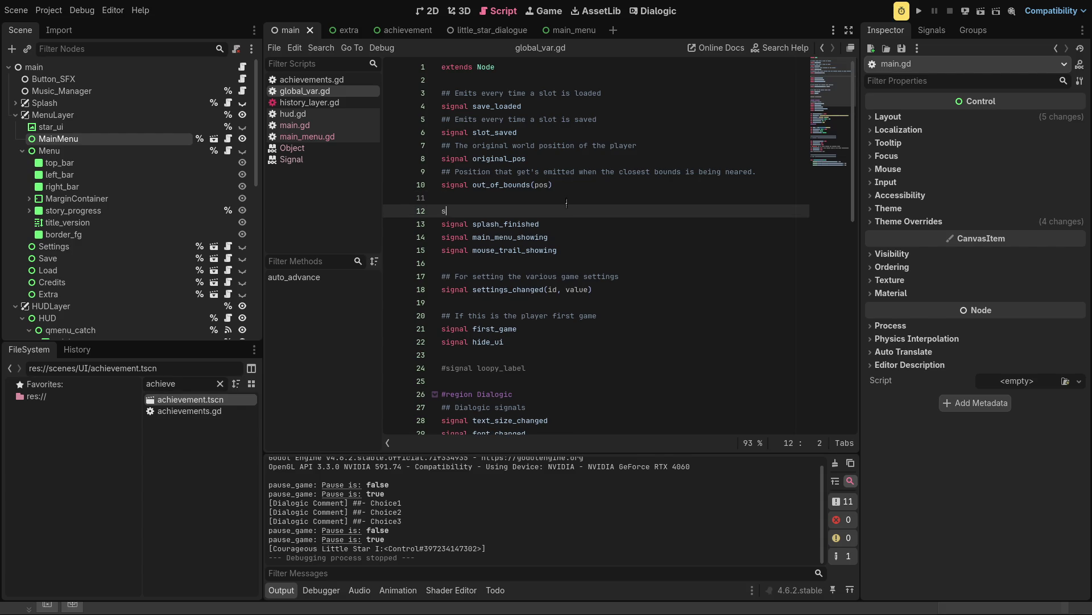
pyautogui.write('achievement')
pyautogui.write('_unliock')
pyautogui.write('d')
pyautogui.press('BackSpace')
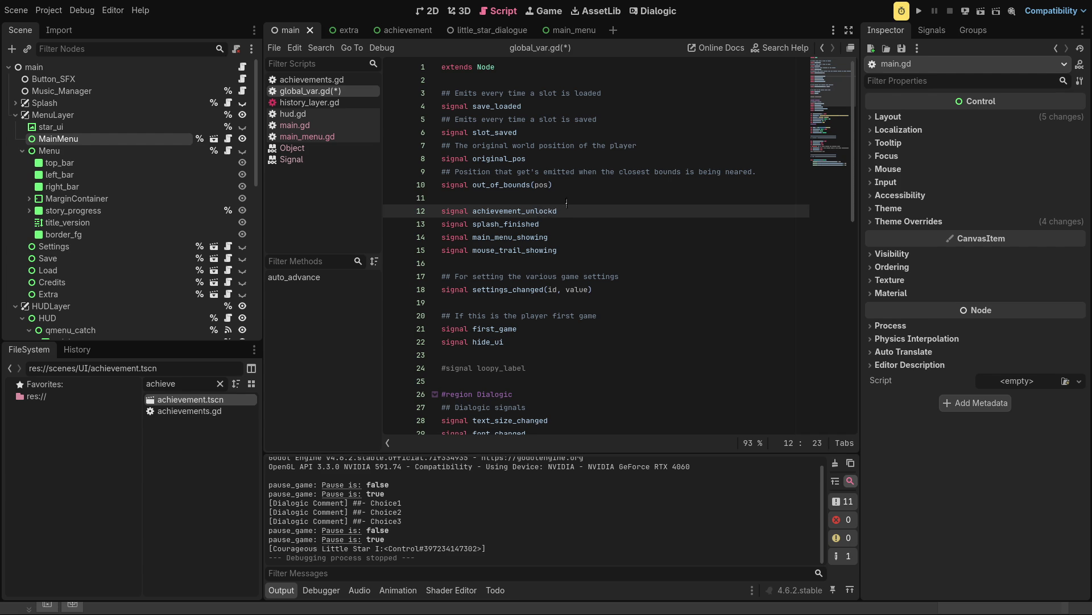
pyautogui.write('e')
pyautogui.hotkey('ctrl', 's')
pyautogui.click(350, 103)
# Close the Object and Signal help pages in the script list.
pyautogui.click(350, 125)
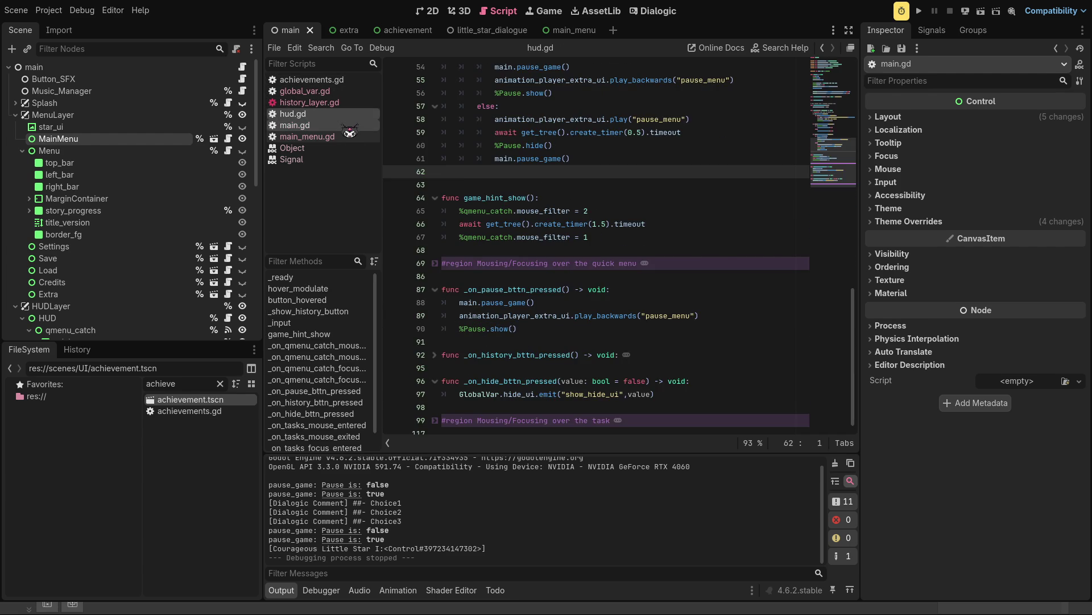
pyautogui.click(353, 137)
pyautogui.click(353, 148)
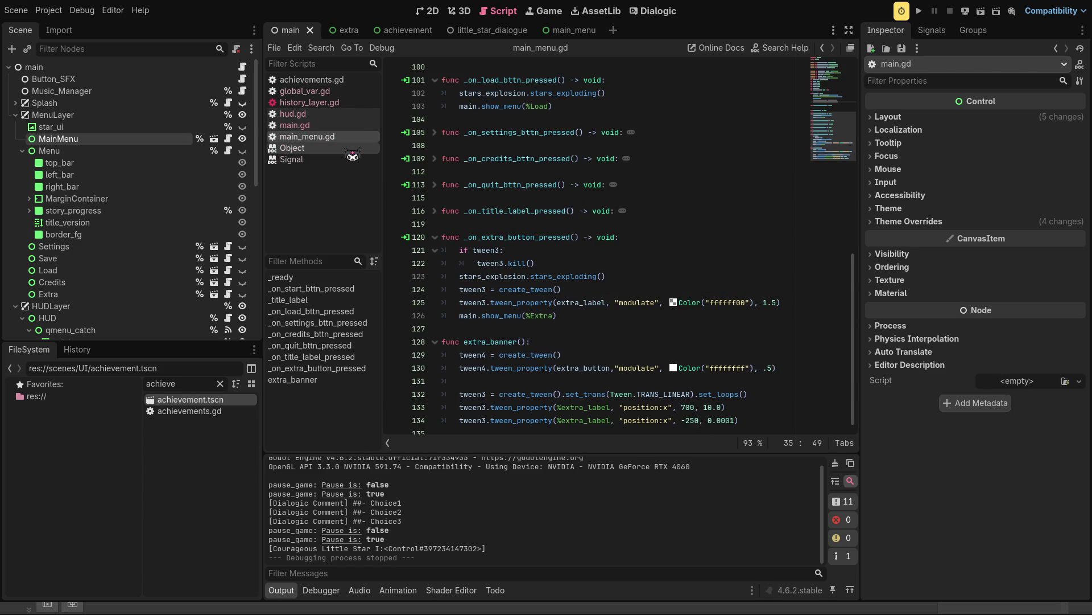
pyautogui.click(356, 160)
pyautogui.click(353, 149)
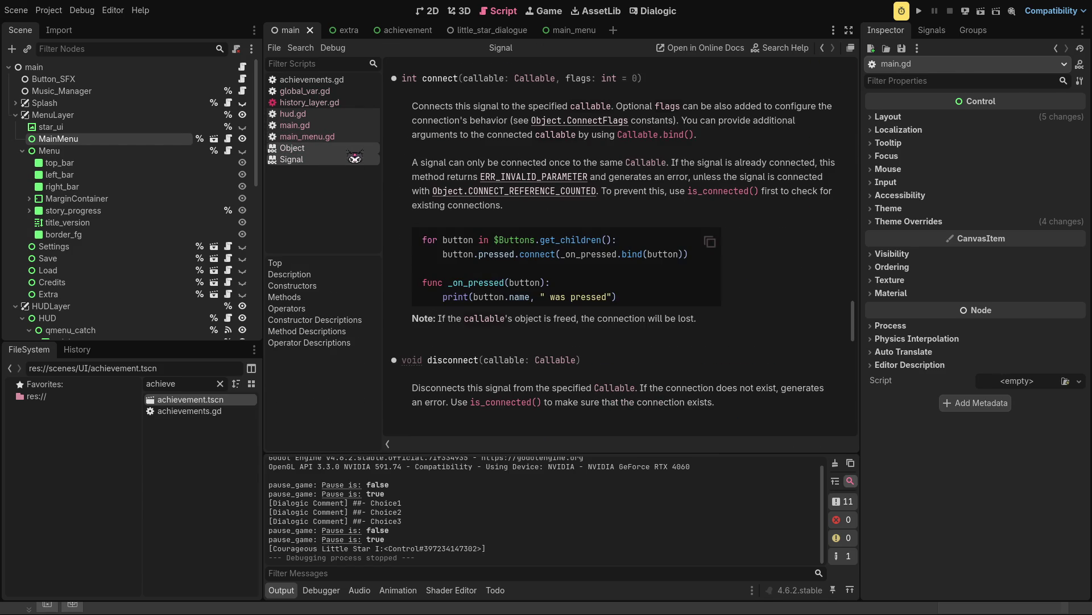
pyautogui.middleClick(336, 149)
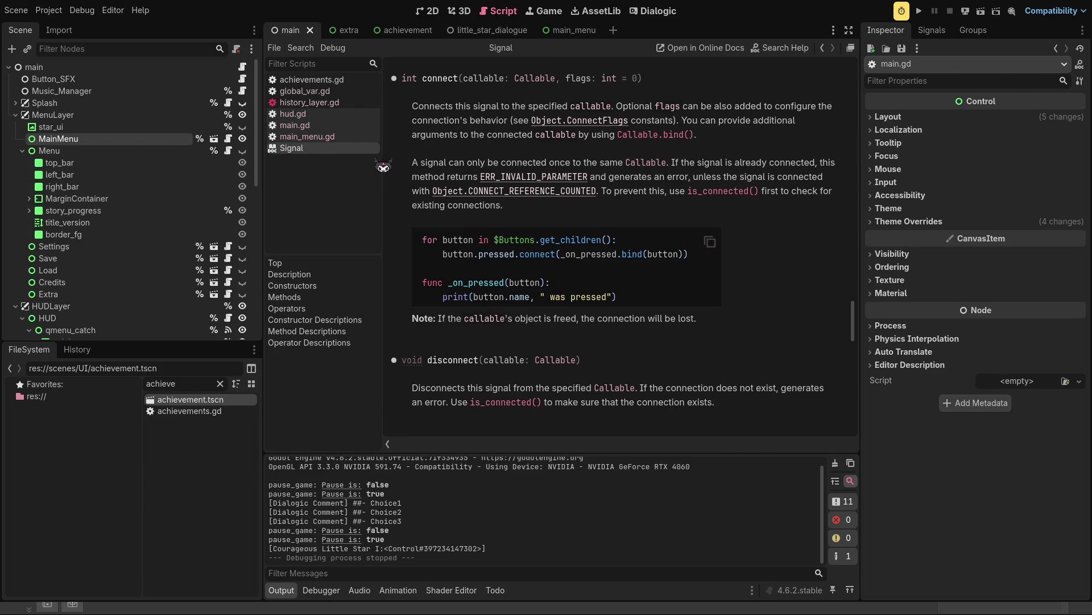
pyautogui.middleClick(353, 147)
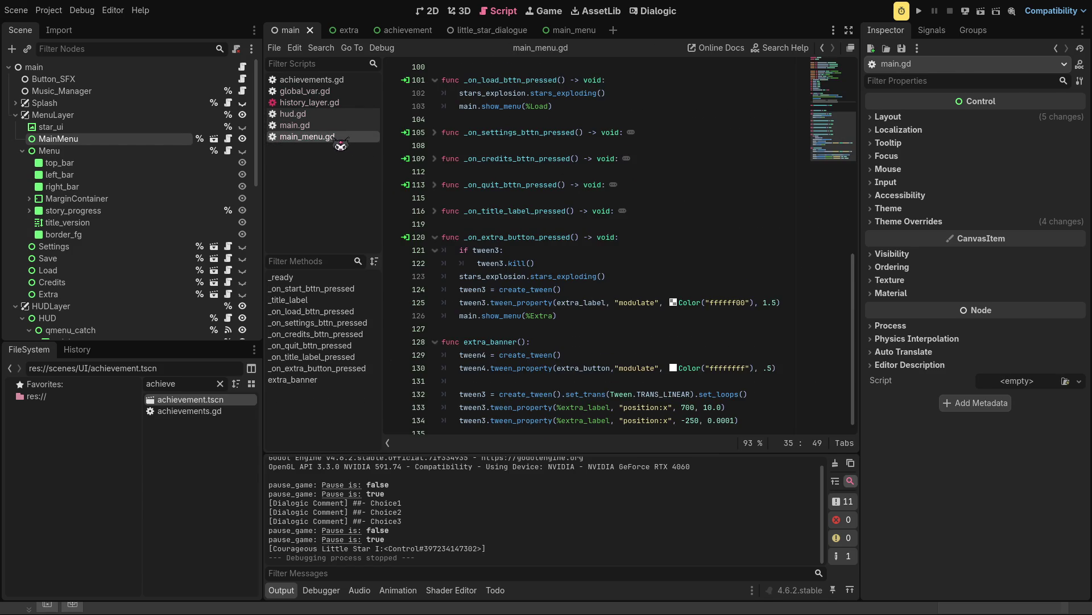
pyautogui.click(342, 125)
# Make unlock_achievement in achievements.gd call GlobalVar.achievement_unlocked.emit() and save.
pyautogui.click(342, 116)
pyautogui.click(343, 103)
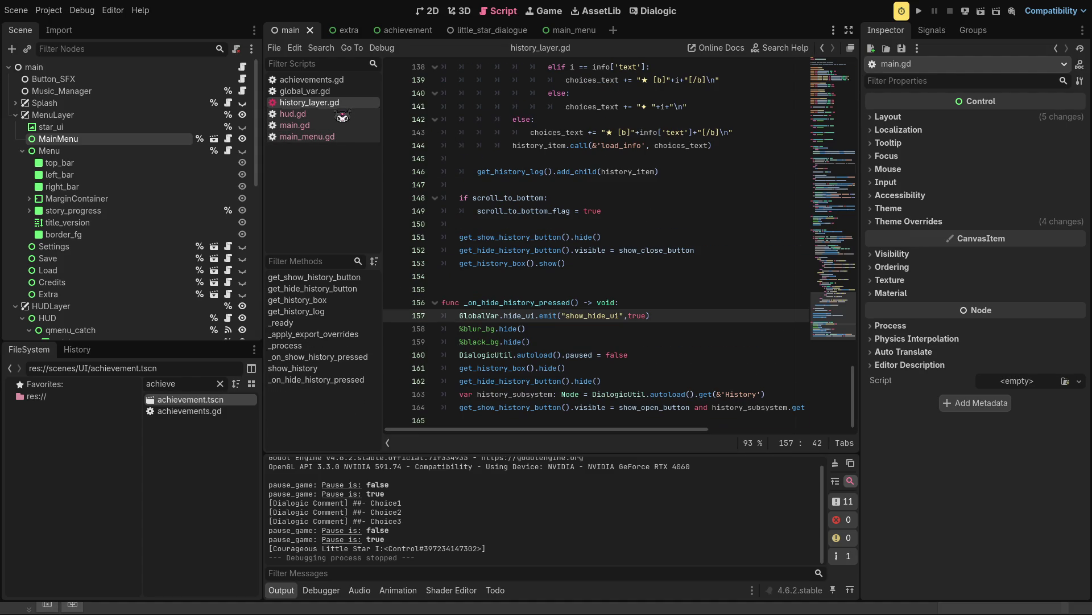
pyautogui.press('Up')
pyautogui.press('Up')
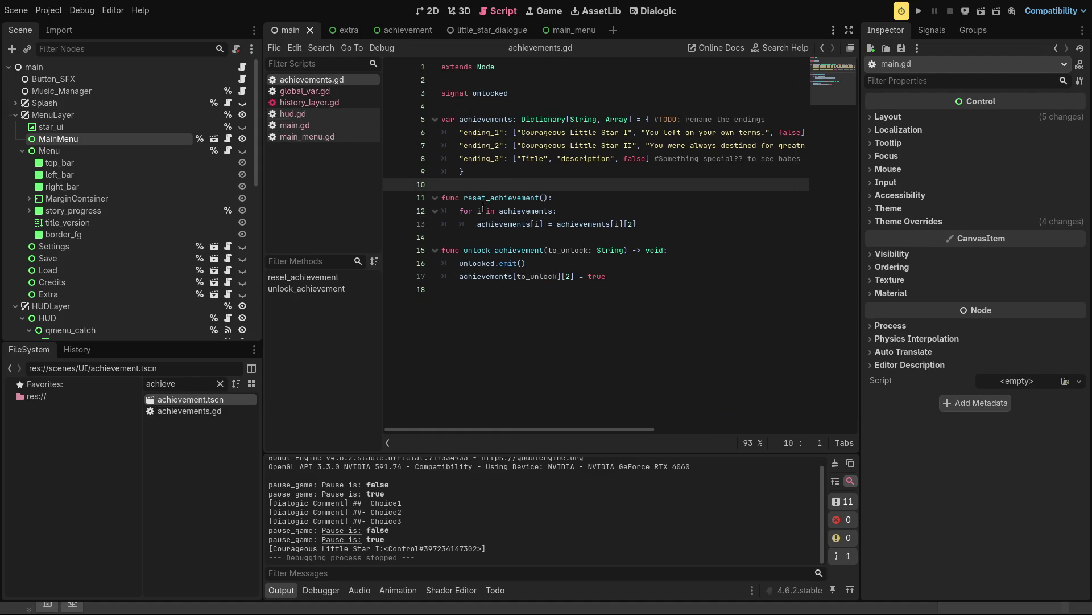
pyautogui.click(673, 251)
pyautogui.press('Return')
pyautogui.write('Glob')
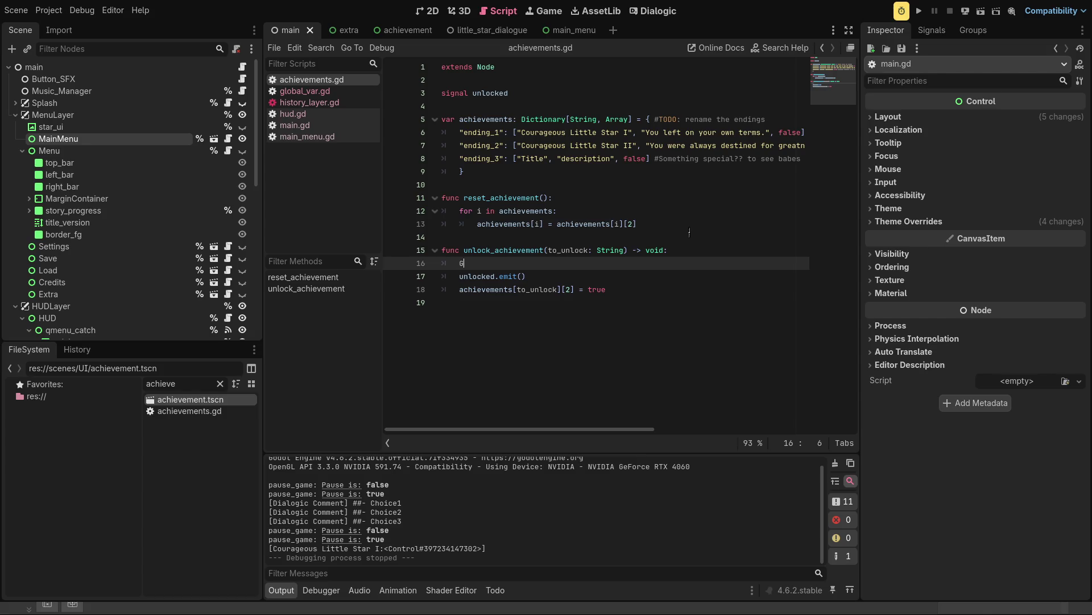
pyautogui.press('Return')
pyautogui.write('ach')
pyautogui.press('Return')
pyautogui.write('.emit(')
pyautogui.hotkey('ctrl', 's')
# Return to main_menu.gd via global_var.gd, history_layer.gd and hud.gd.
pyautogui.click(346, 94)
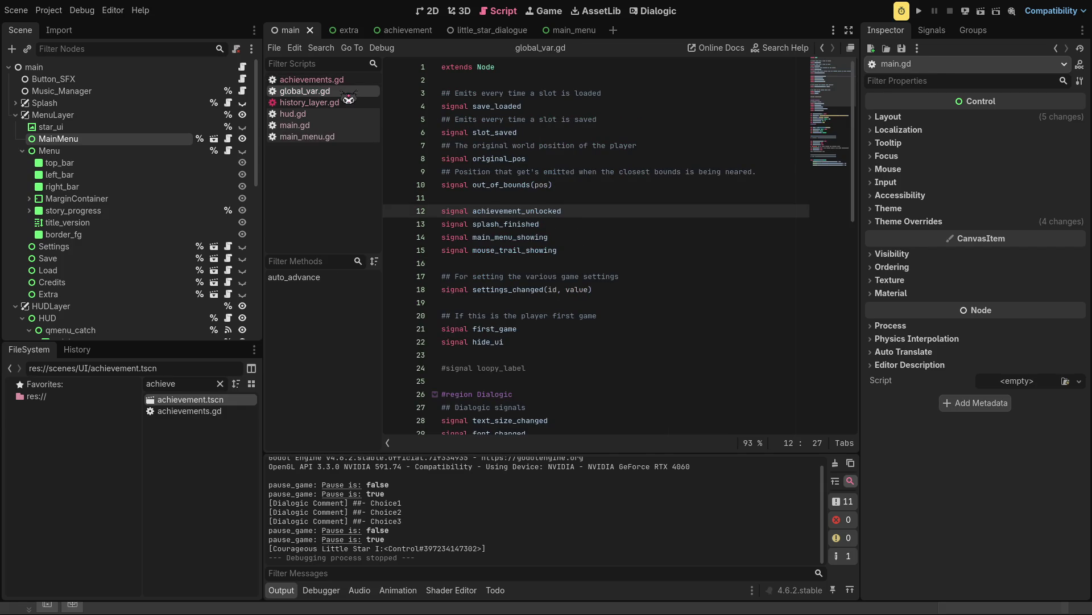
pyautogui.click(348, 102)
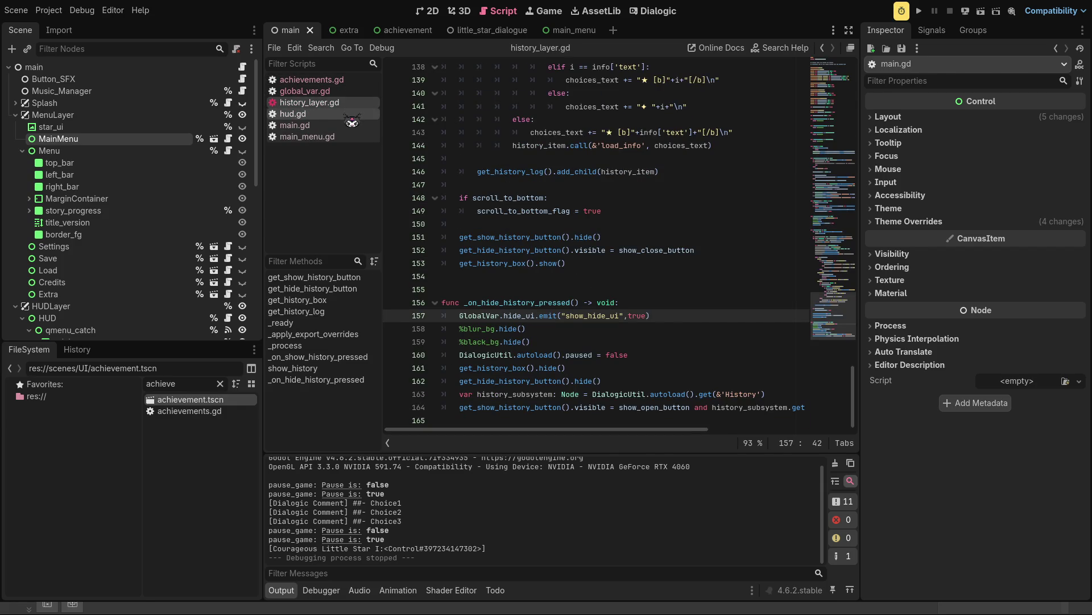
pyautogui.click(352, 116)
pyautogui.click(319, 136)
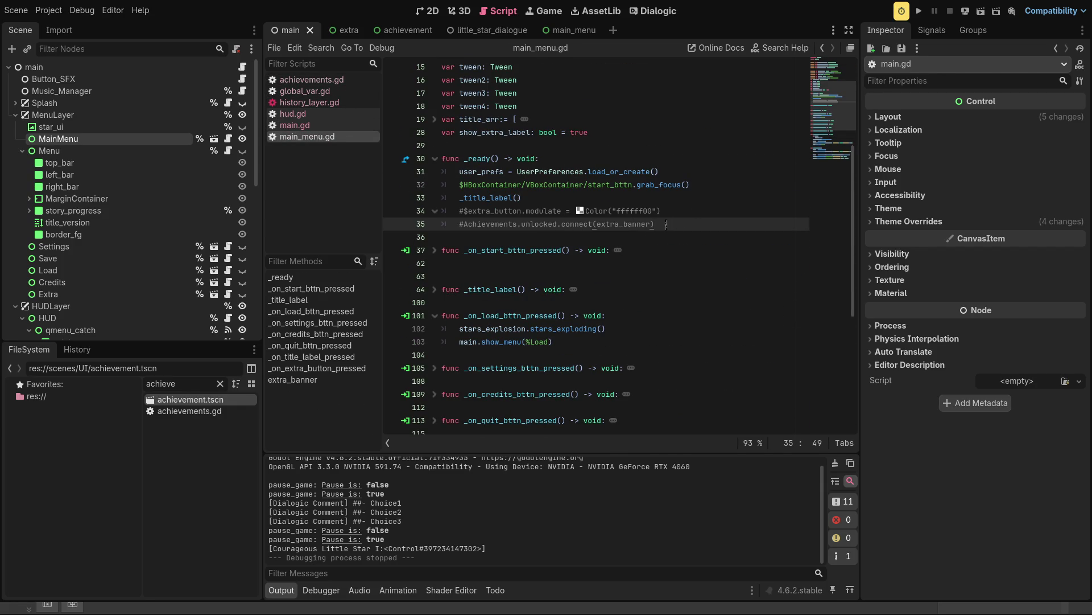
# Add GlobalVar.achievement_unlocked.connect(extra_banner) to _ready in main_menu.gd.
pyautogui.press('Return')
pyautogui.write('Glo')
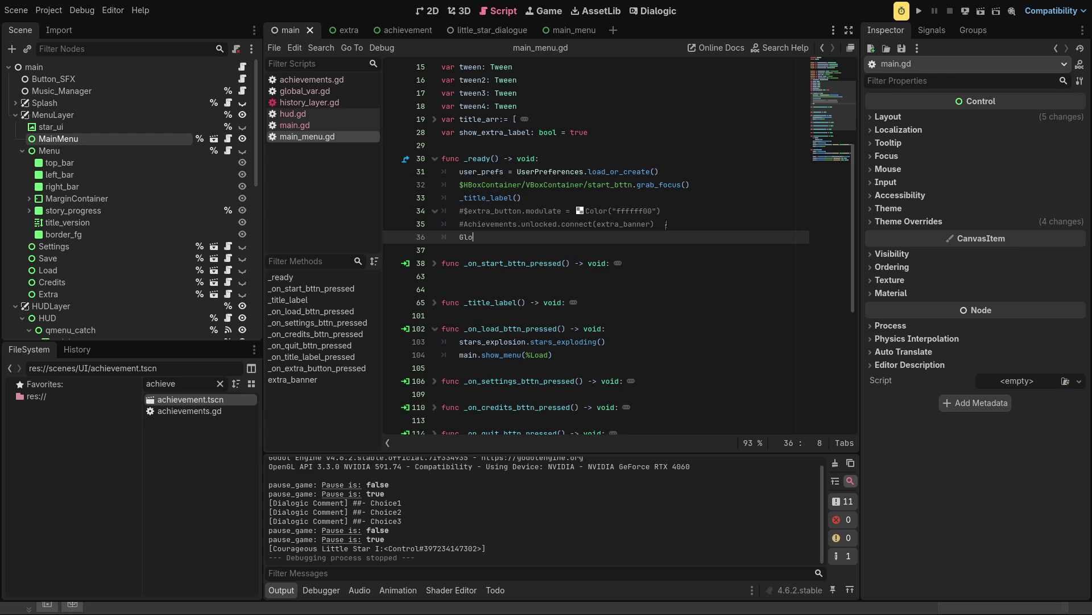
pyautogui.press('Return')
pyautogui.write('.achi')
pyautogui.press('Return')
pyautogui.write('.connect')
pyautogui.write('(extra')
pyautogui.press('Return')
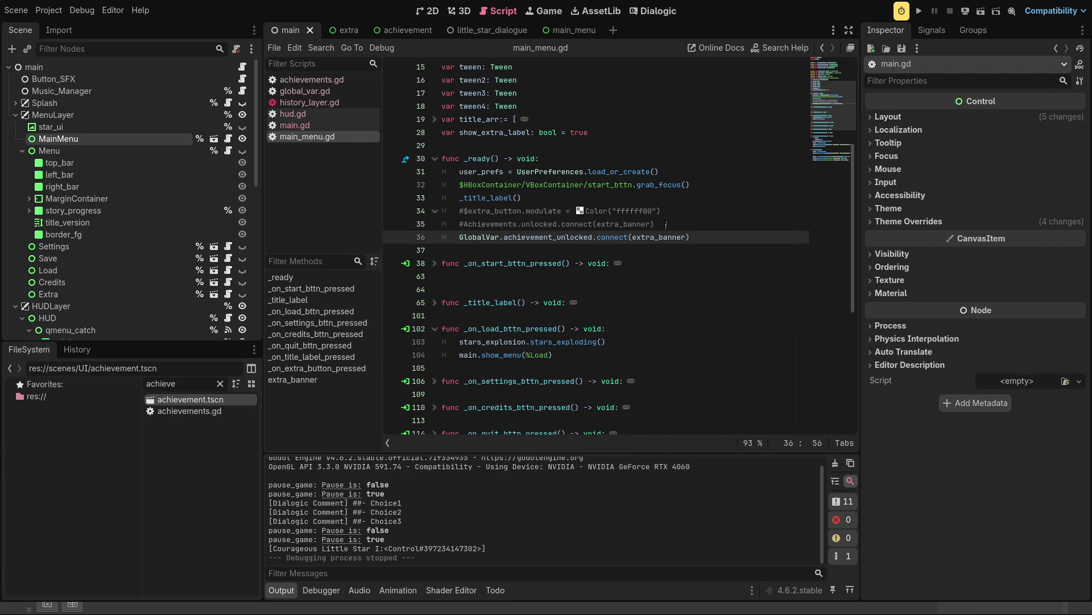
# Test-run the game, stop it, and scroll down to extra_banner().
pyautogui.click(919, 11)
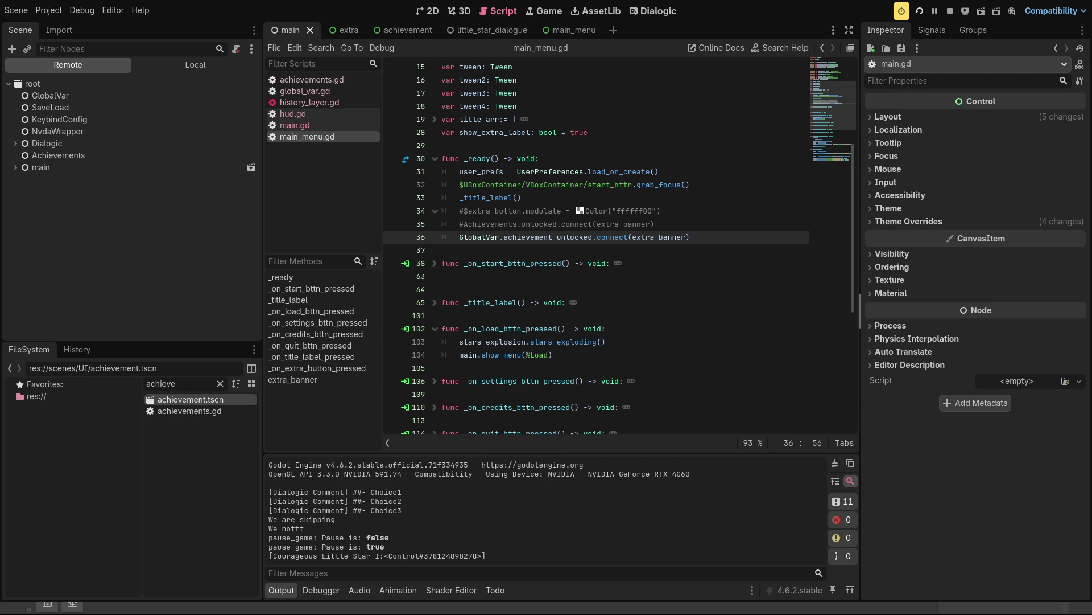
pyautogui.click(950, 10)
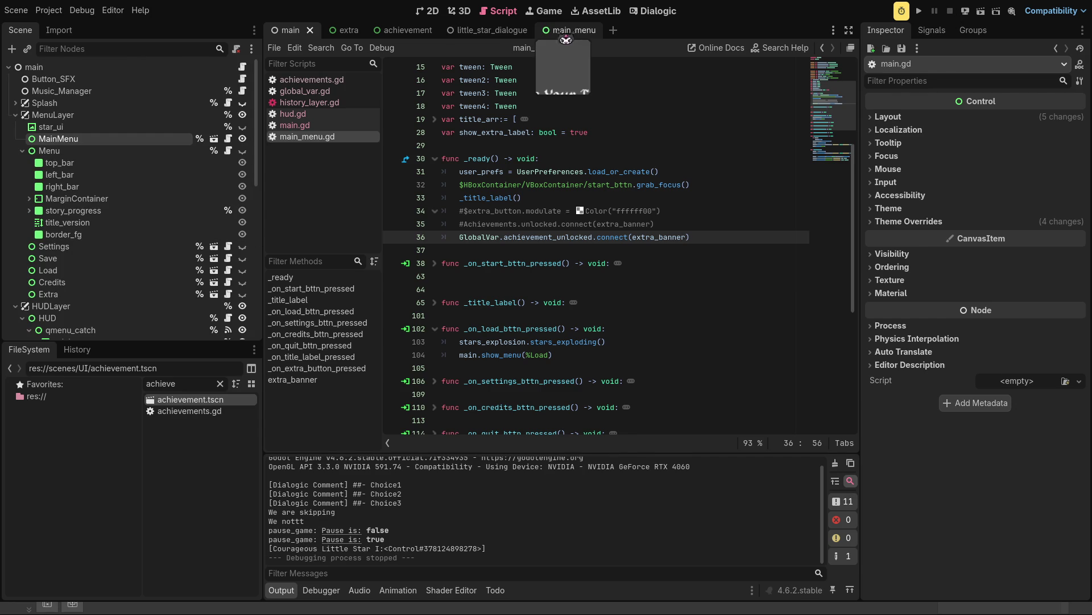
pyautogui.scroll(-2, 718, 253)
pyautogui.scroll(-4, 718, 253)
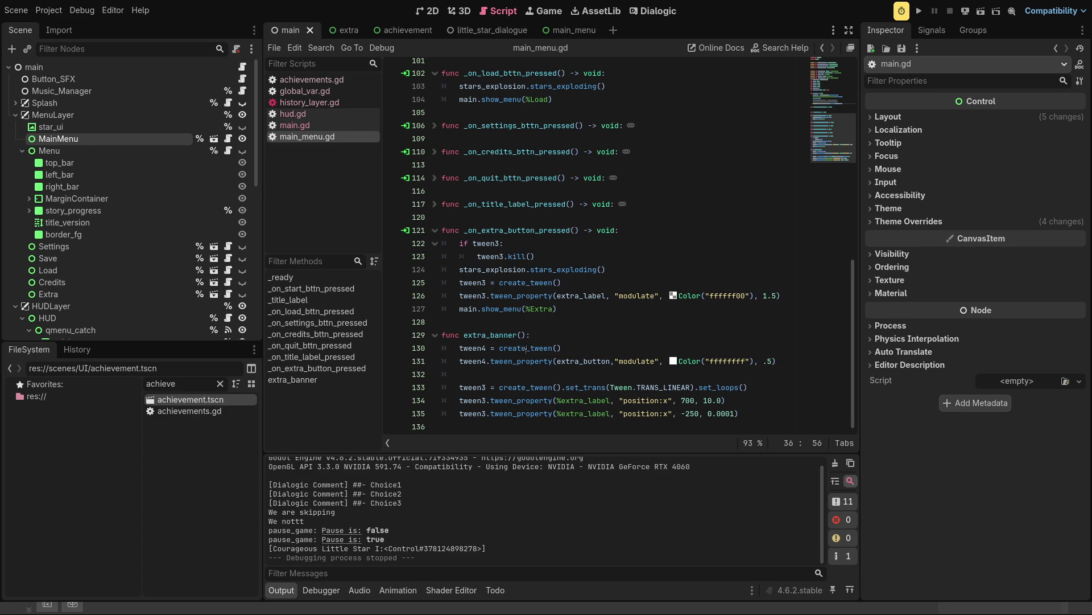
pyautogui.click(594, 344)
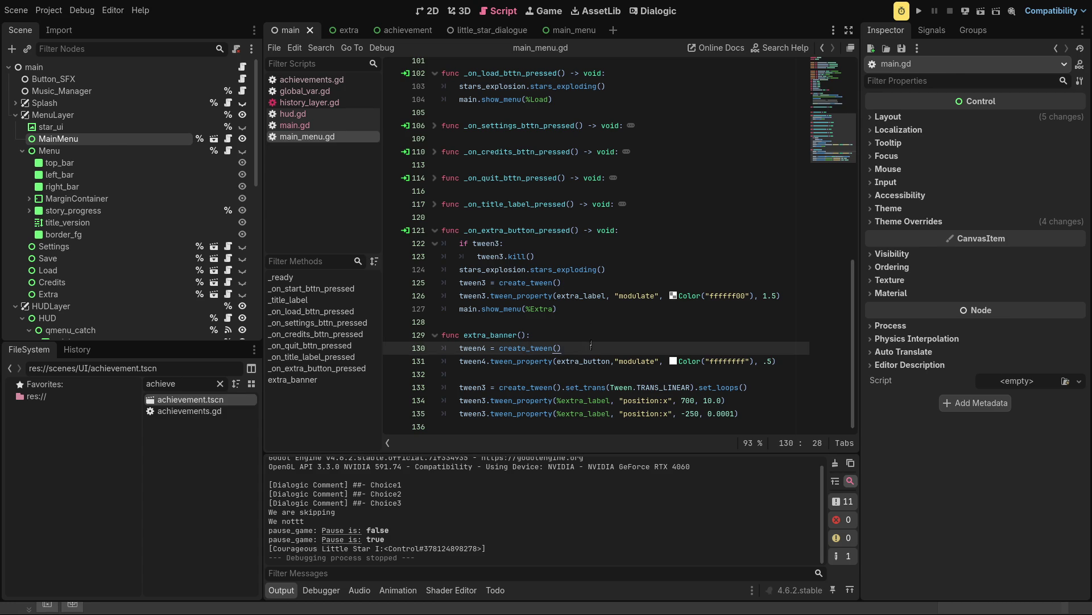
pyautogui.write('.twe')
pyautogui.press('Down')
pyautogui.press('Down')
pyautogui.press('Down')
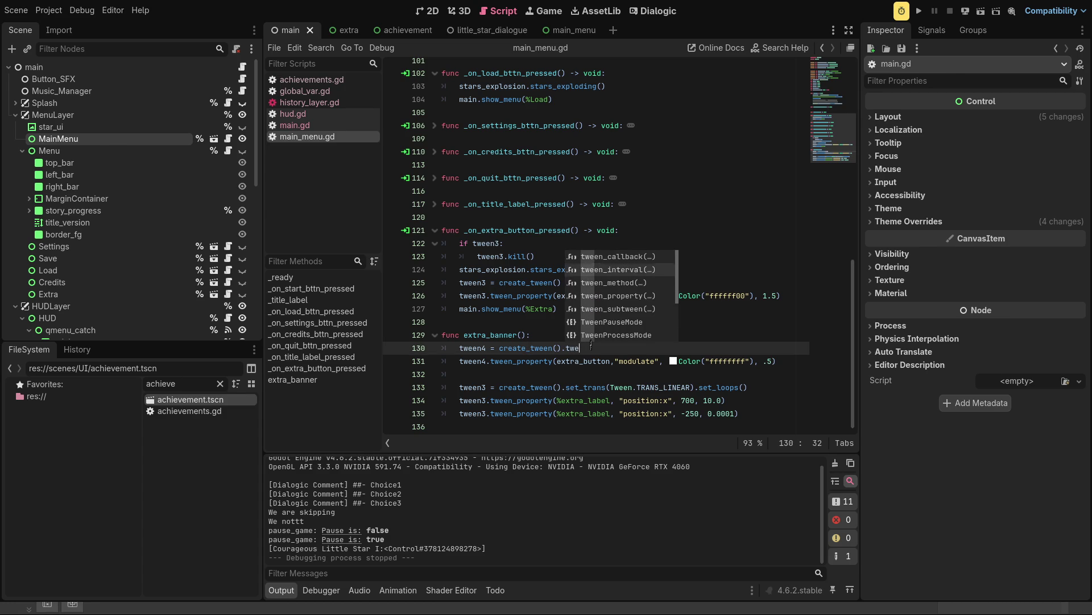
pyautogui.press('Return')
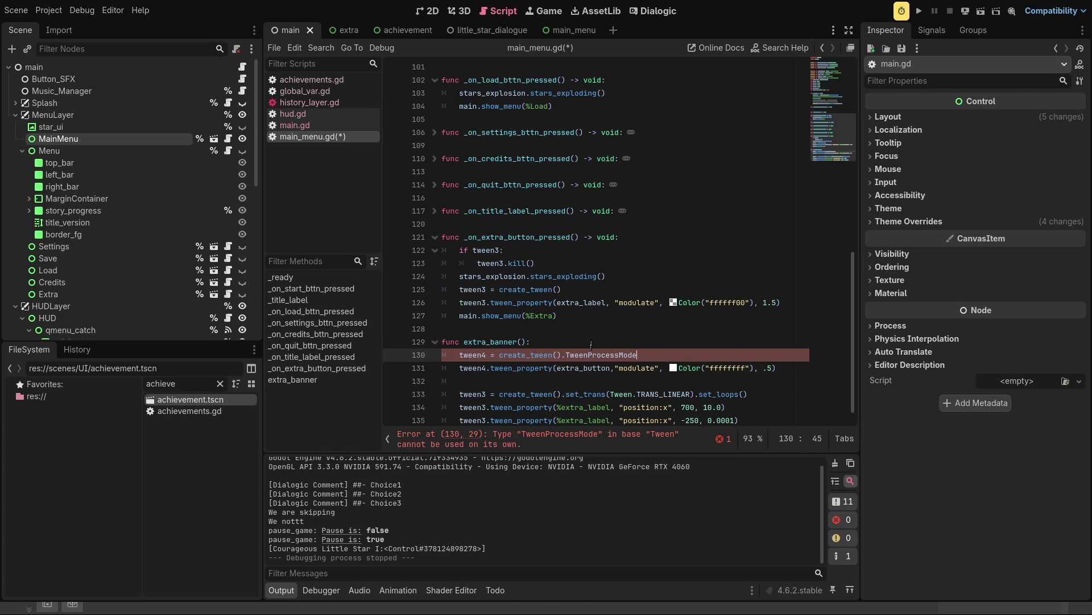
pyautogui.write('.')
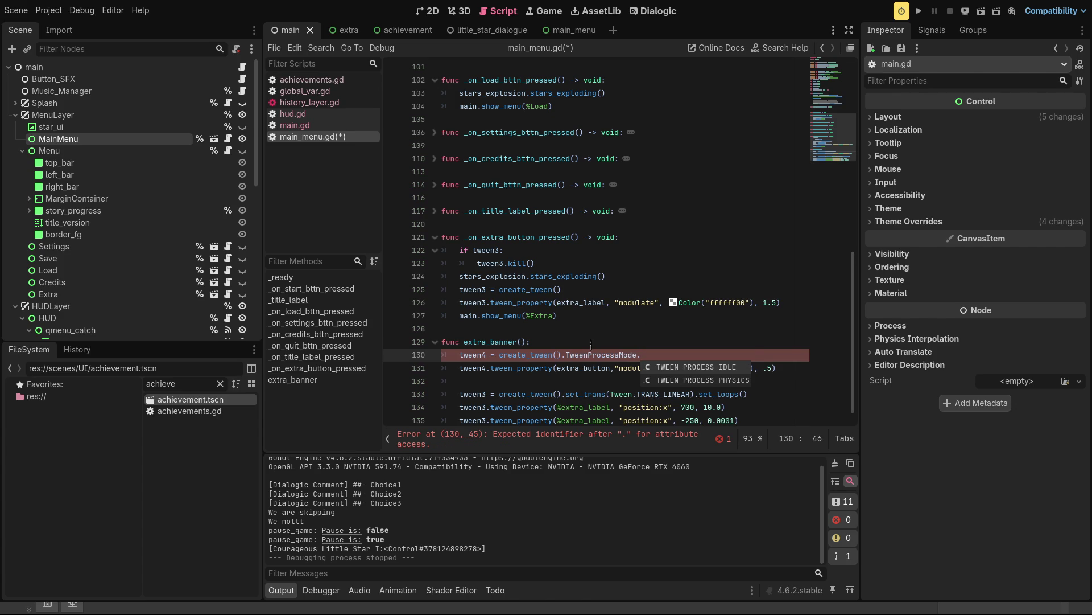
pyautogui.press('Return')
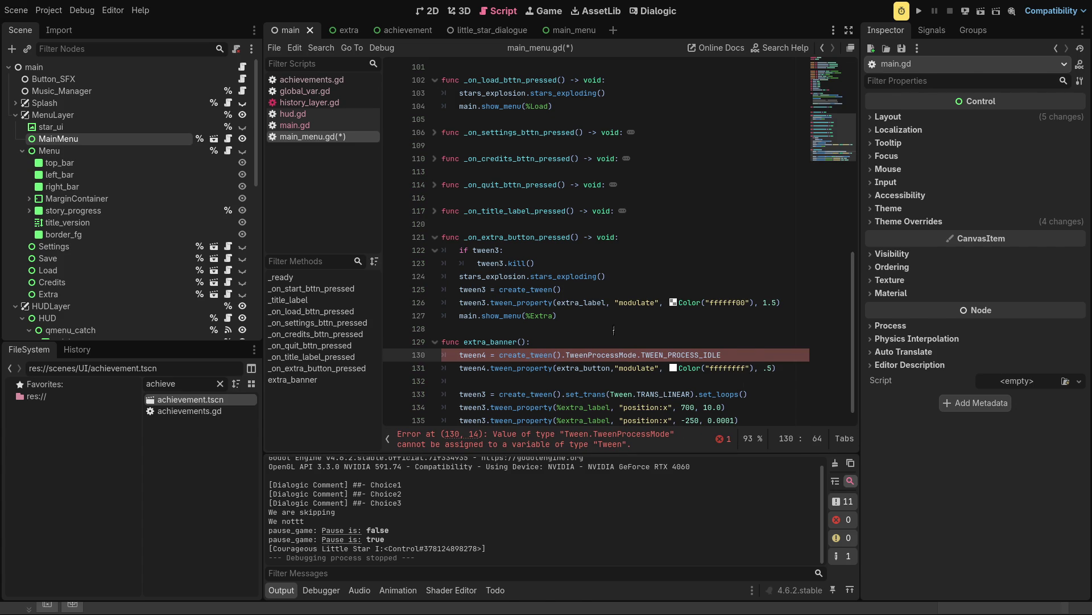
pyautogui.moveTo(734, 354); pyautogui.dragTo(562, 355)
pyautogui.press('BackSpace')
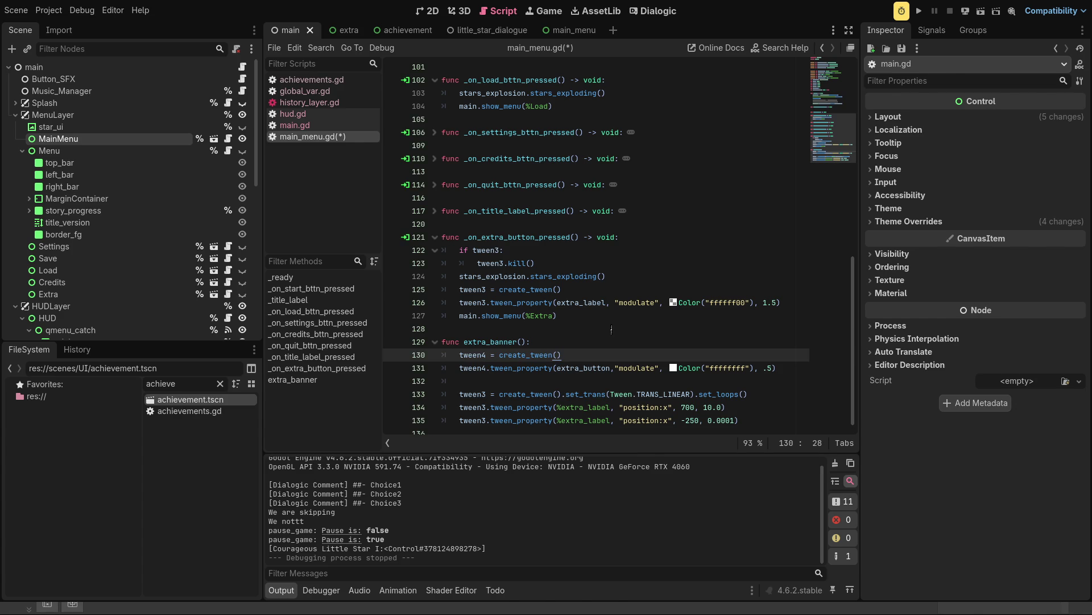
pyautogui.press('Return')
pyautogui.write('tween')
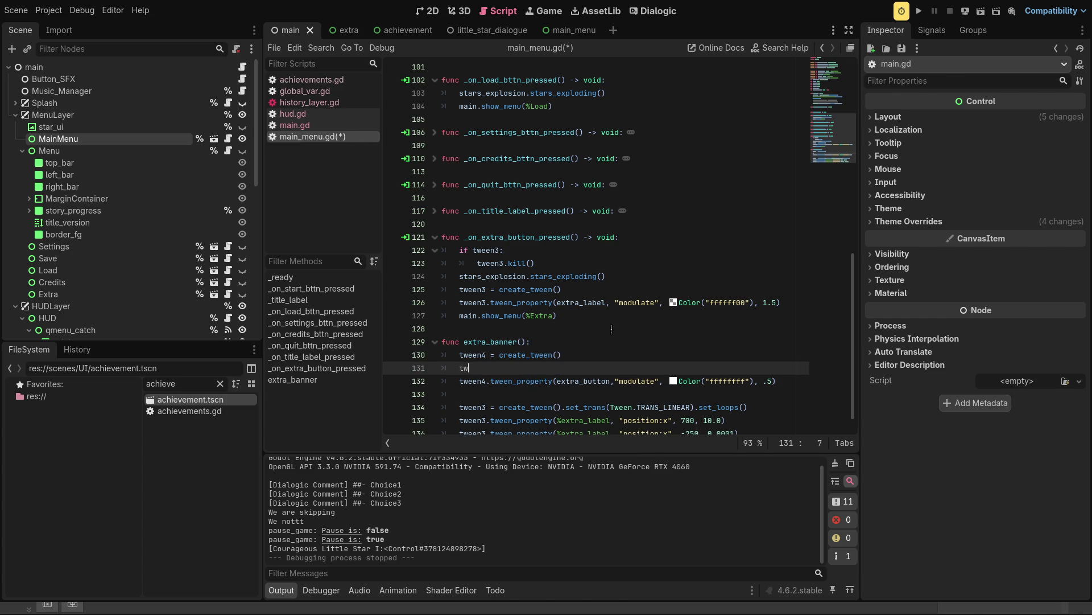
pyautogui.write('.p')
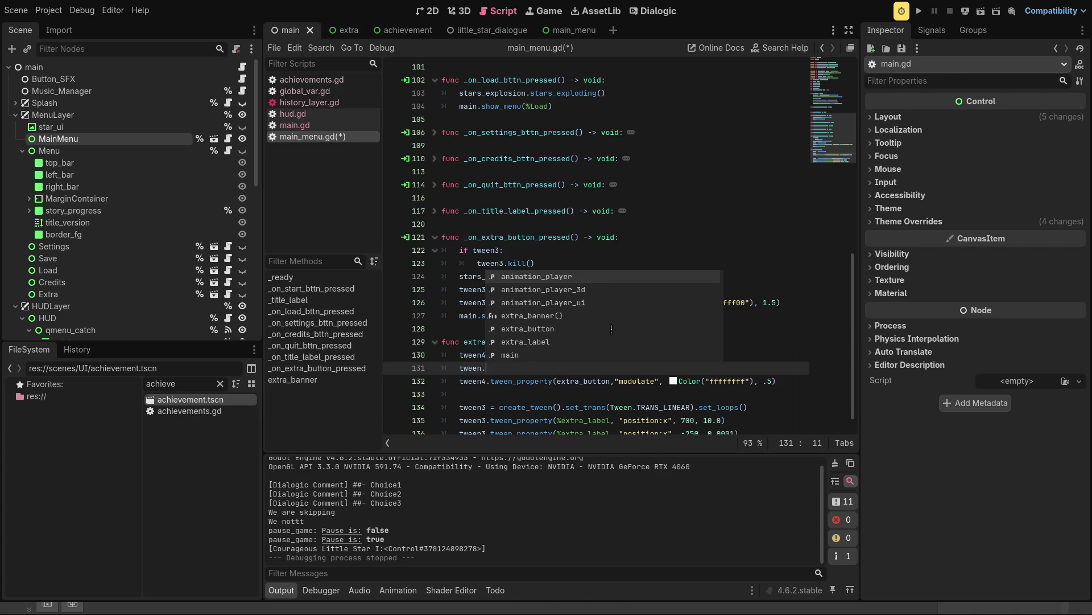
pyautogui.write('roc')
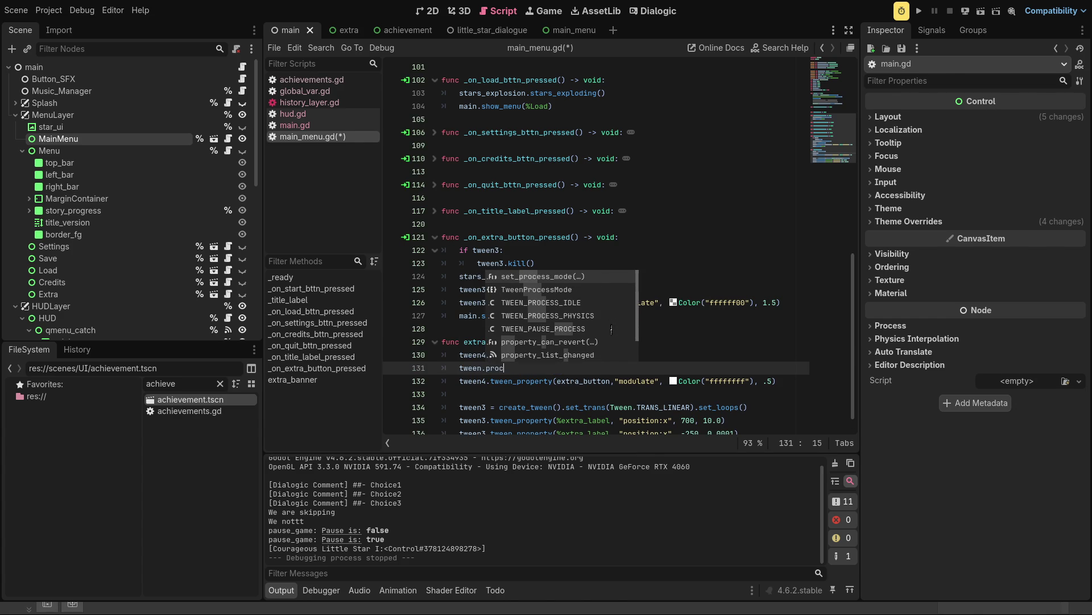
pyautogui.press('Return')
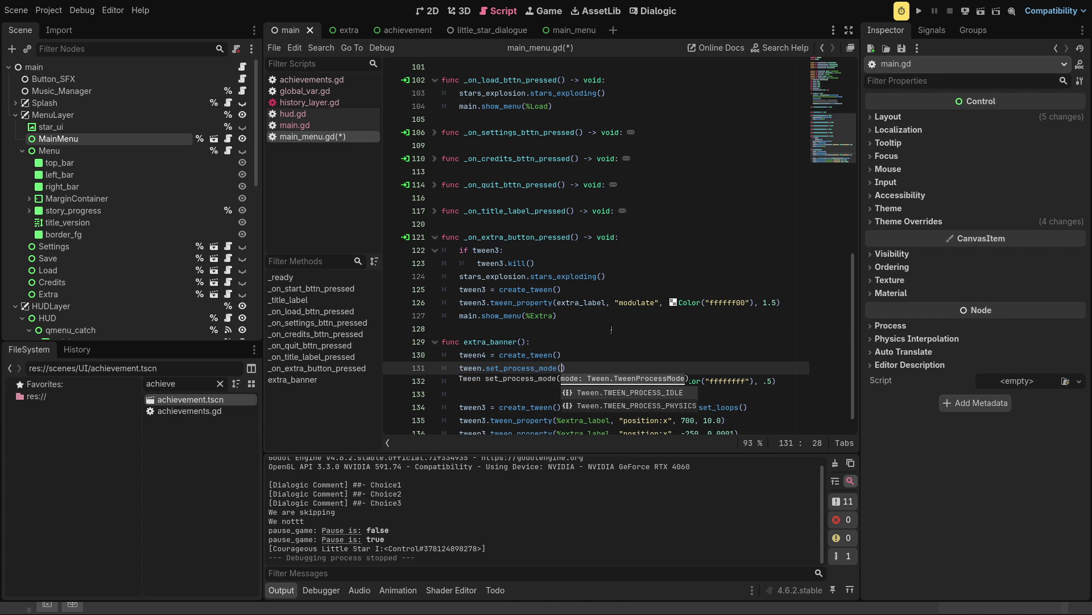
pyautogui.press('Return')
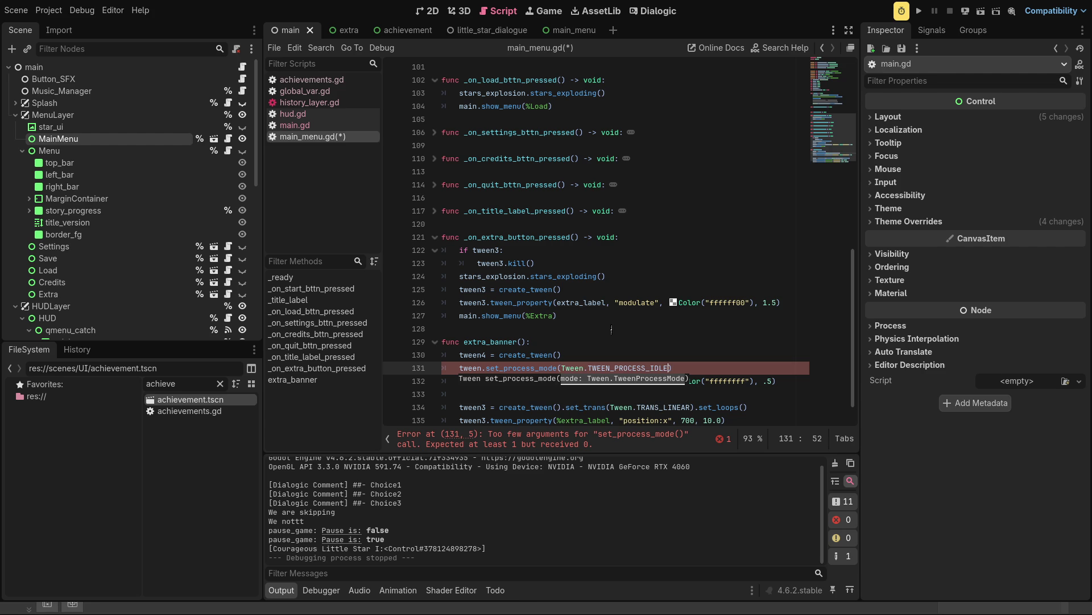
pyautogui.click(612, 329)
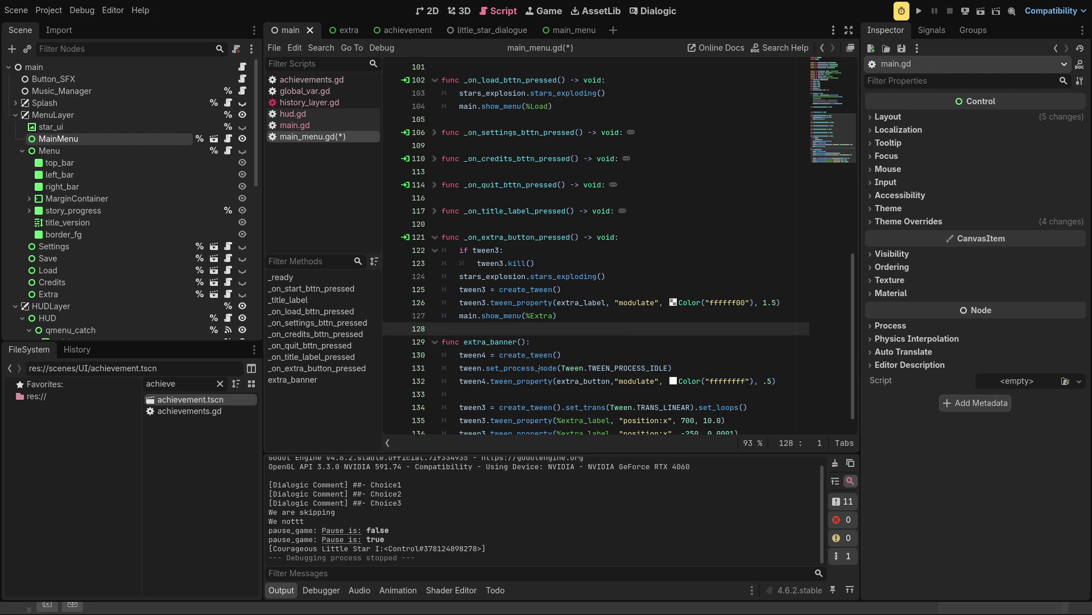
pyautogui.click(687, 359)
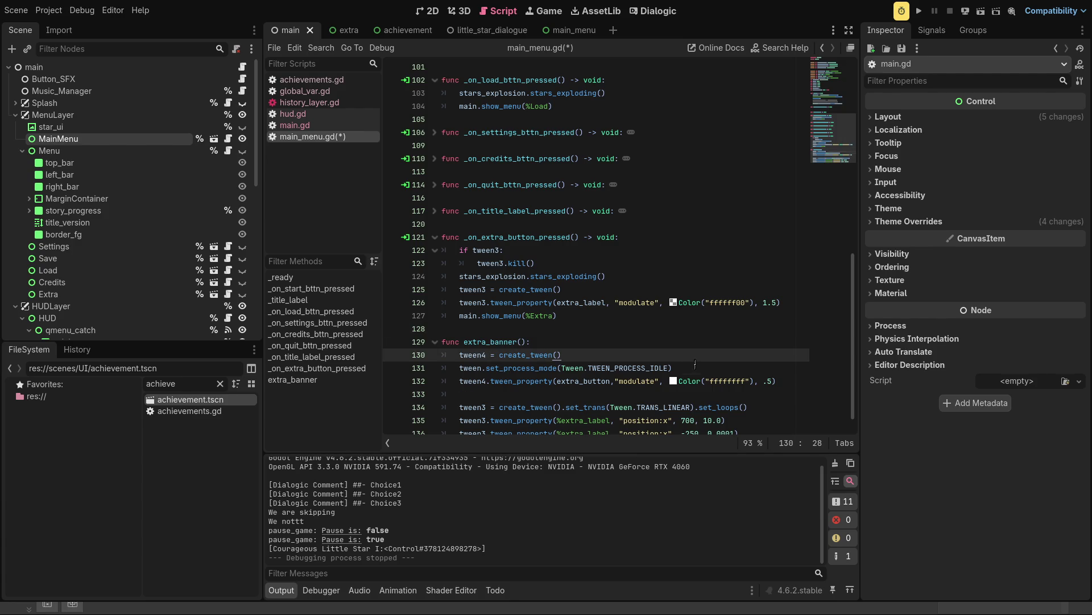
pyautogui.click(696, 365)
pyautogui.hotkey('ctrl', 'k')
pyautogui.press('Return')
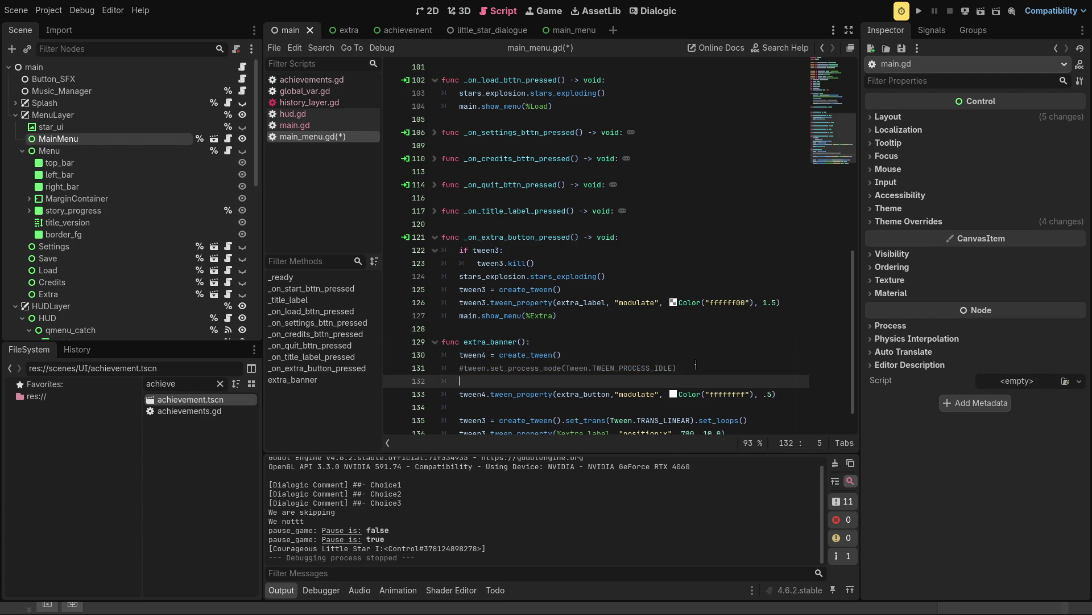
pyautogui.write('tween.')
pyautogui.write('proce')
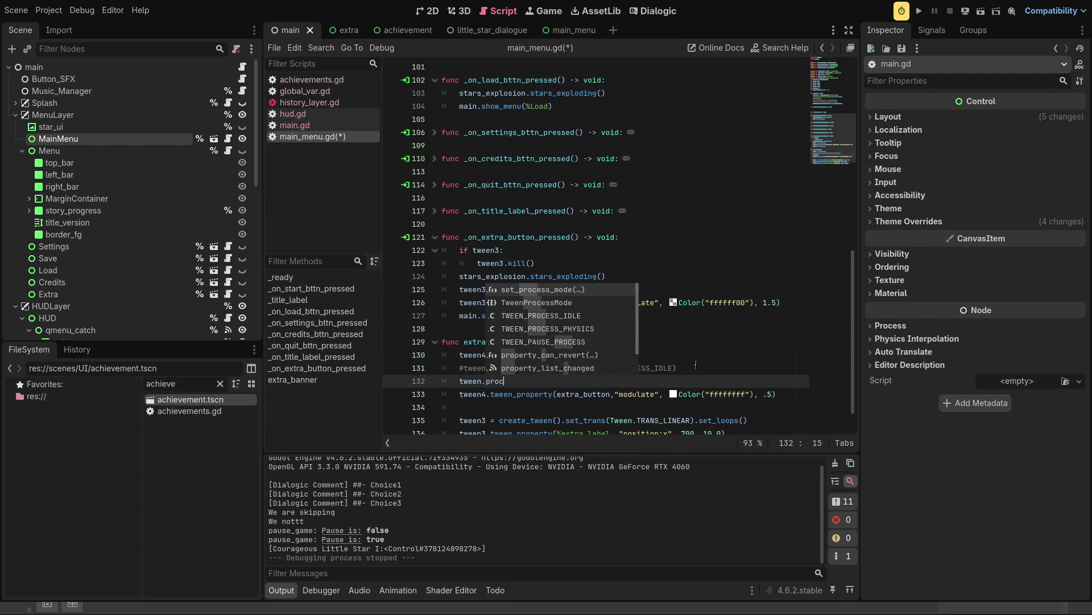
pyautogui.write('s')
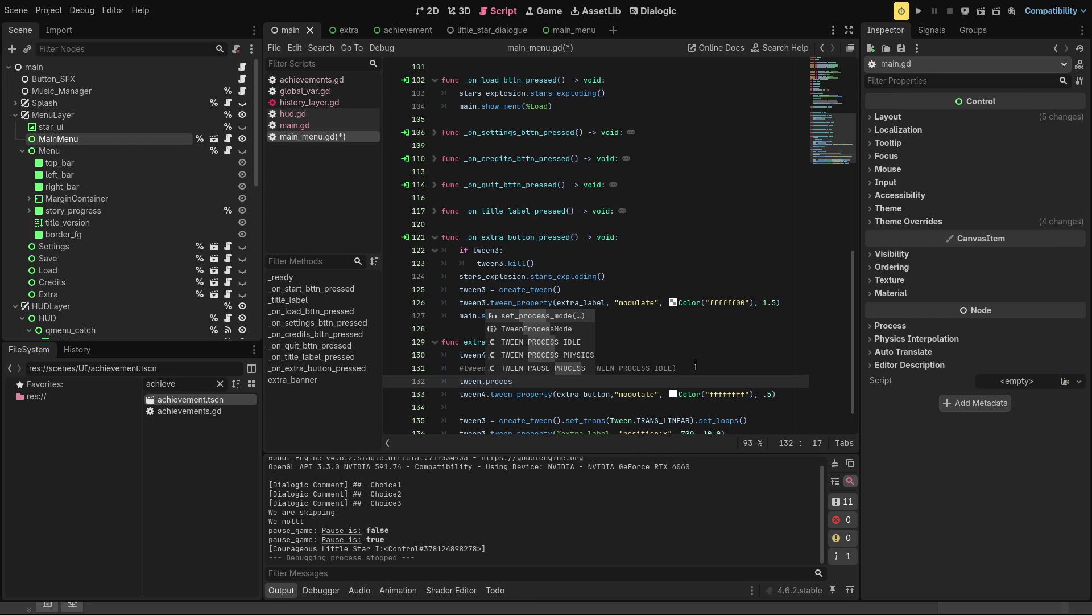
pyautogui.press('Down')
pyautogui.press('Down')
pyautogui.press('Down')
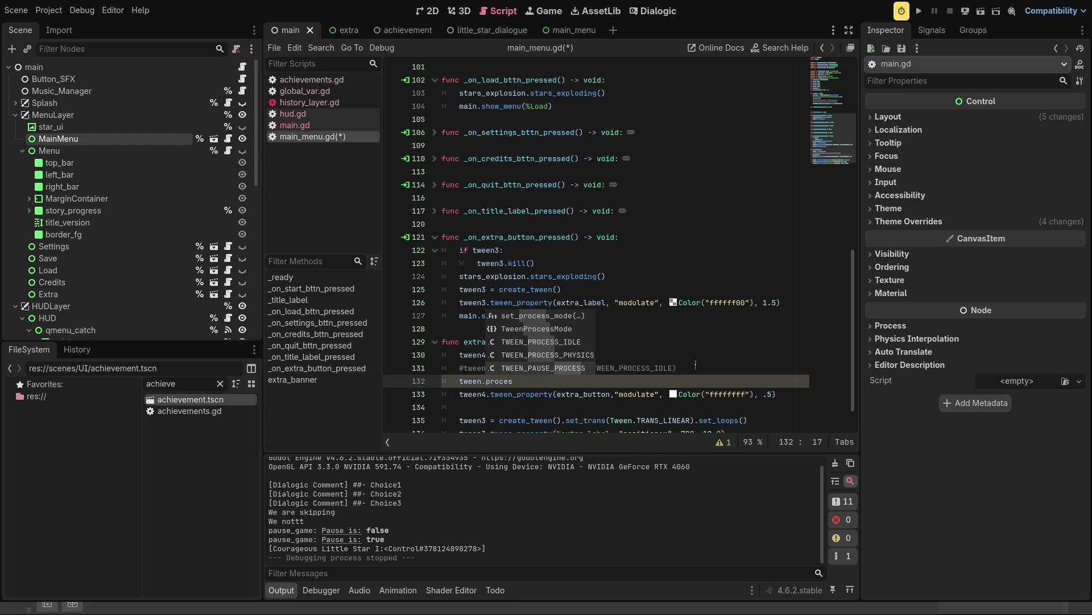
pyautogui.press('Escape')
pyautogui.keyDown('shift'); pyautogui.click(697, 369); pyautogui.keyUp('shift')
pyautogui.press('BackSpace')
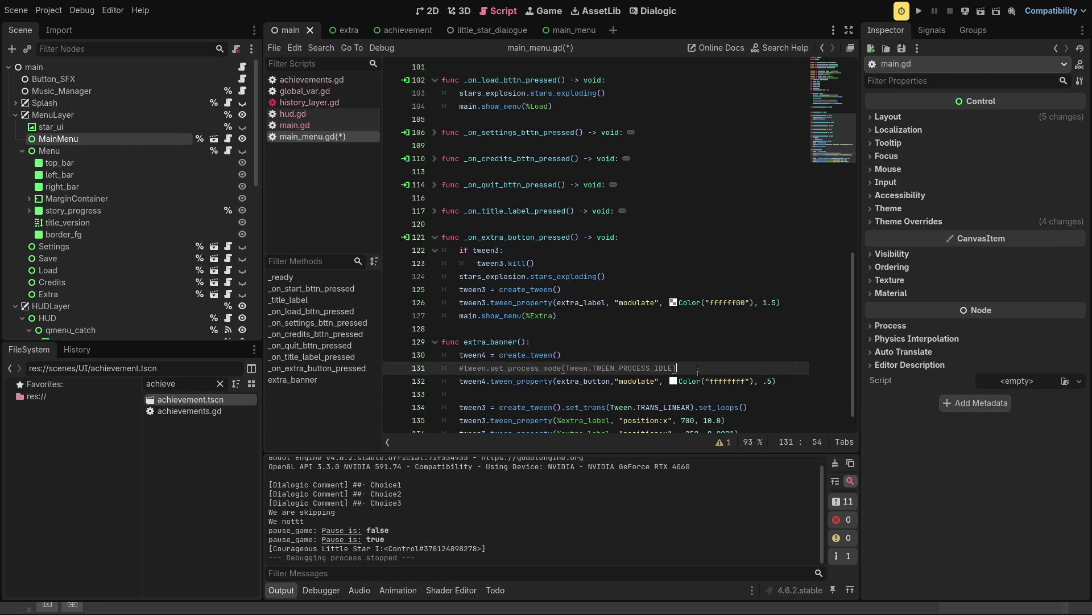
pyautogui.hotkey('shift', 'Up')
pyautogui.press('BackSpace')
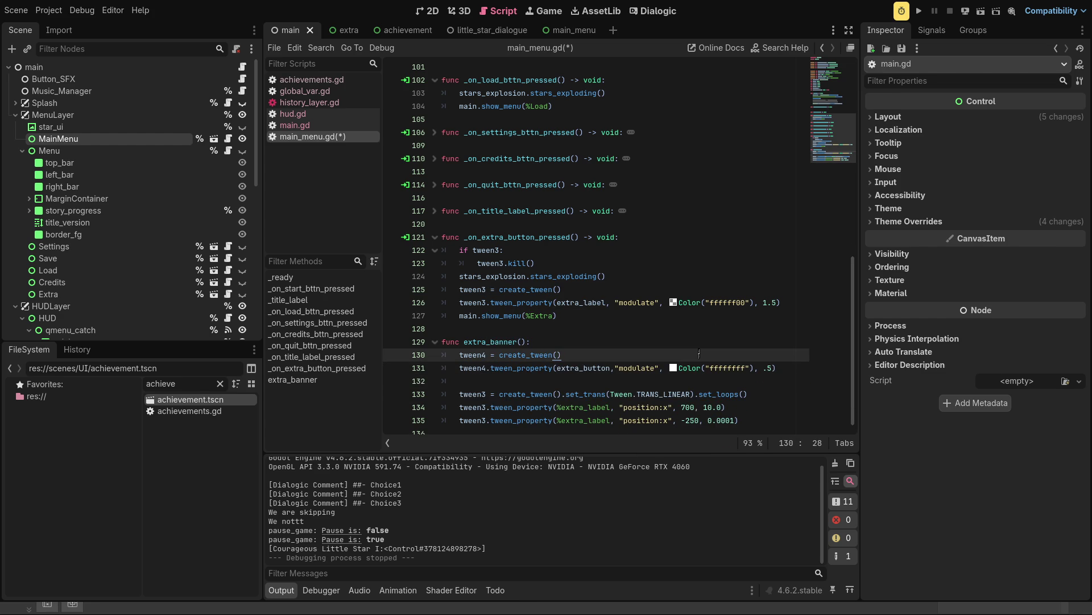
pyautogui.scroll(-1, 681, 313)
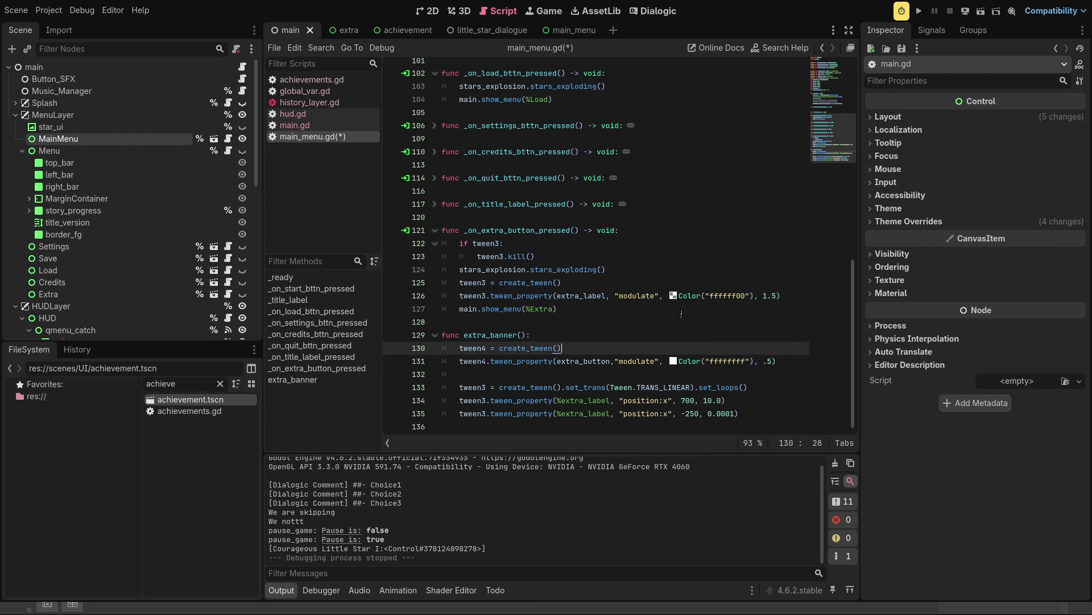
pyautogui.click(684, 372)
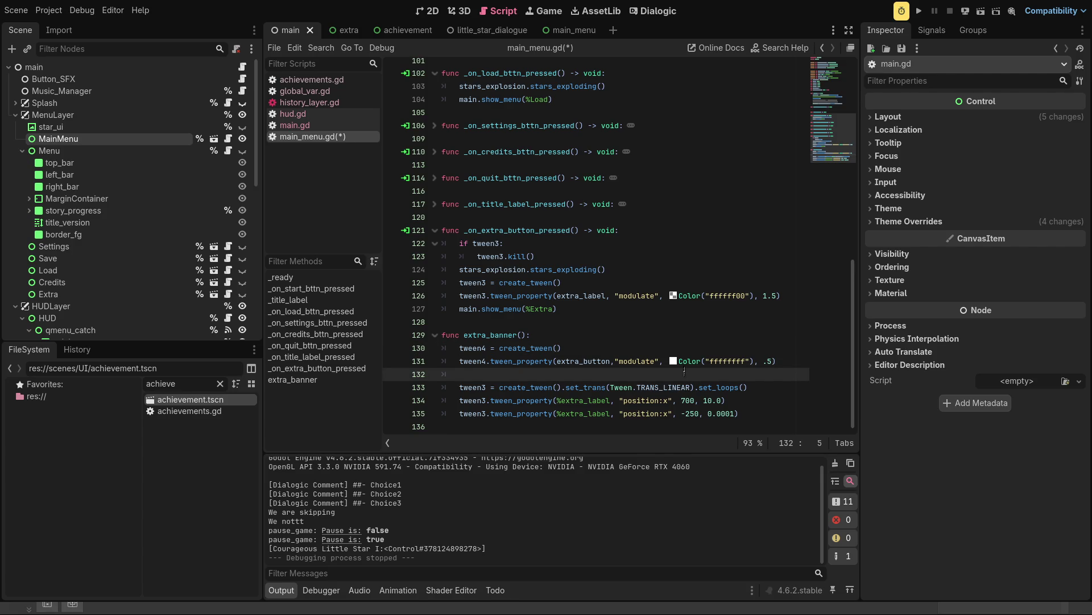
pyautogui.click(569, 30)
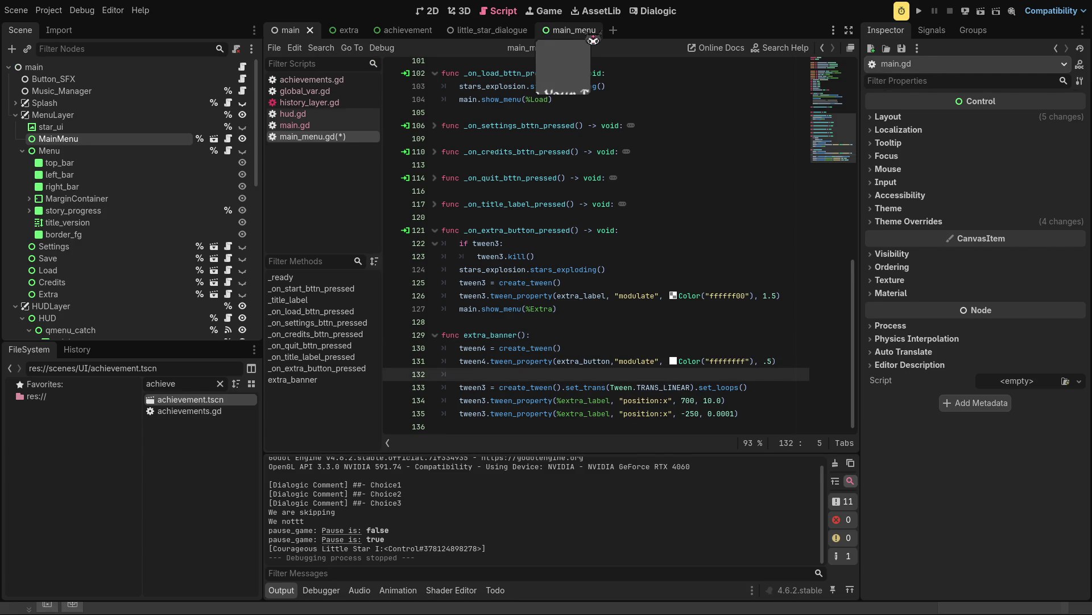
# Inspect and collapse extra_button's Normal and Pressed style boxes, then return to main_menu.gd.
pyautogui.click(432, 11)
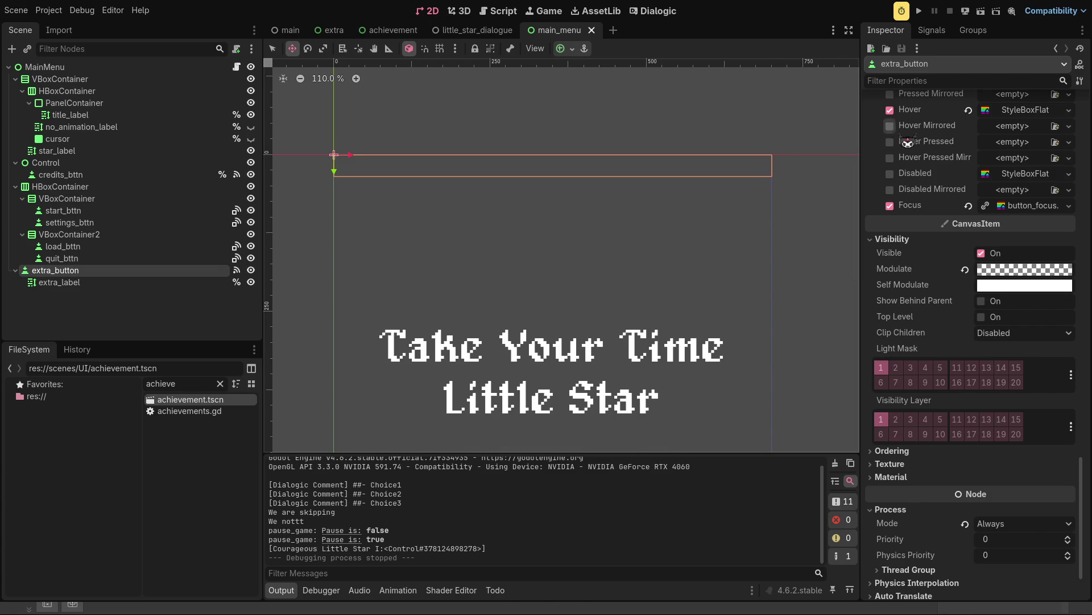
pyautogui.scroll(5, 927, 152)
pyautogui.scroll(6, 927, 153)
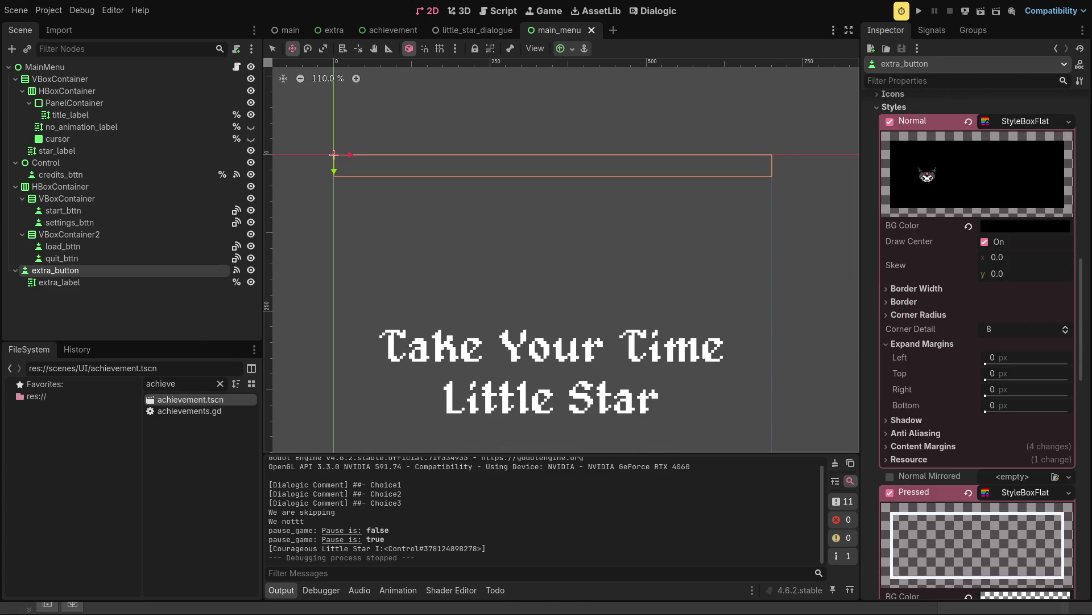
pyautogui.click(1016, 121)
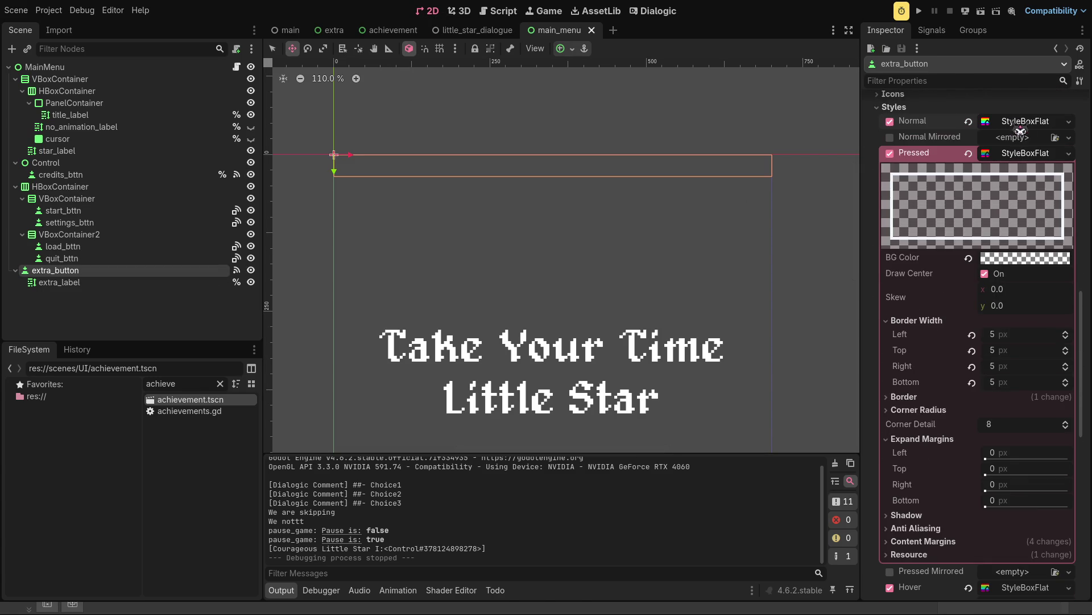
pyautogui.click(1031, 155)
pyautogui.scroll(10, 1031, 200)
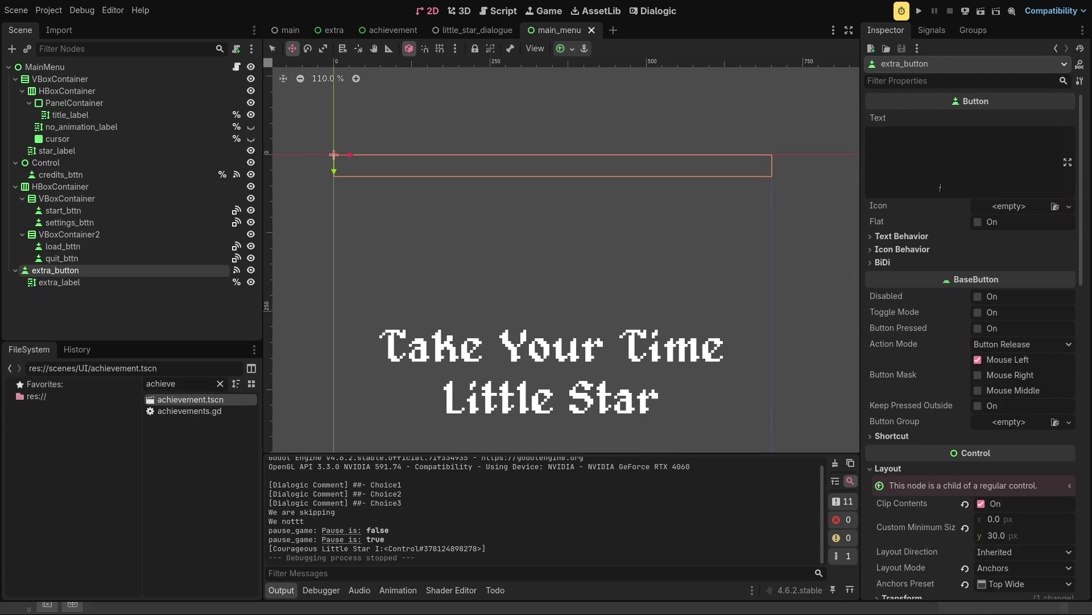
pyautogui.click(500, 11)
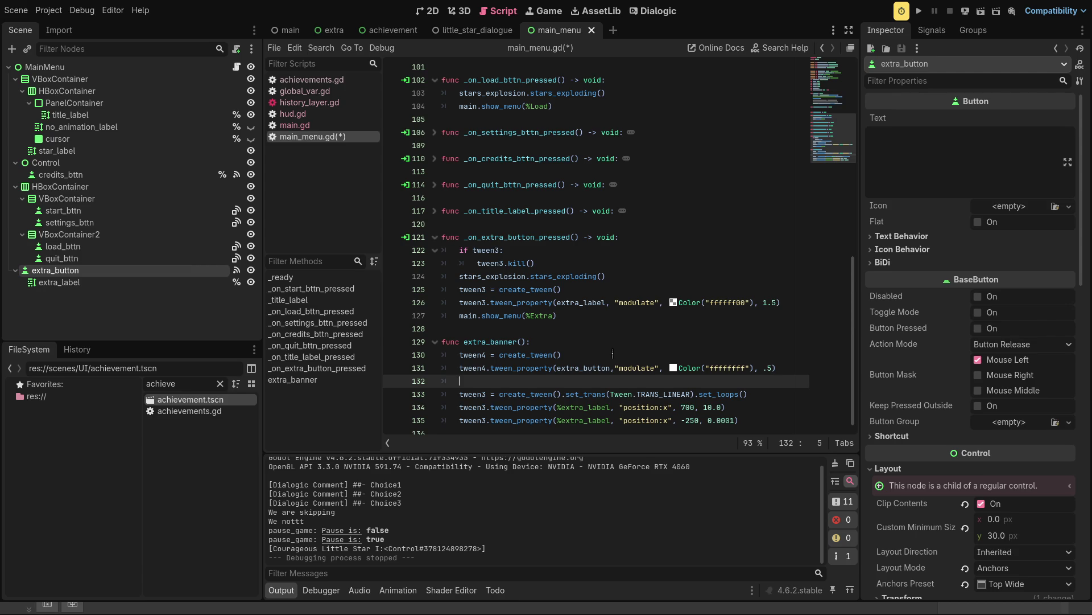
# Remove the % prefix from extra_label on lines 134 and 135, and save main_menu.gd.
pyautogui.scroll(-1, 631, 370)
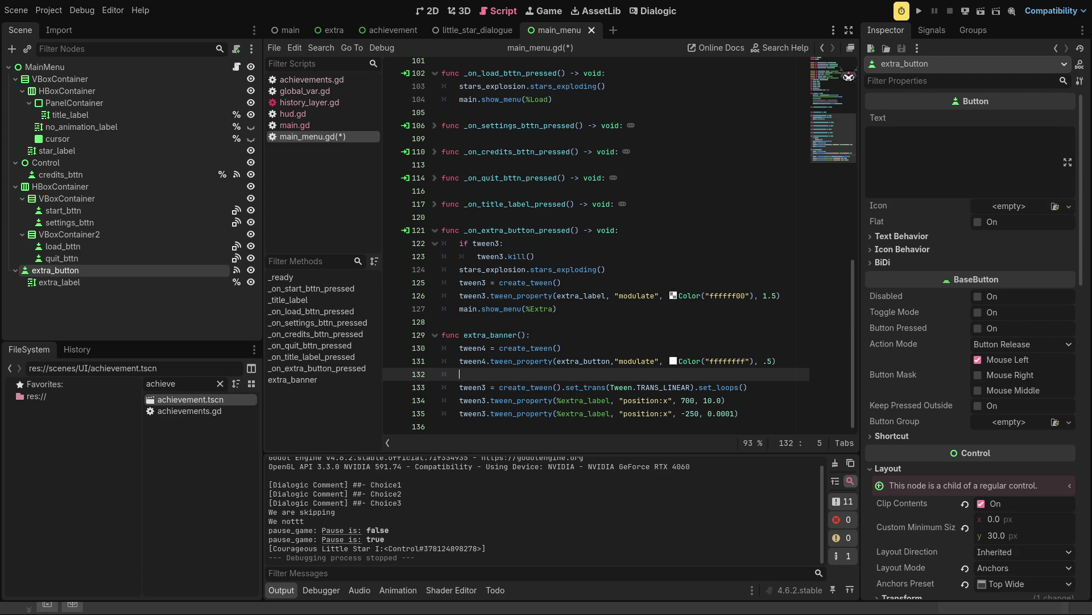
pyautogui.moveTo(612, 400); pyautogui.dragTo(557, 400)
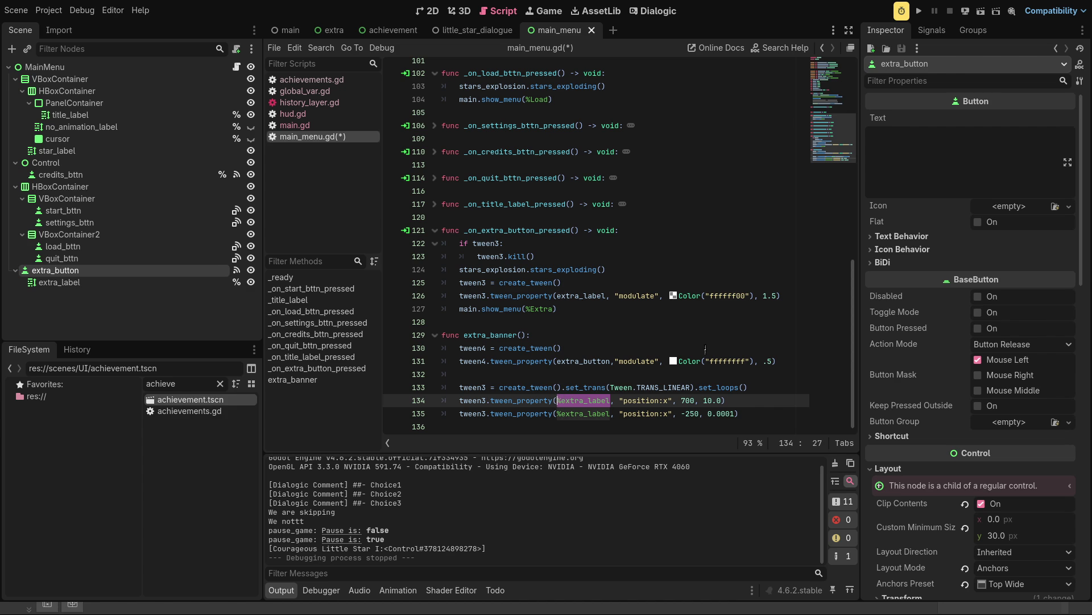
pyautogui.press('Left')
pyautogui.press('Delete')
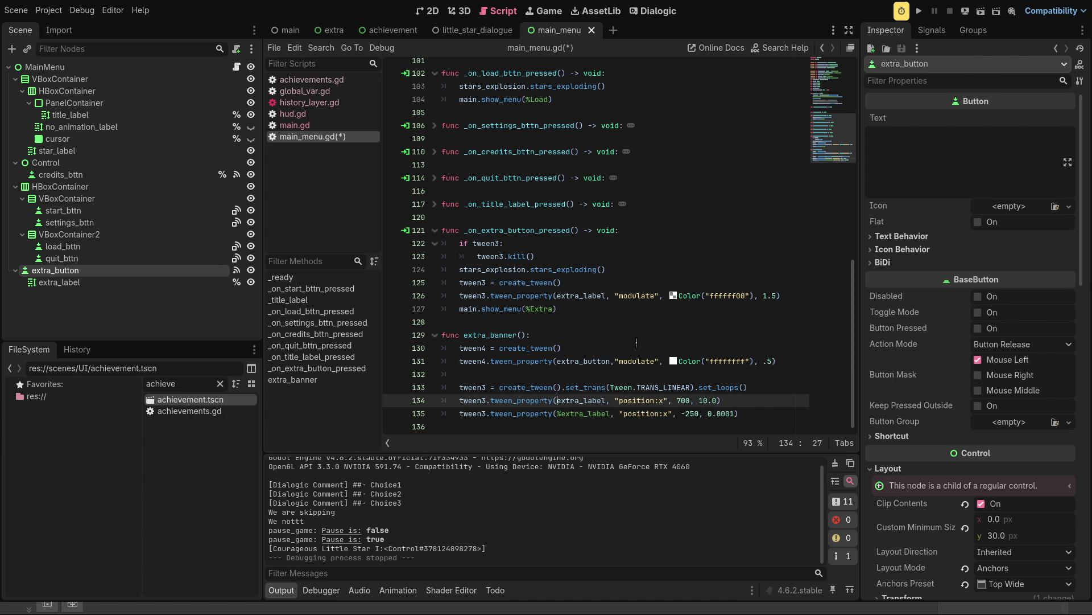
pyautogui.press('Down')
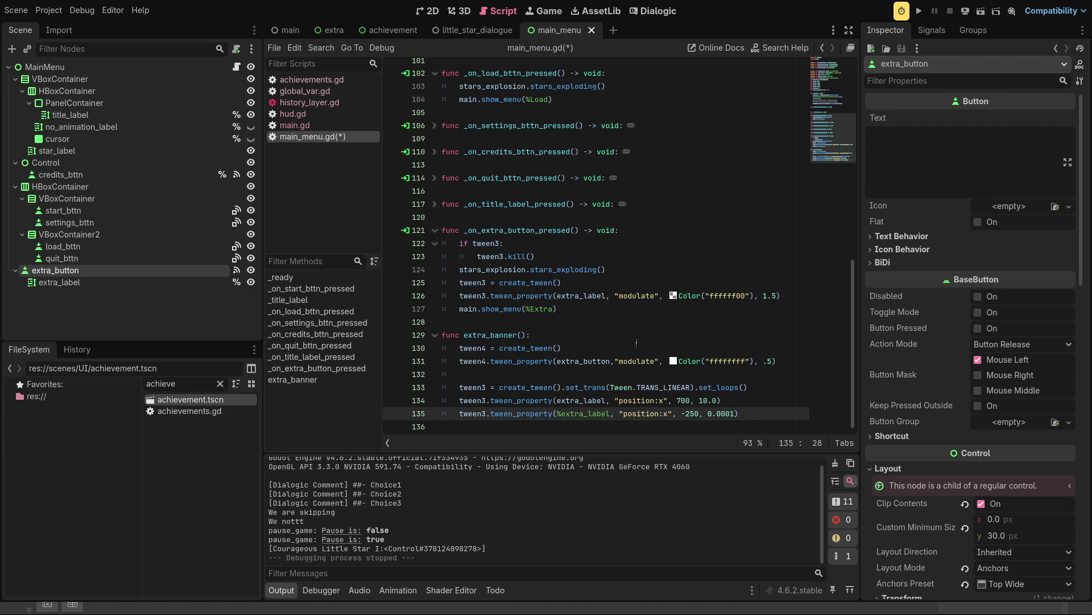
pyautogui.press('BackSpace')
pyautogui.hotkey('ctrl', 's')
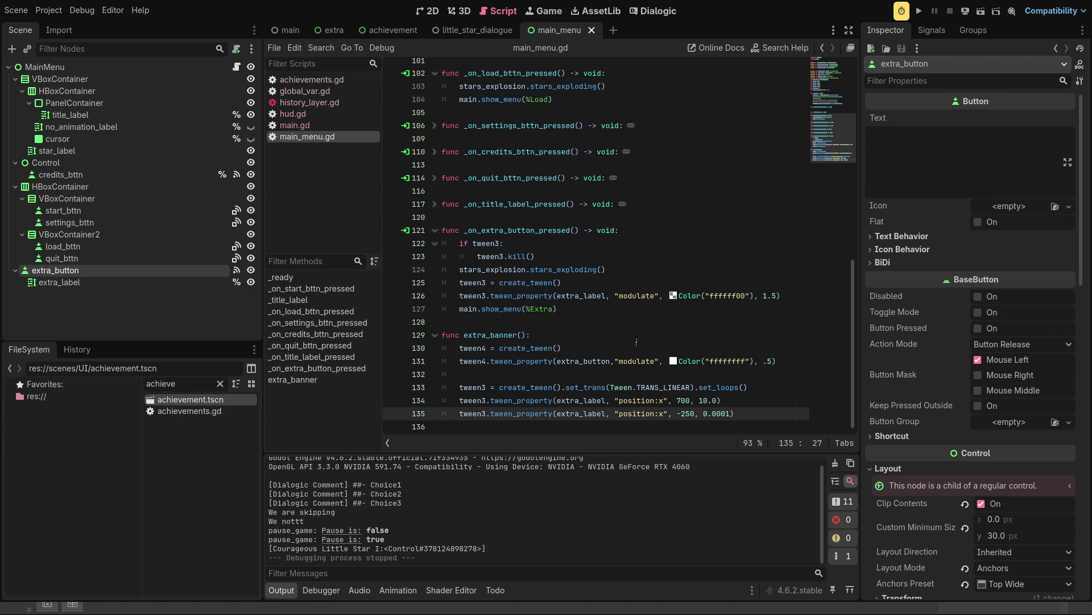
pyautogui.click(838, 85)
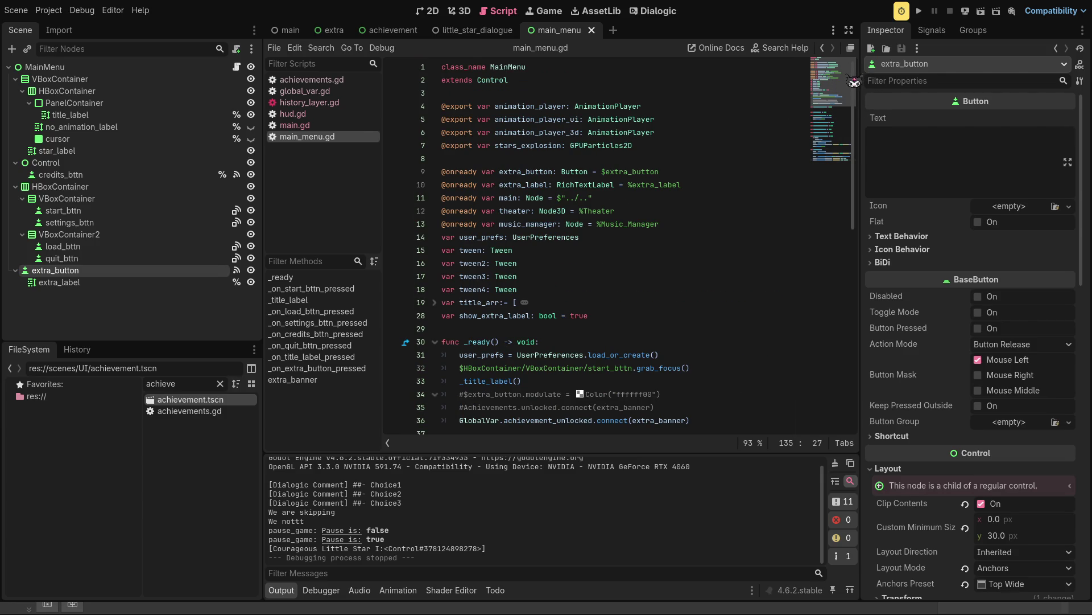
pyautogui.scroll(-20, 834, 102)
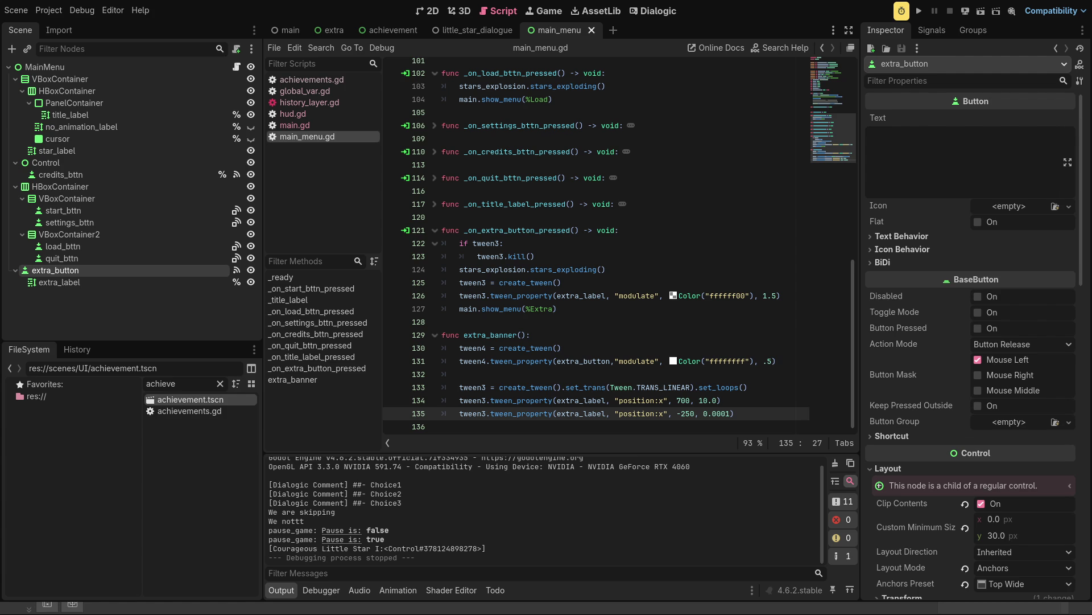
pyautogui.click(643, 282)
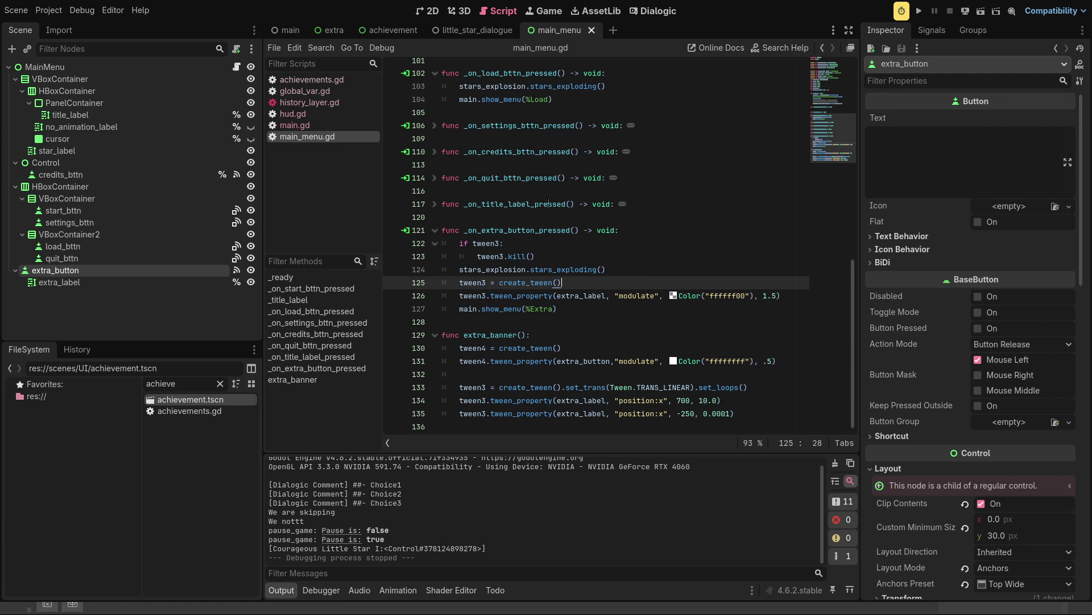
pyautogui.scroll(15, 605, 206)
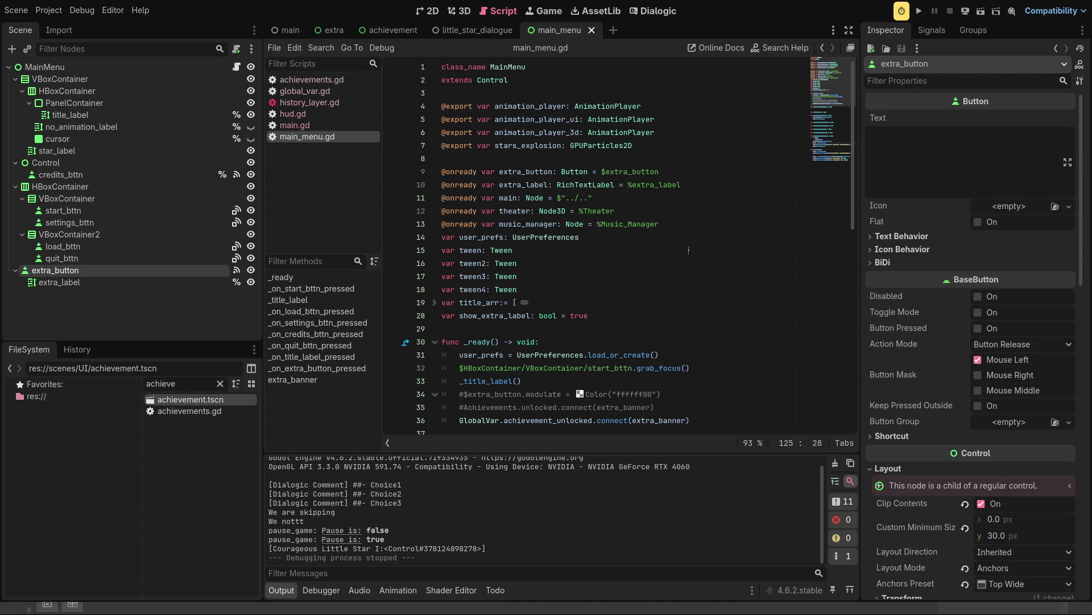
pyautogui.scroll(-5, 689, 250)
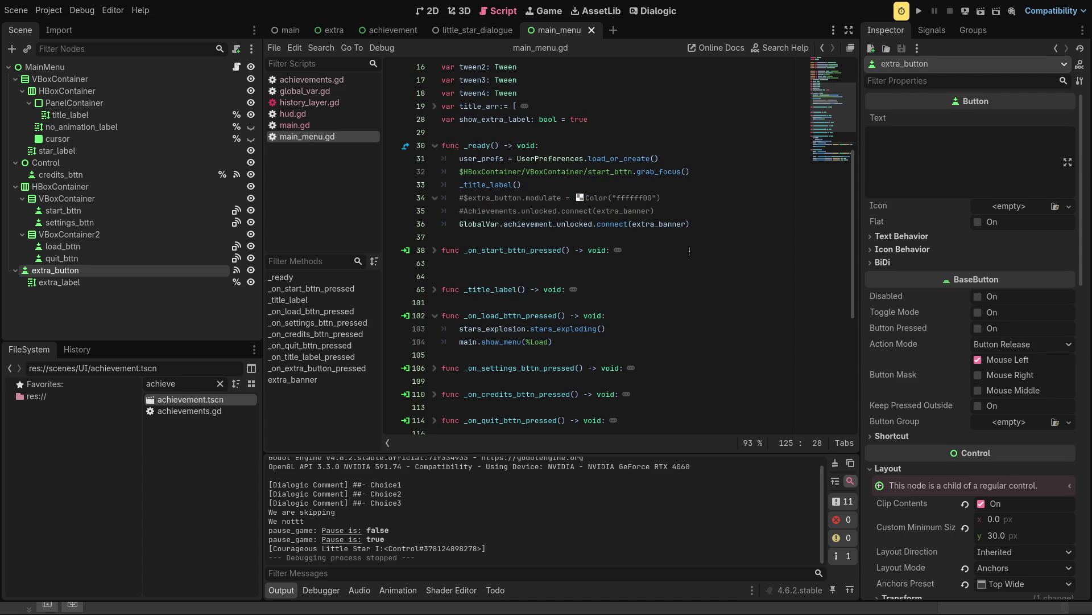
pyautogui.scroll(-6, 630, 231)
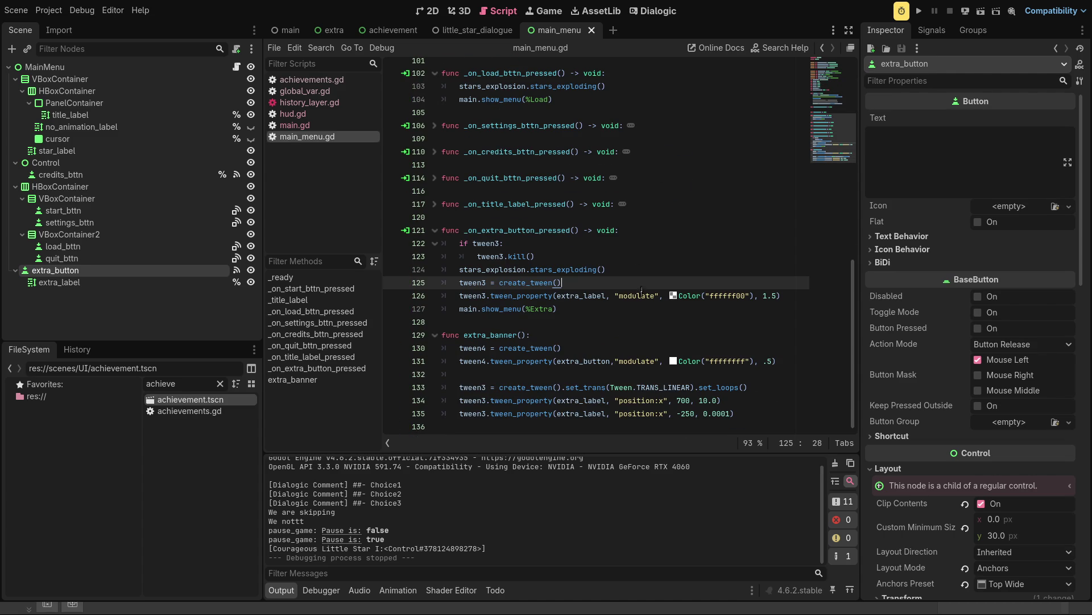
pyautogui.click(601, 329)
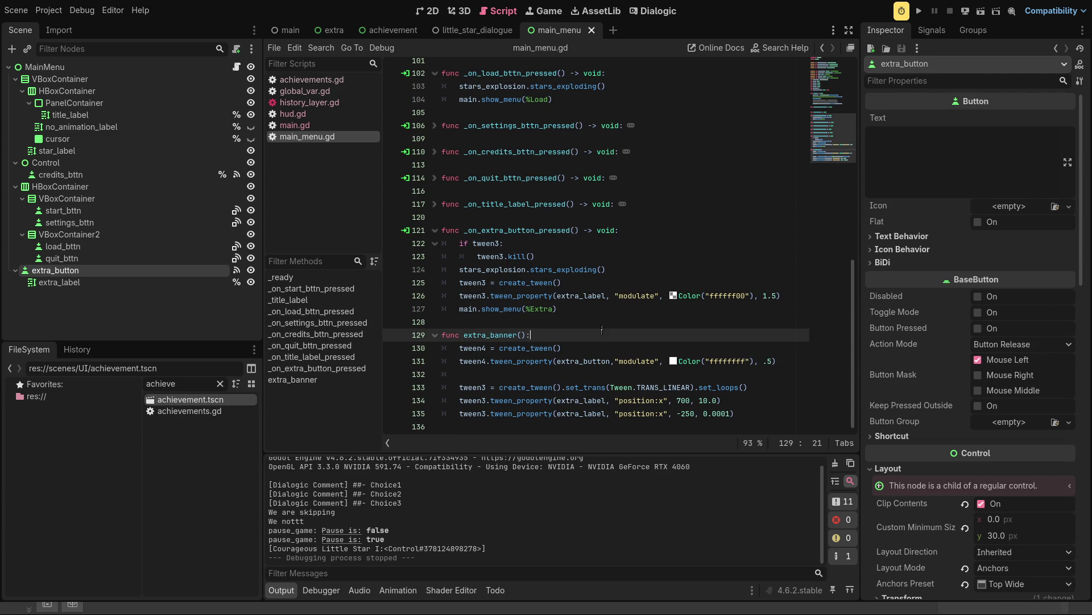
# Add a print("extra_banner") line inside extra_banner and run the game with F5.
pyautogui.press('Return')
pyautogui.write('pr')
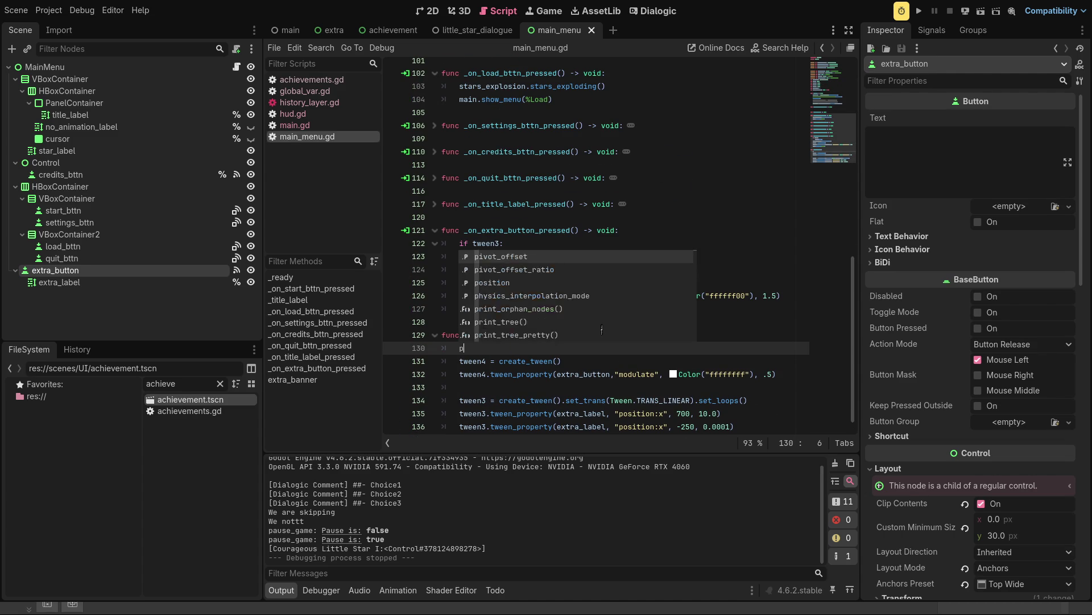
pyautogui.write('int')
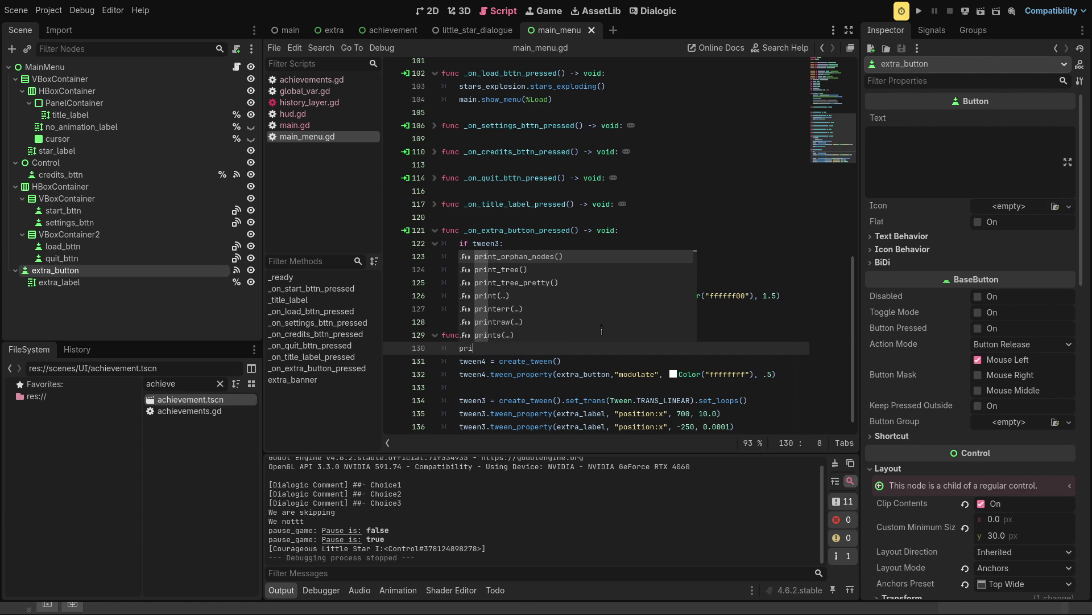
pyautogui.write('(')
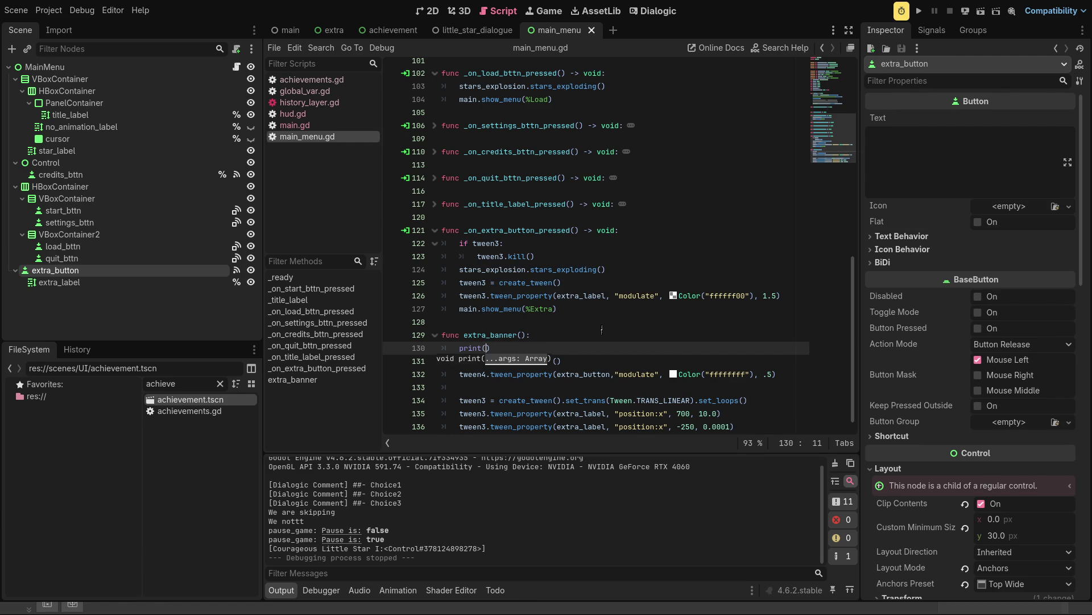
pyautogui.write('"extra_banner')
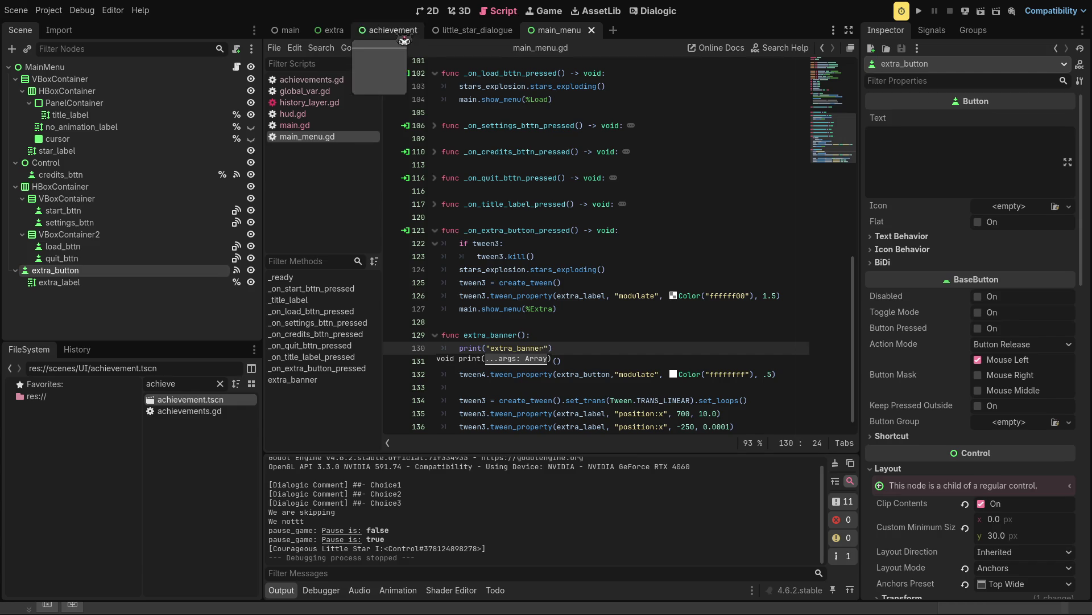
pyautogui.press('F5')
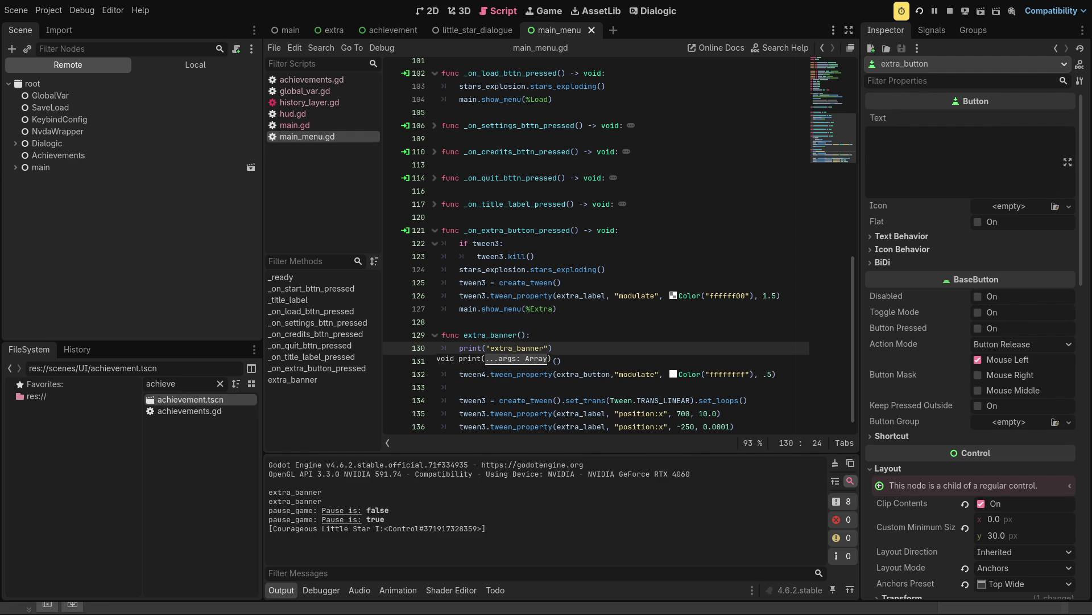
# Stop the game, close the print call with '"))', and view main_menu in 2D with the file filter cleared.
pyautogui.click(949, 11)
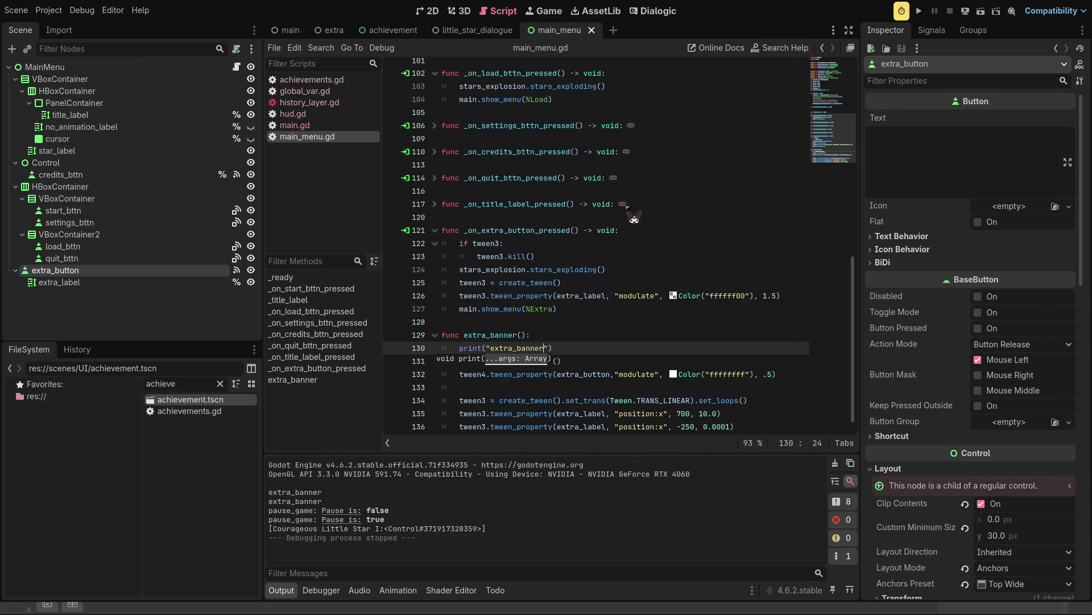
pyautogui.write('")')
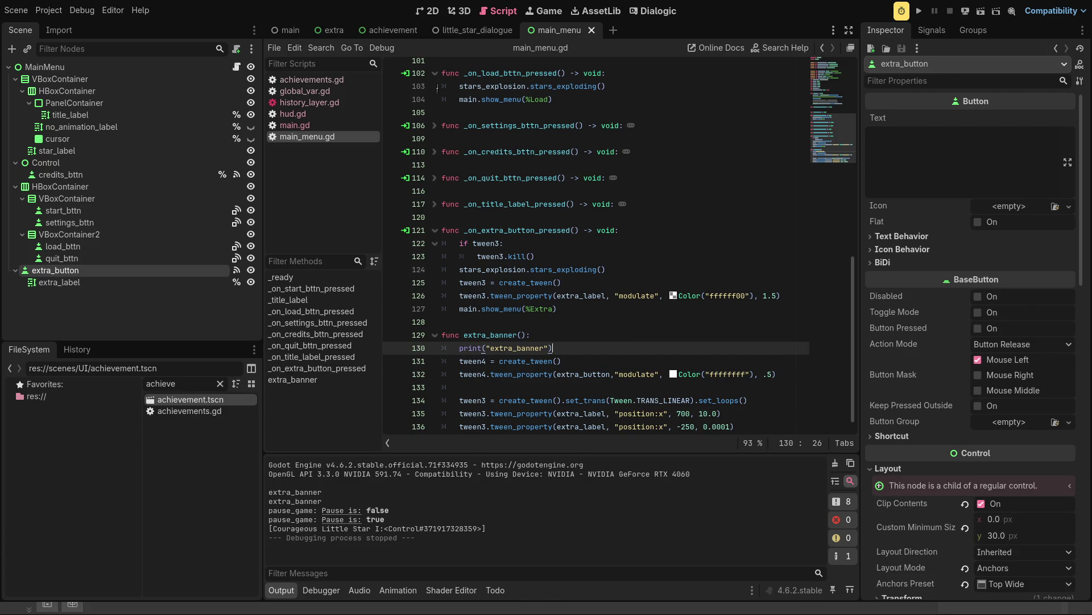
pyautogui.click(428, 11)
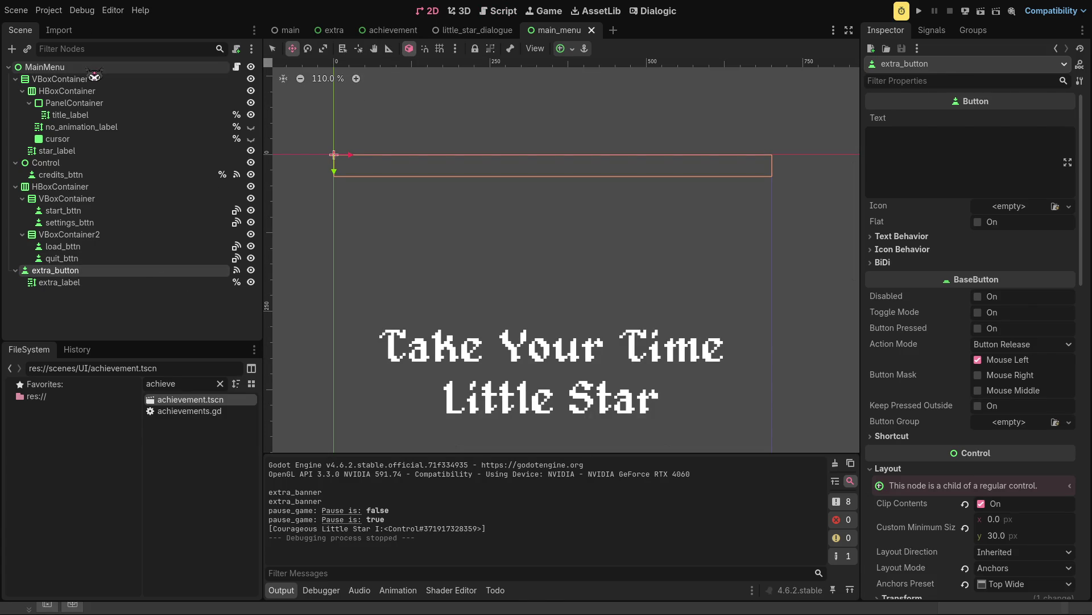
pyautogui.click(220, 383)
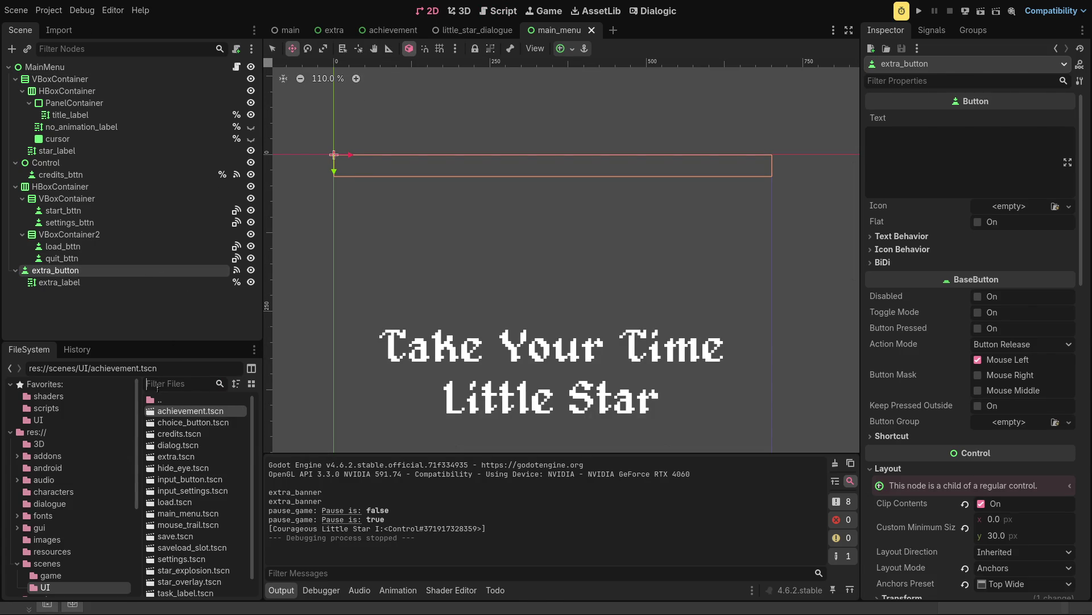
# View star.png from the images folder, briefly filtering files by 'star', then show the little_star_dialogue scene.
pyautogui.click(47, 539)
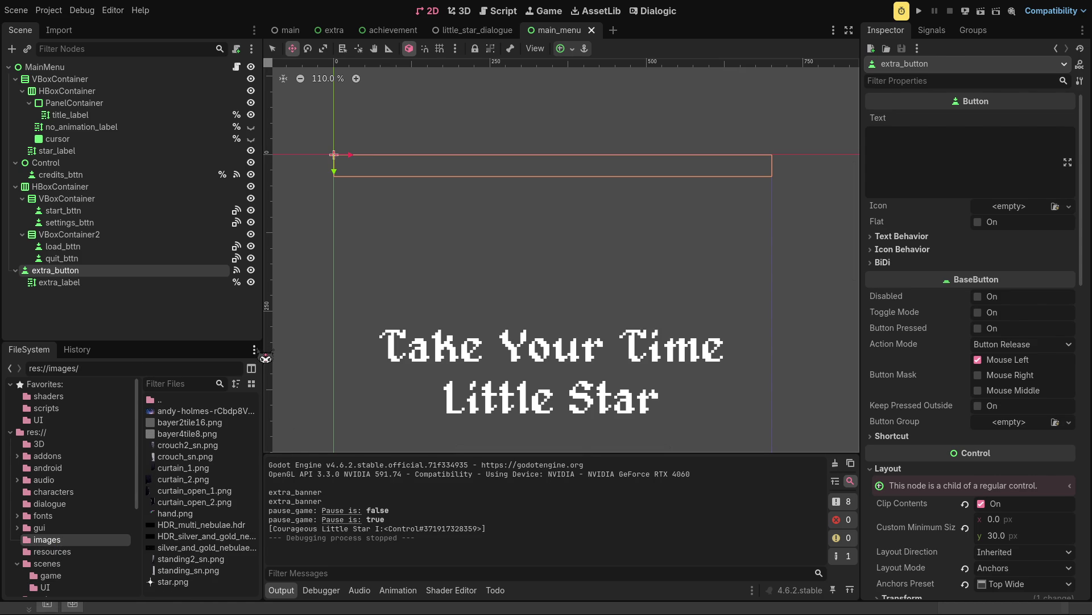
pyautogui.click(226, 586)
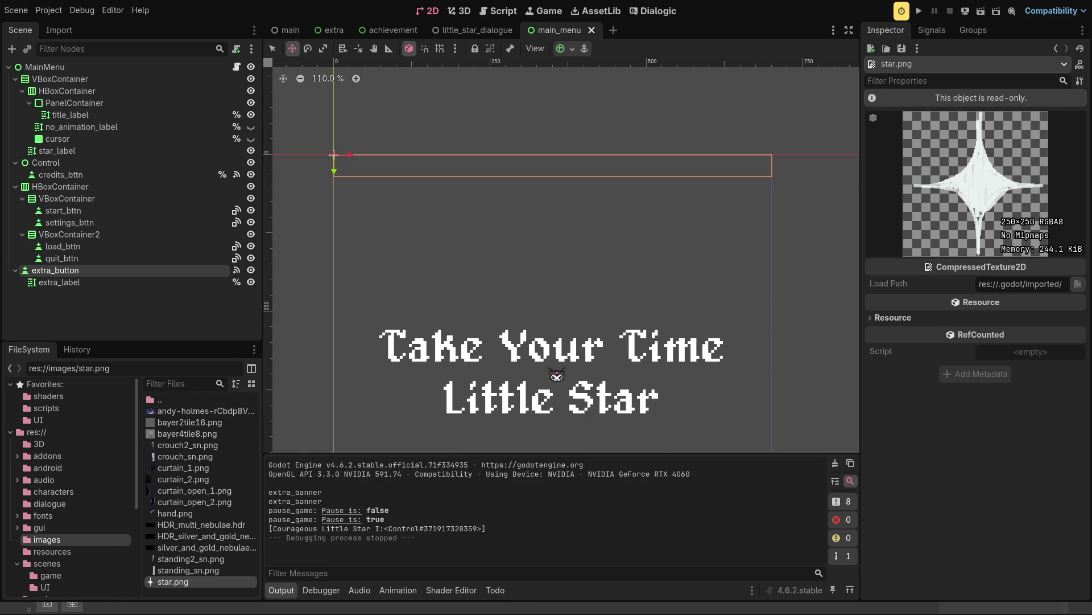
pyautogui.click(196, 383)
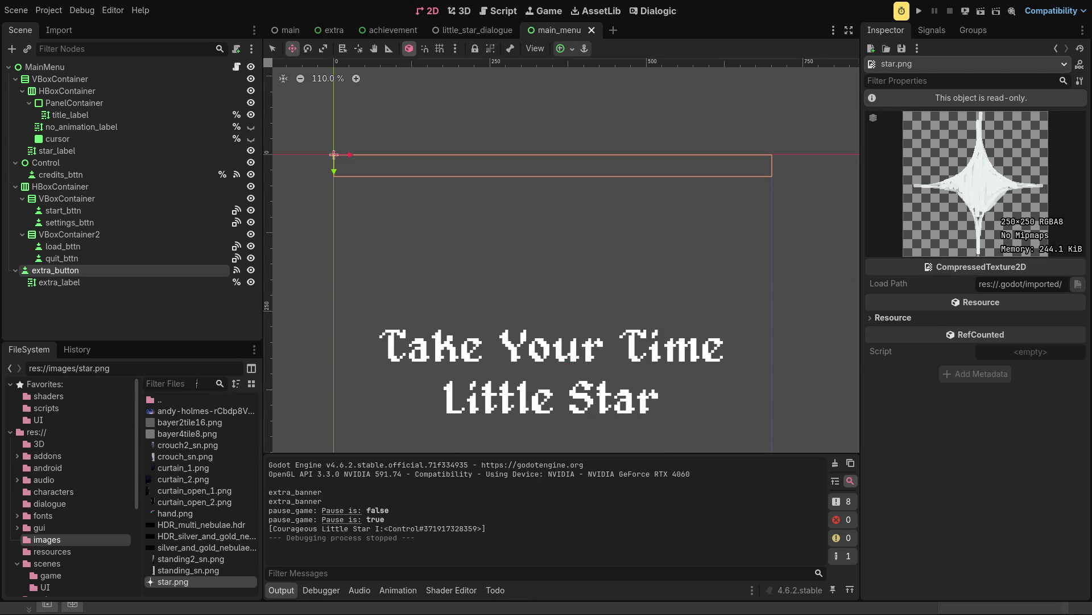
pyautogui.write('star')
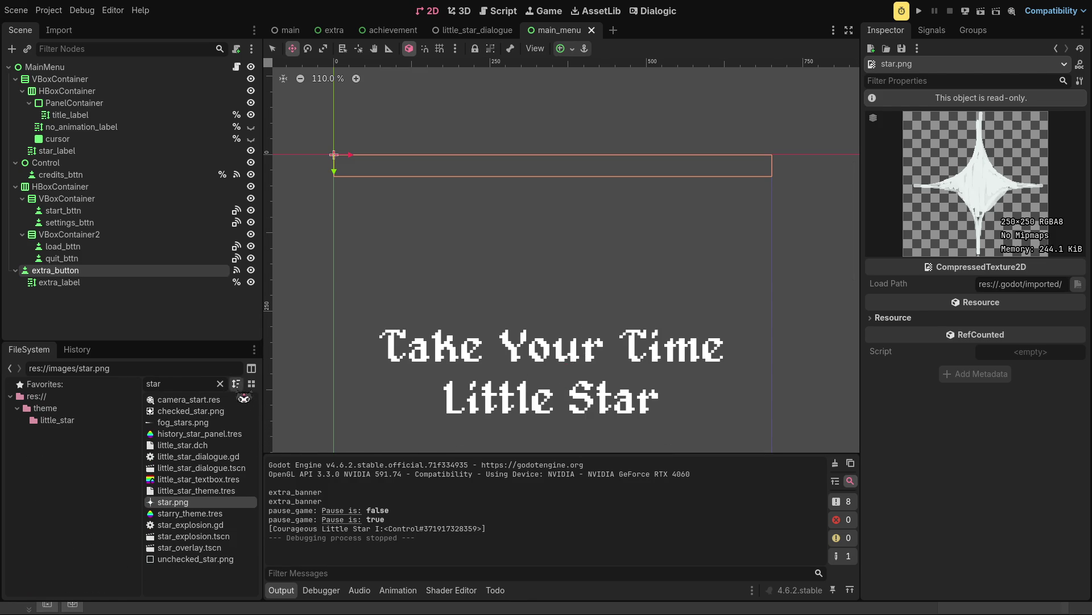
pyautogui.click(219, 383)
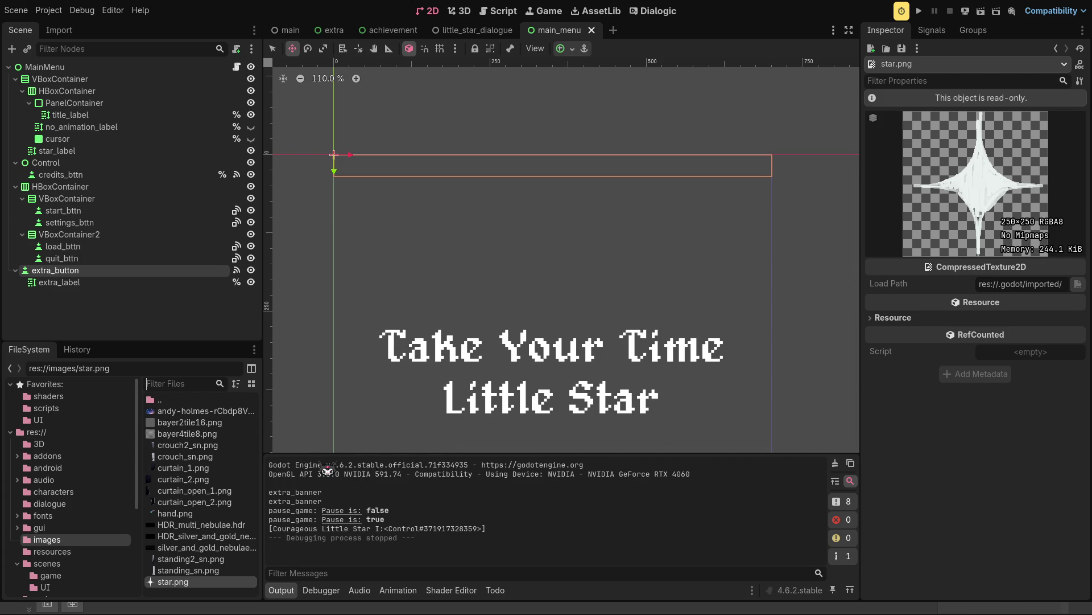
pyautogui.click(478, 30)
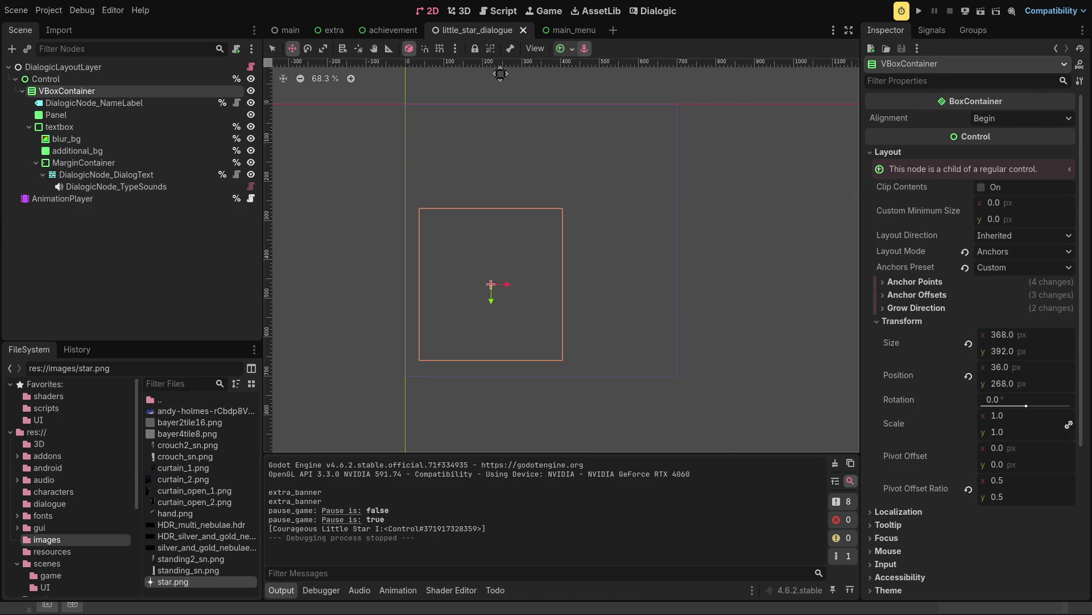
# Close the little_star_dialogue scene and move through the Extra and main_menu tabs to the main scene.
pyautogui.click(523, 30)
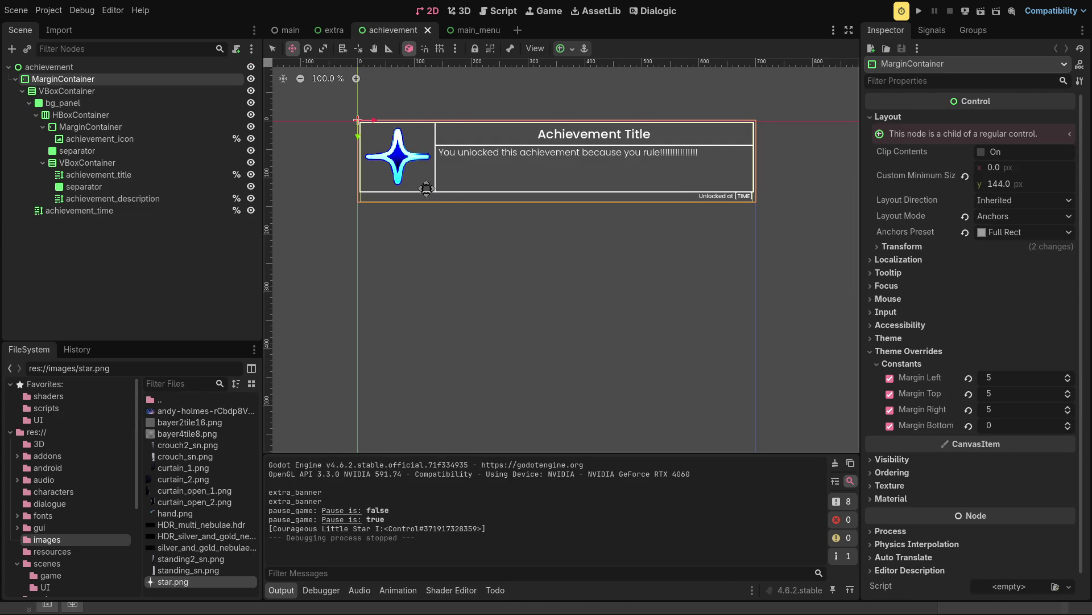
pyautogui.click(343, 37)
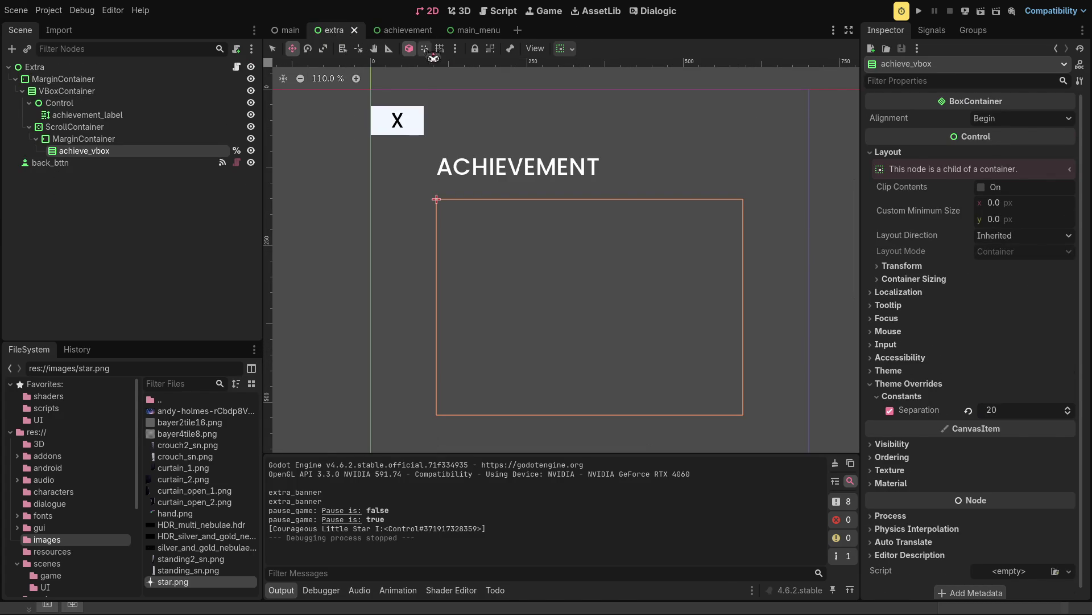
pyautogui.click(481, 31)
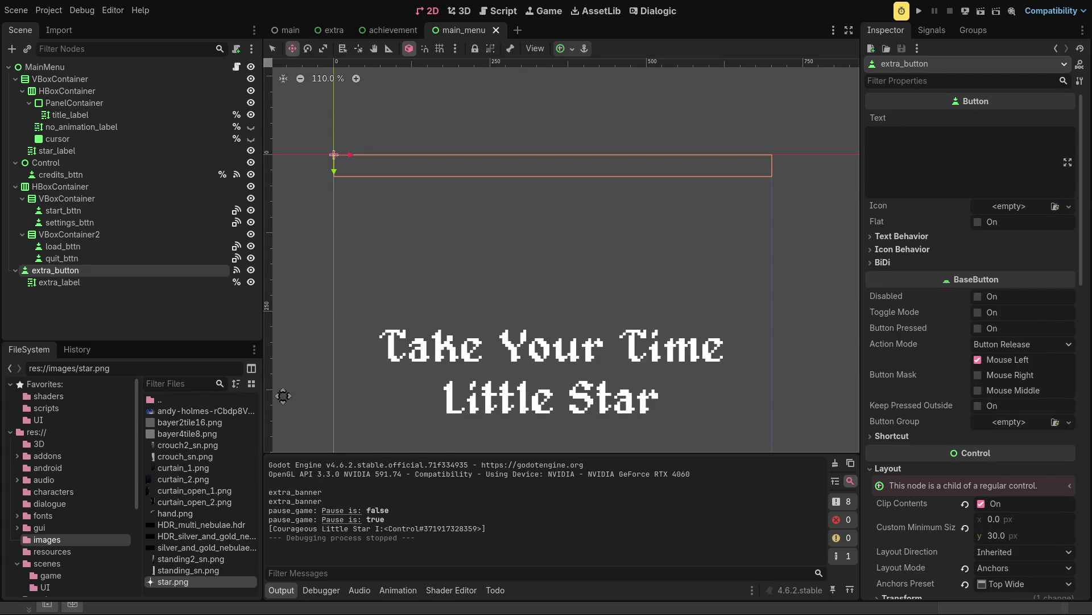
pyautogui.click(272, 48)
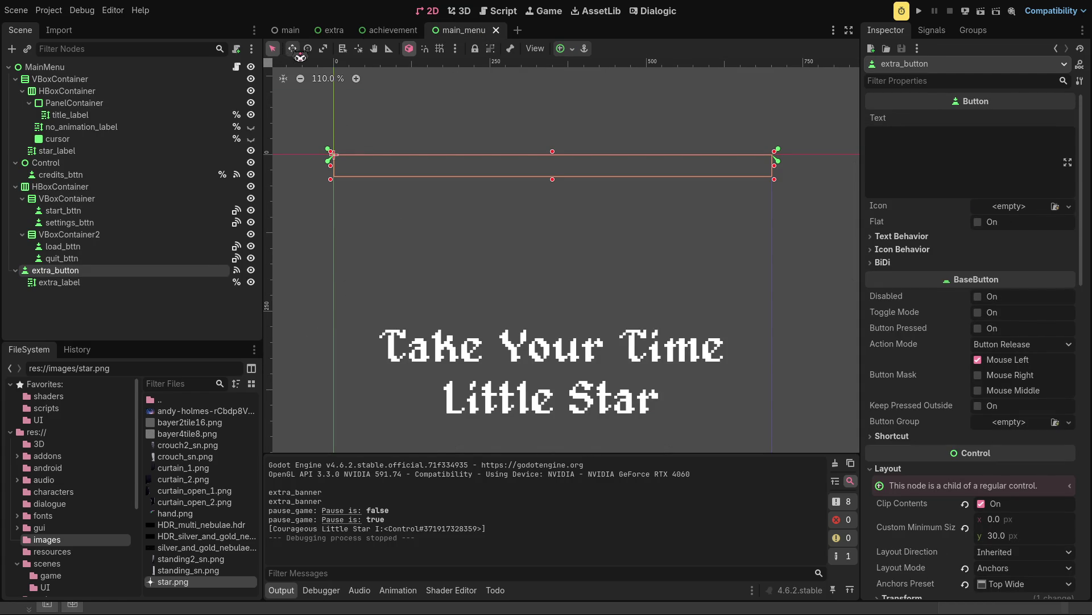
pyautogui.click(292, 38)
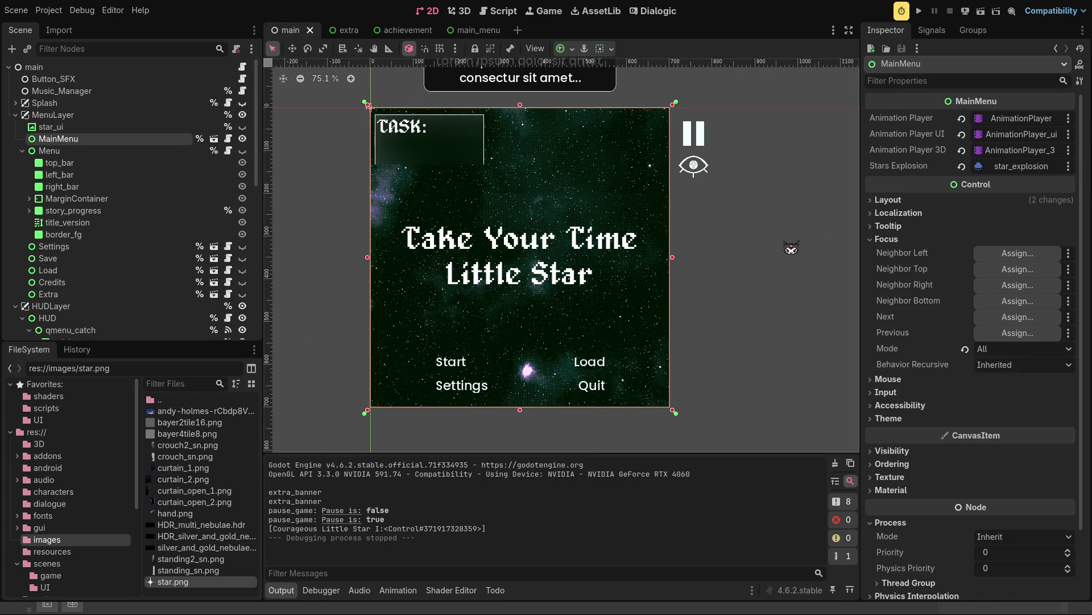
# Reframe the menu on the canvas, collapse the Menu node, and open its main_menu.gd script.
pyautogui.moveTo(722, 237)
pyautogui.mouseDown()
pyautogui.moveTo(664, 250)
pyautogui.moveTo(776, 276)
pyautogui.moveTo(729, 244)
pyautogui.mouseUp()
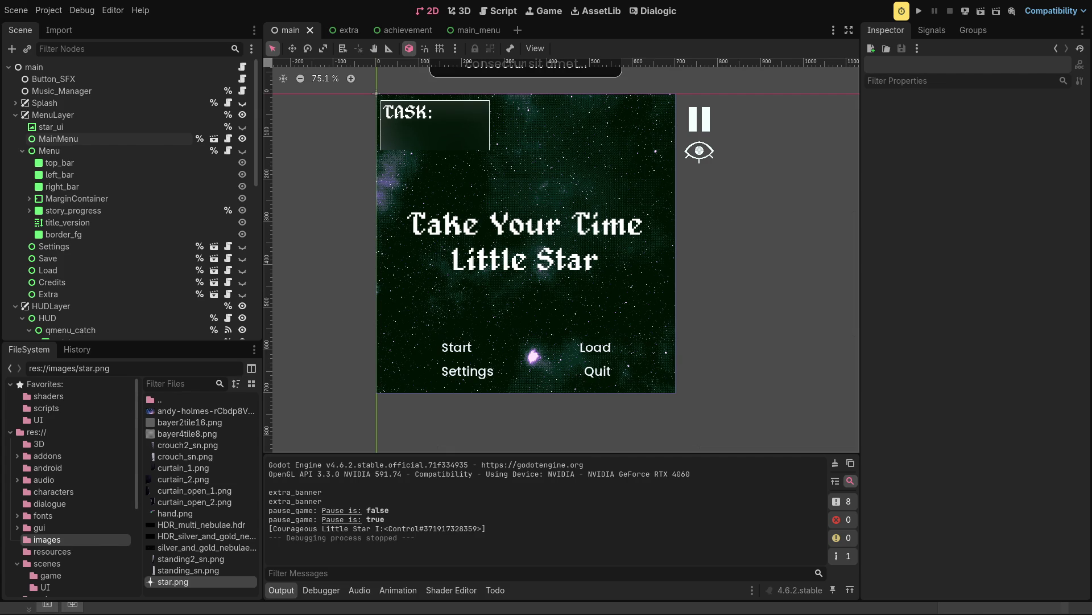
pyautogui.scroll(3, 856, 279)
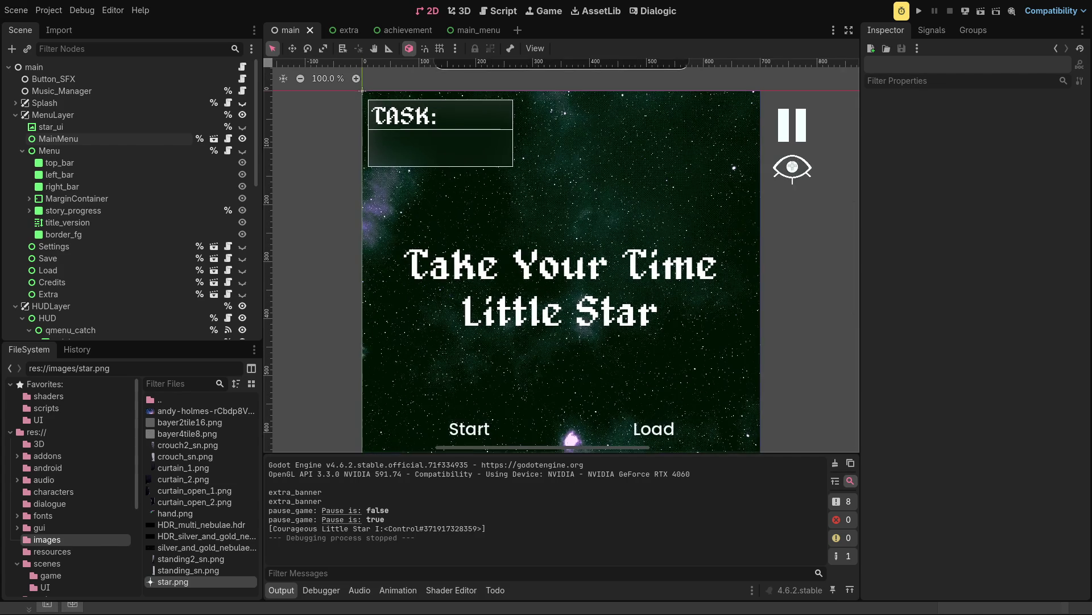
pyautogui.scroll(1, 857, 279)
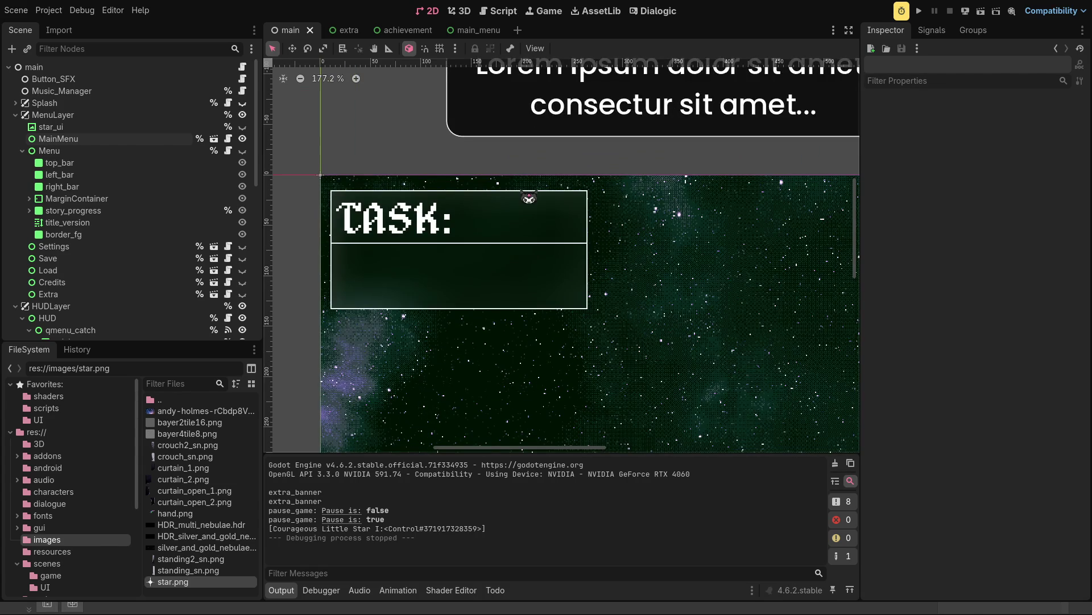
pyautogui.scroll(-3, 857, 279)
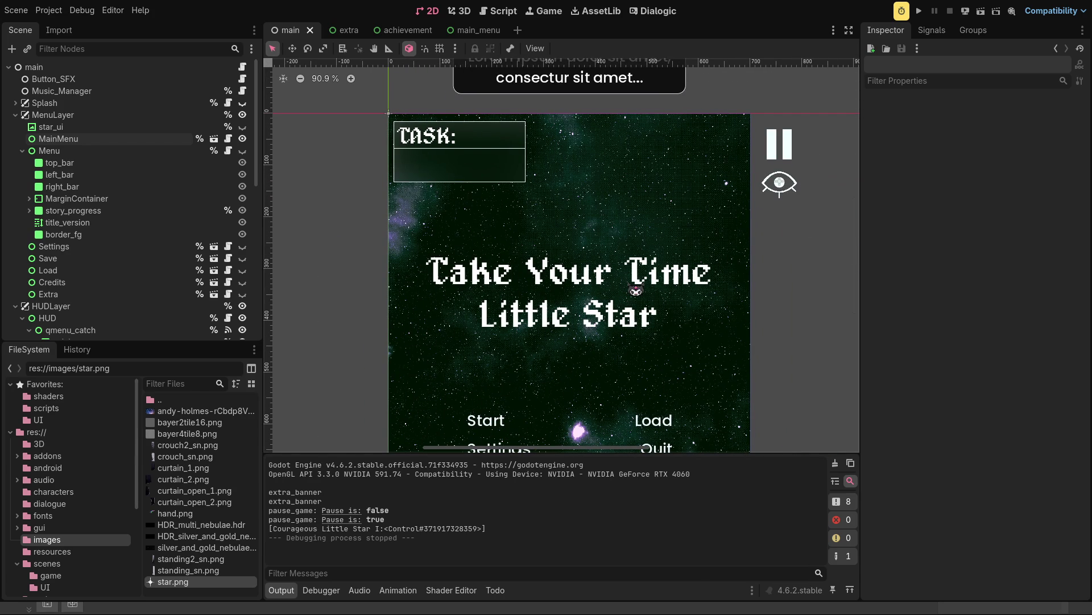
pyautogui.scroll(-2, 636, 291)
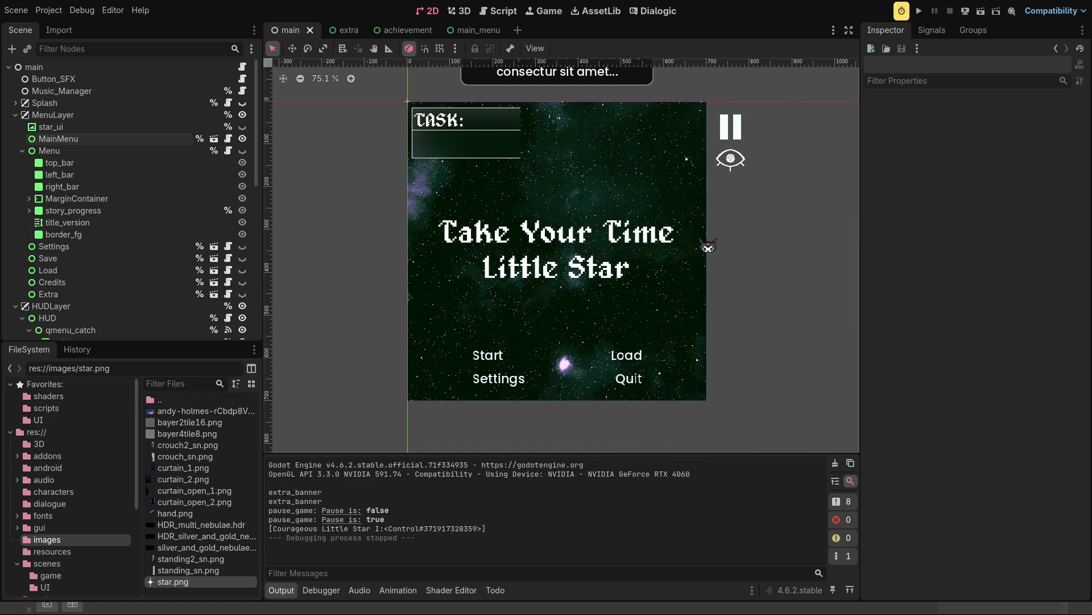
pyautogui.moveTo(708, 246); pyautogui.dragTo(686, 255)
pyautogui.scroll(2, 681, 254)
pyautogui.scroll(-1, 690, 254)
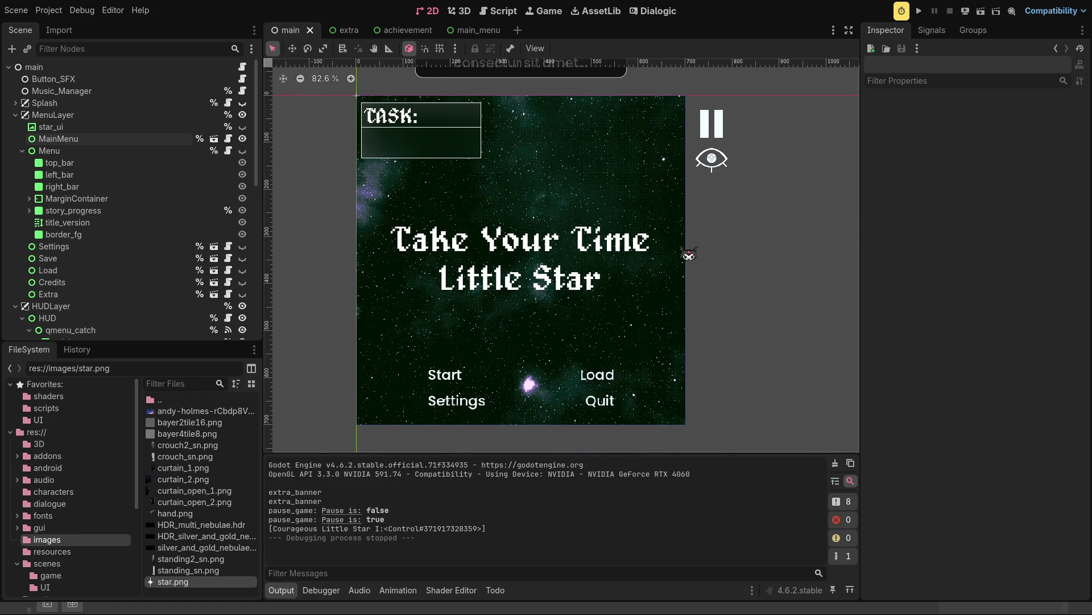
pyautogui.click(22, 150)
pyautogui.scroll(-6, 211, 300)
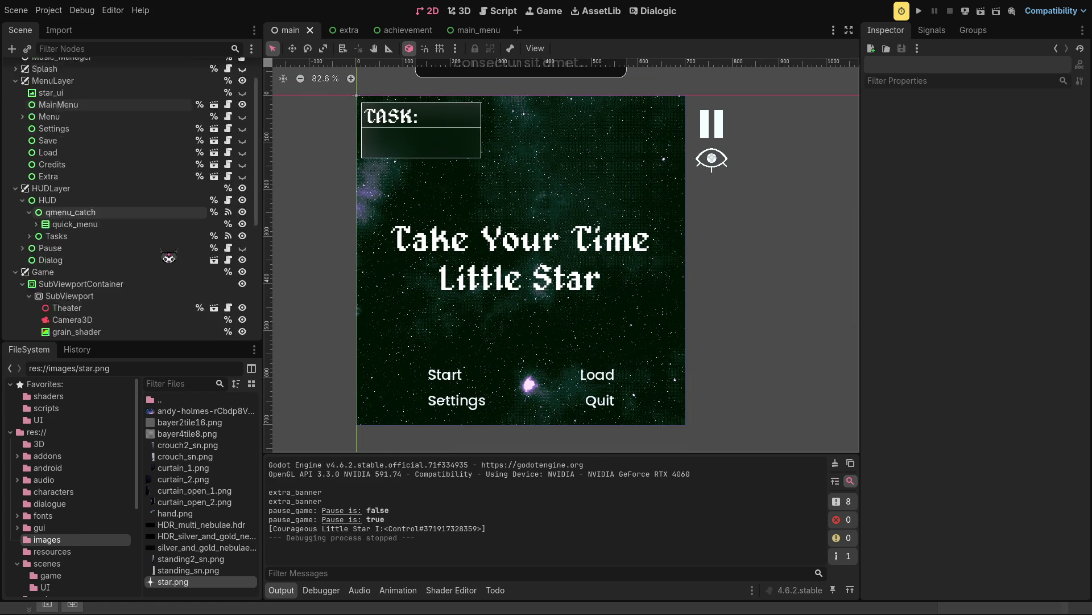
pyautogui.scroll(-1, 167, 256)
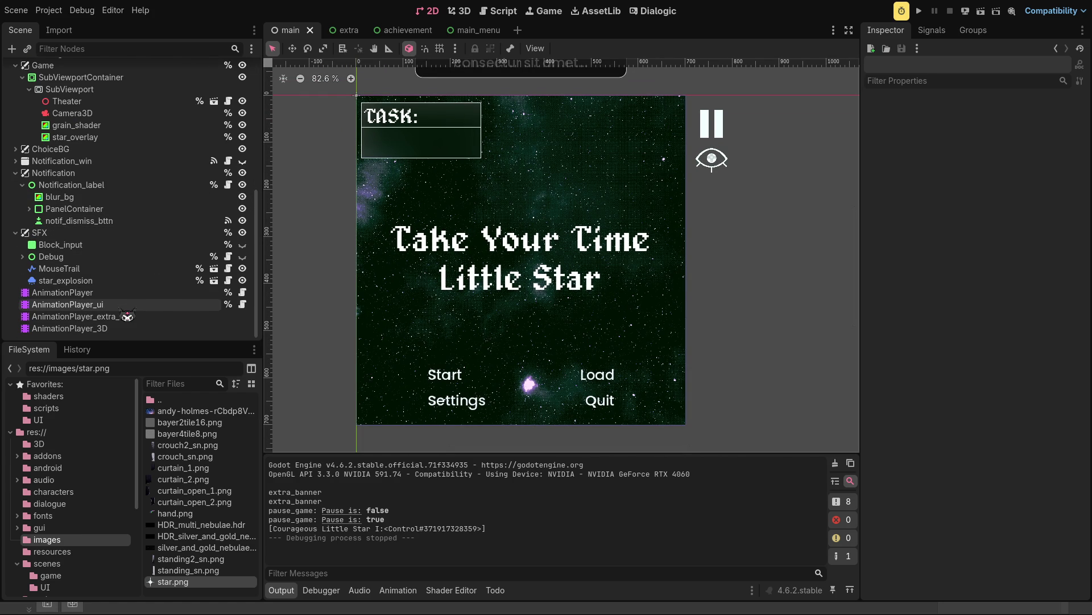
pyautogui.scroll(7, 127, 316)
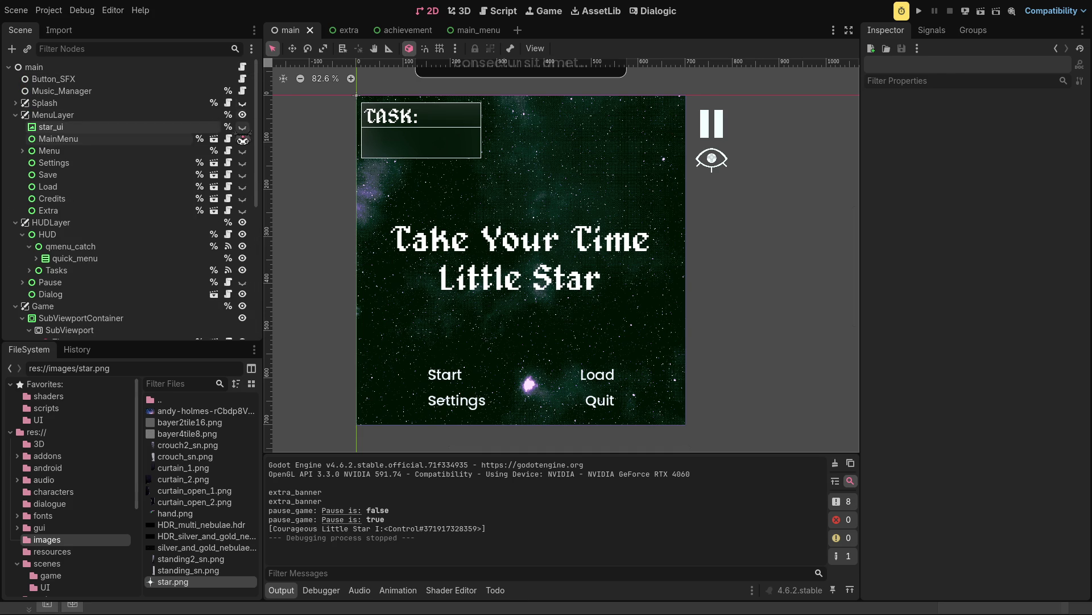
pyautogui.click(233, 155)
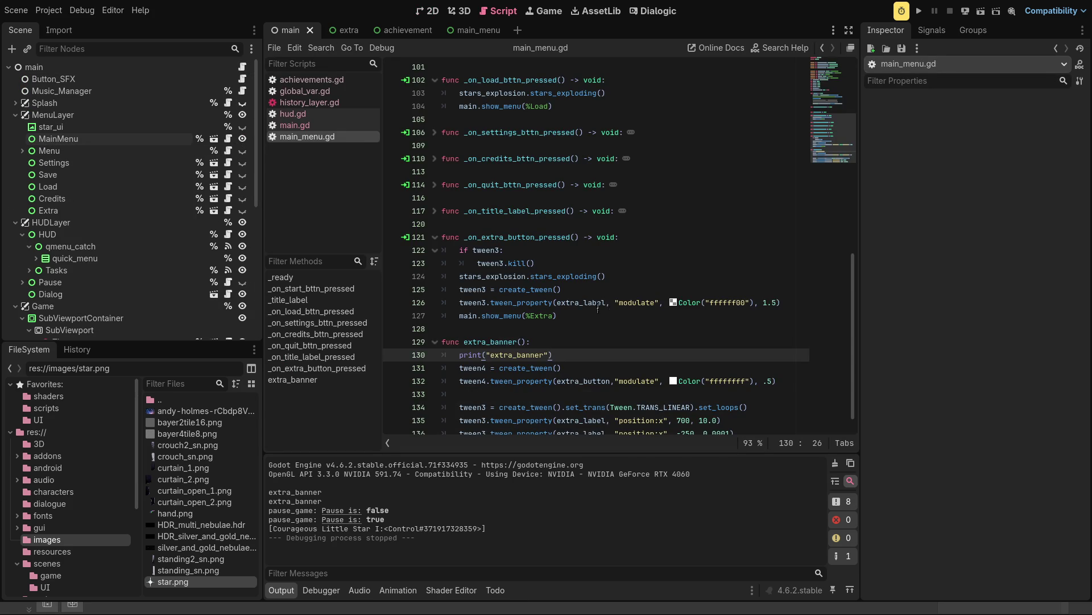
# Comment out the GlobalVar achievement connection and uncomment Achievements.unlocked.connect(extra_banner).
pyautogui.scroll(5, 633, 272)
pyautogui.click(715, 263)
pyautogui.hotkey('ctrl', 'k')
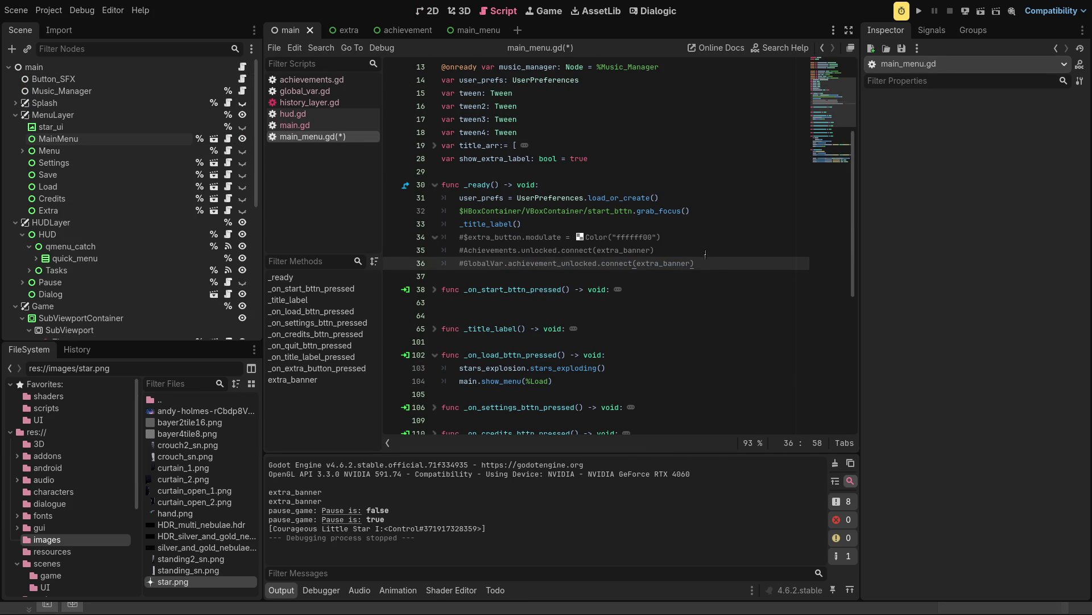
pyautogui.click(705, 252)
pyautogui.hotkey('ctrl', 'k')
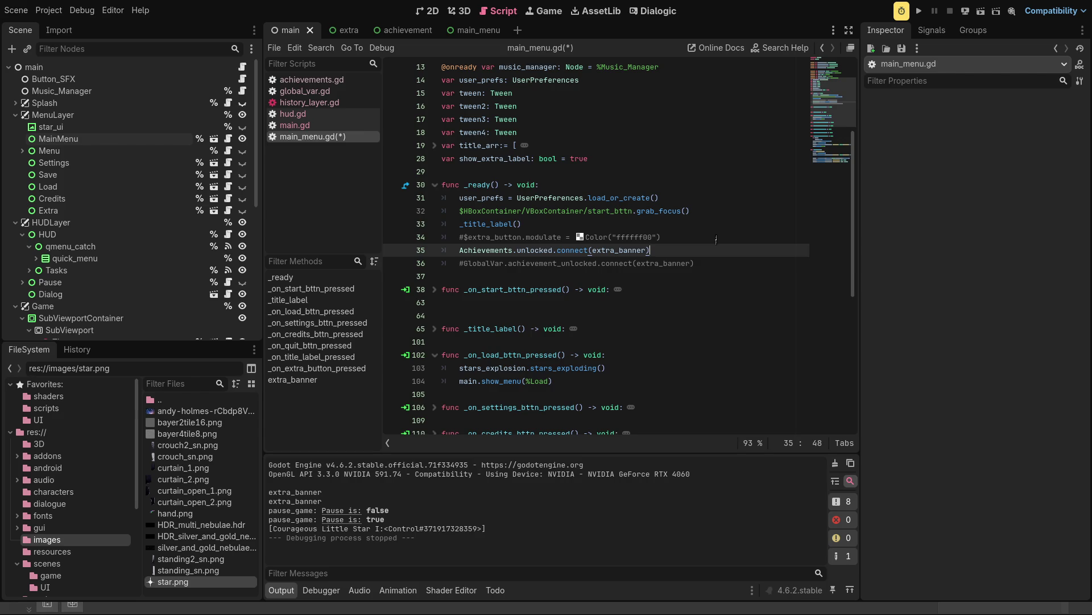
# Clear the old Output log.
pyautogui.scroll(-4, 717, 239)
pyautogui.scroll(-3, 718, 239)
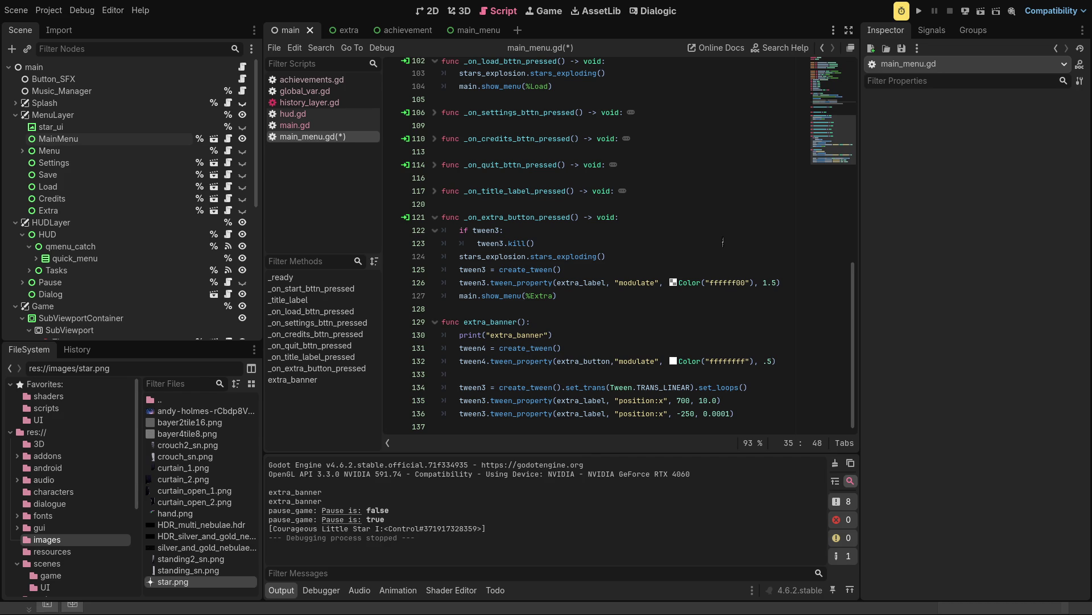
pyautogui.click(836, 463)
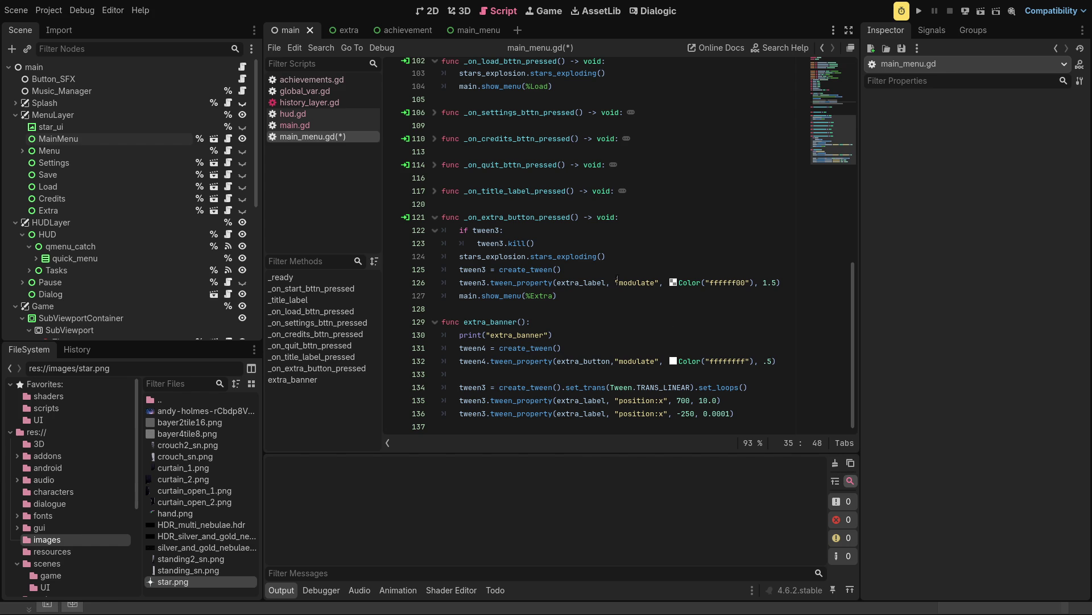
# Run the game, check the signal connection error in the Debugger Errors list, and stop it.
pyautogui.click(427, 11)
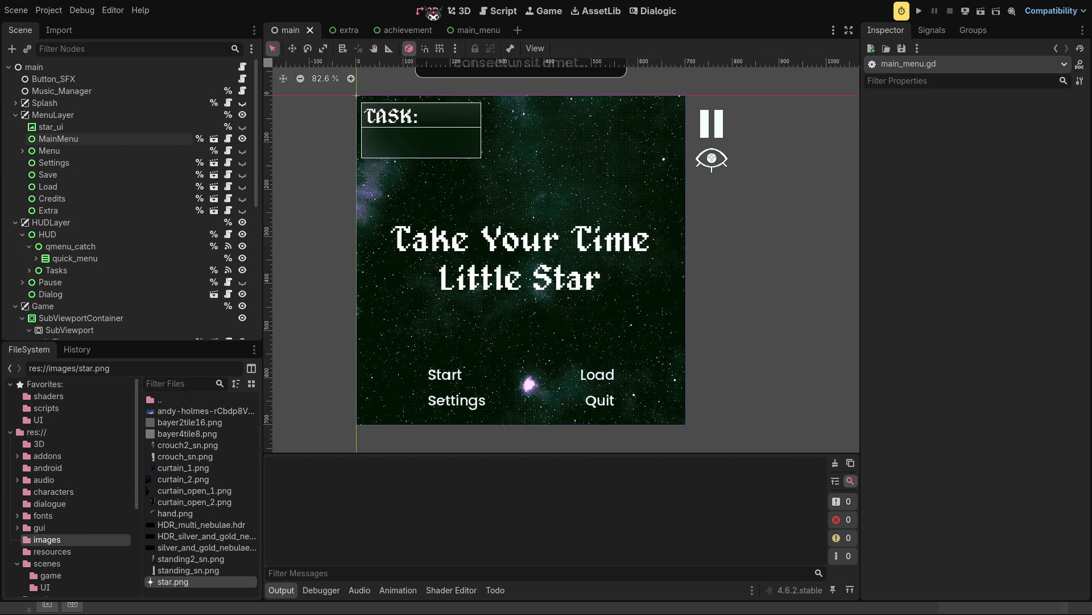
pyautogui.click(919, 11)
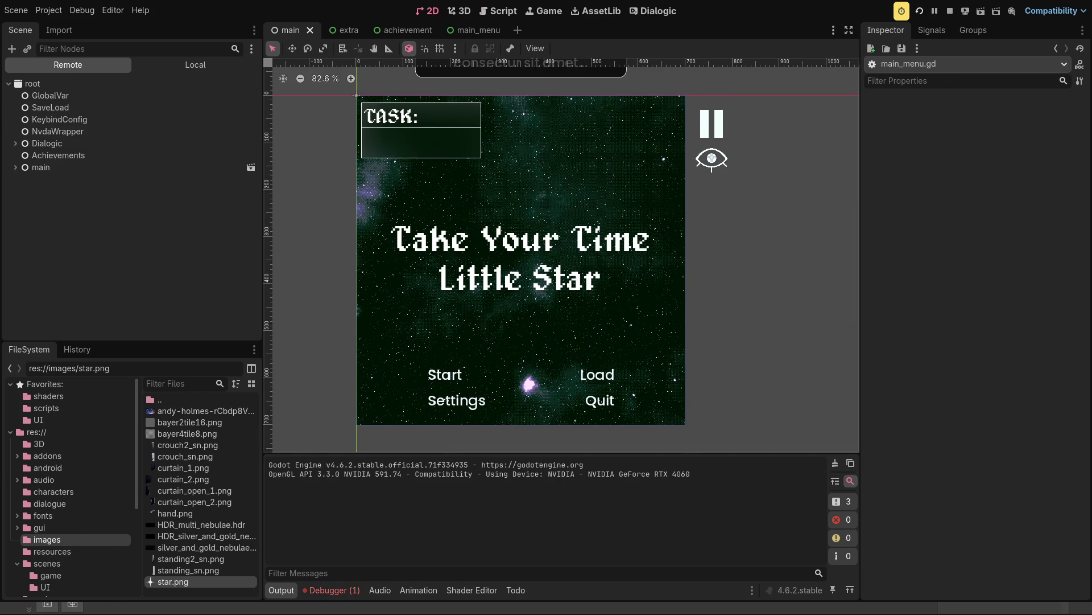
pyautogui.click(332, 589)
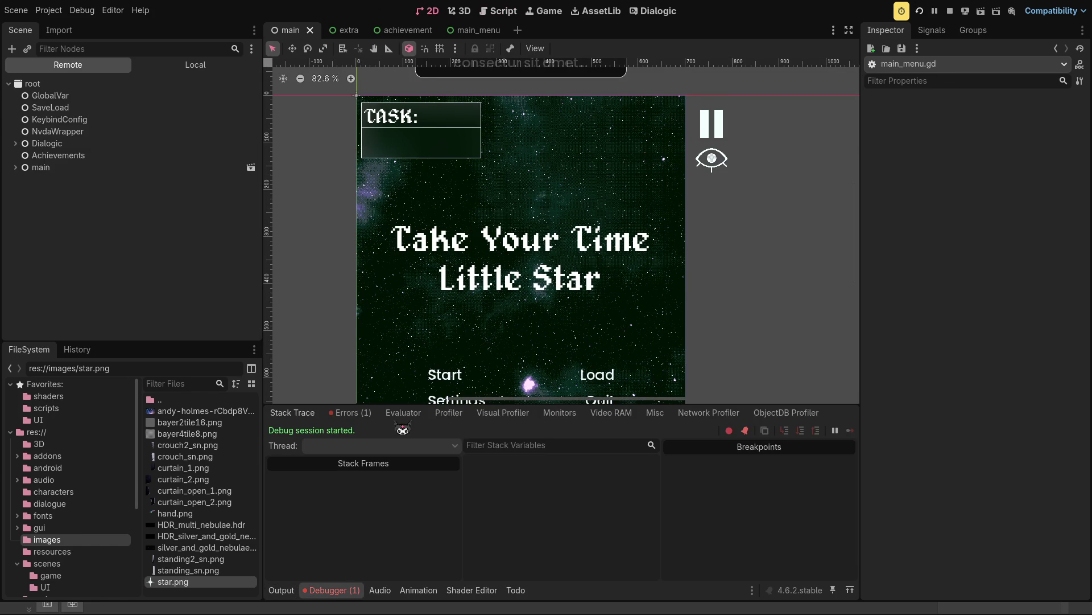
pyautogui.click(343, 415)
pyautogui.press('F8')
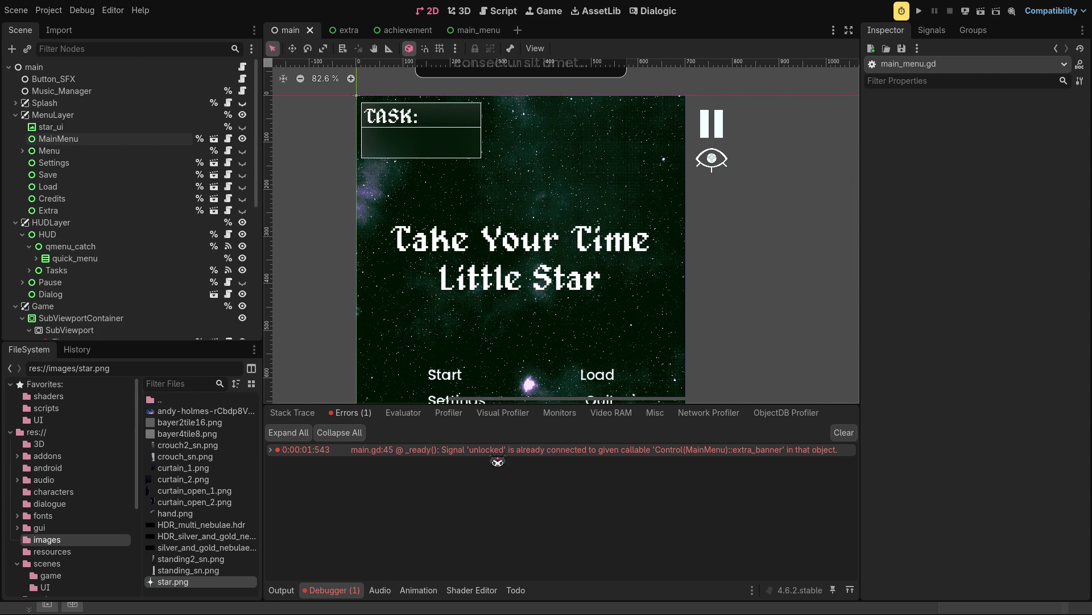
# Comment out the duplicate unlocked connection on main.gd line 45, save, and clear the error.
pyautogui.doubleClick(495, 450)
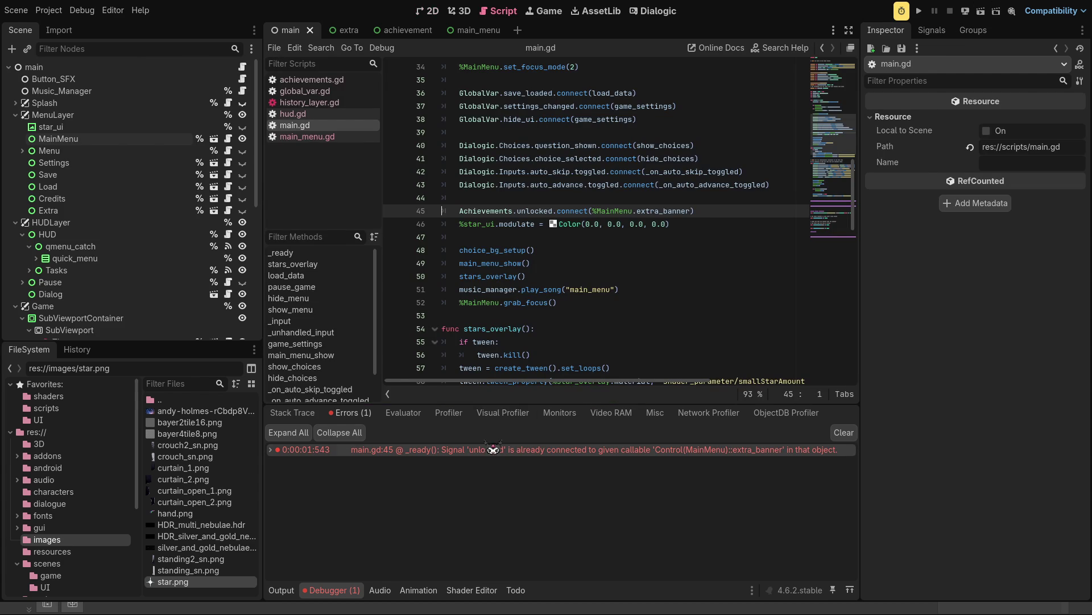
pyautogui.click(709, 210)
pyautogui.hotkey('ctrl', 'k')
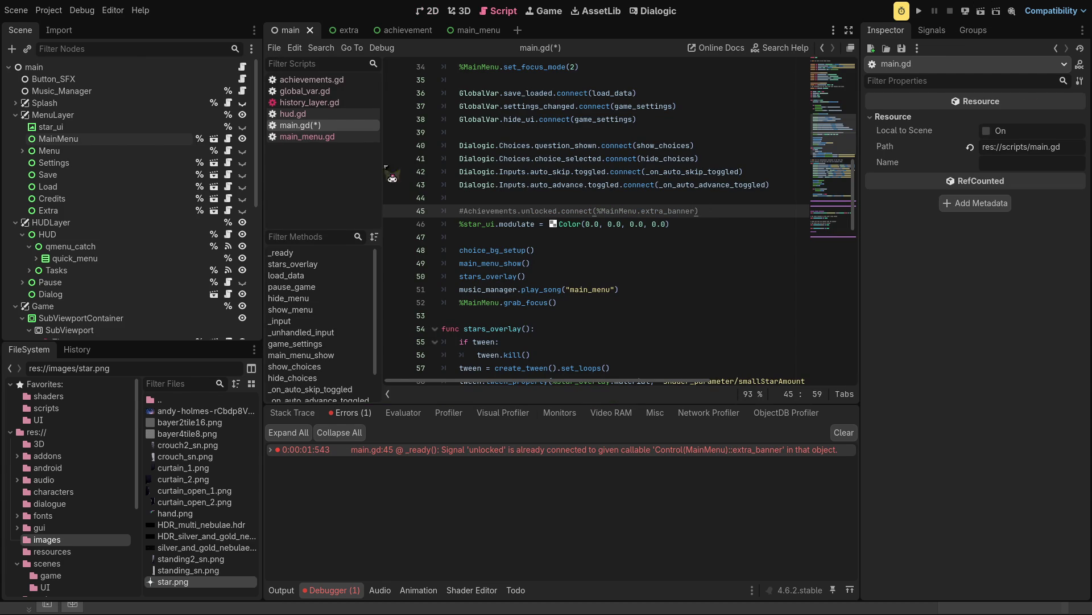
pyautogui.hotkey('ctrl', 's')
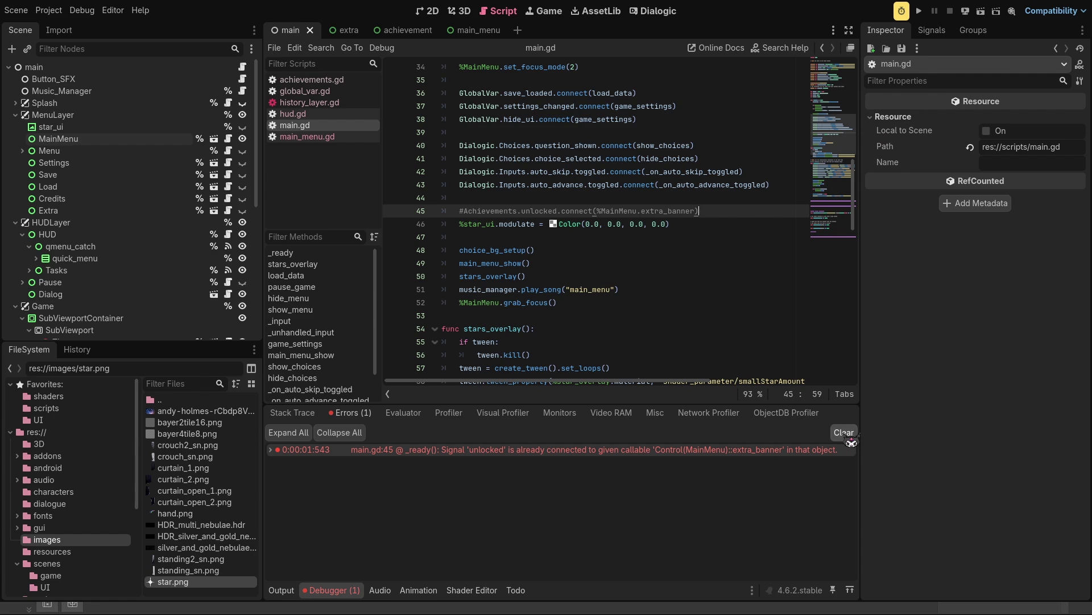
pyautogui.click(843, 434)
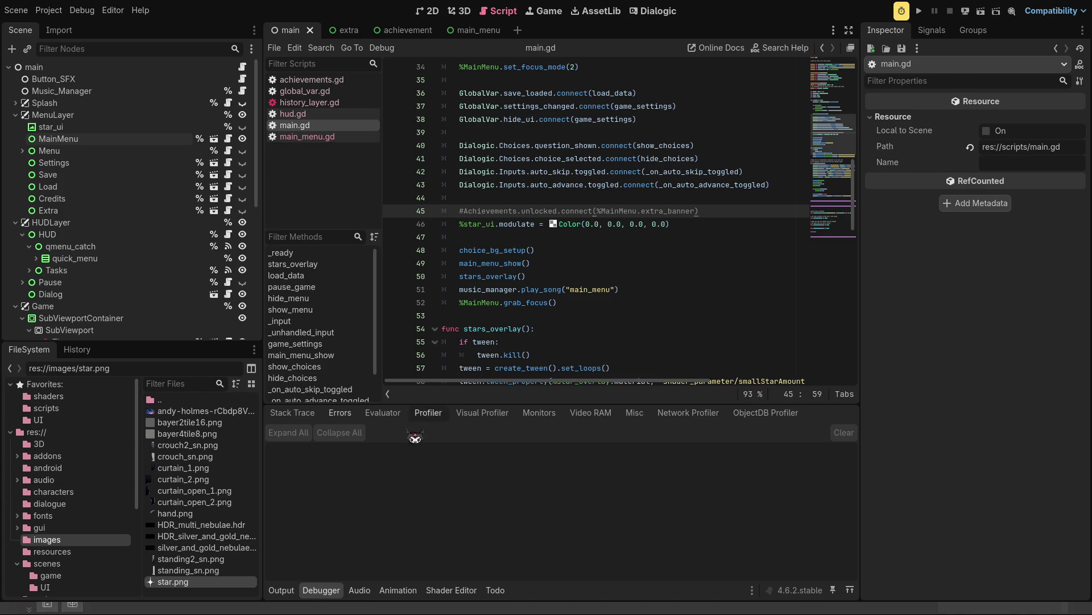
pyautogui.click(281, 589)
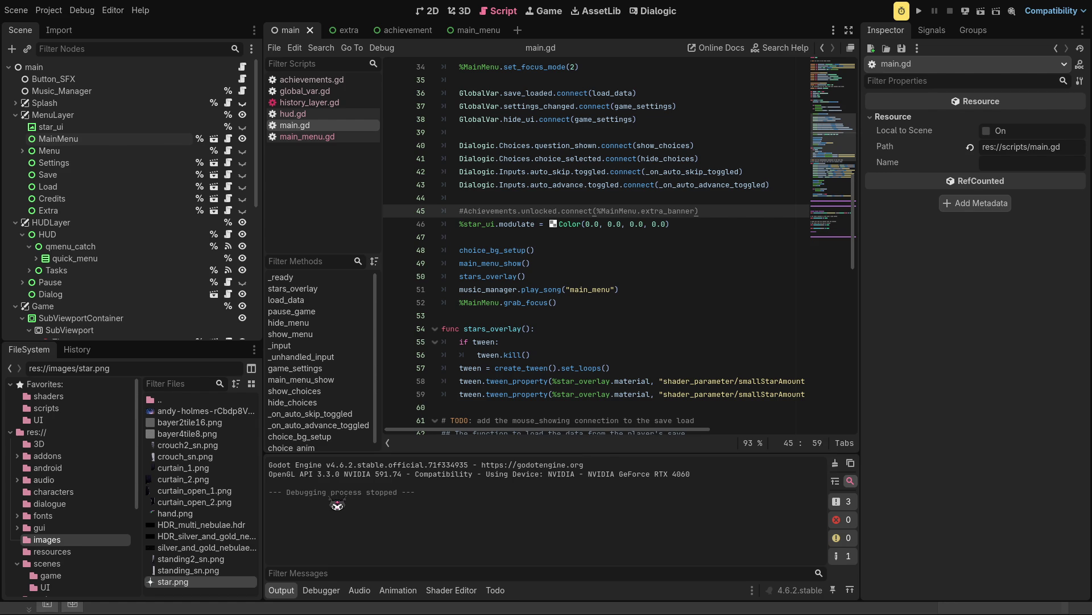
# Preview crouch2_sn.png and the starry-sky background image in the FileSystem.
pyautogui.click(225, 447)
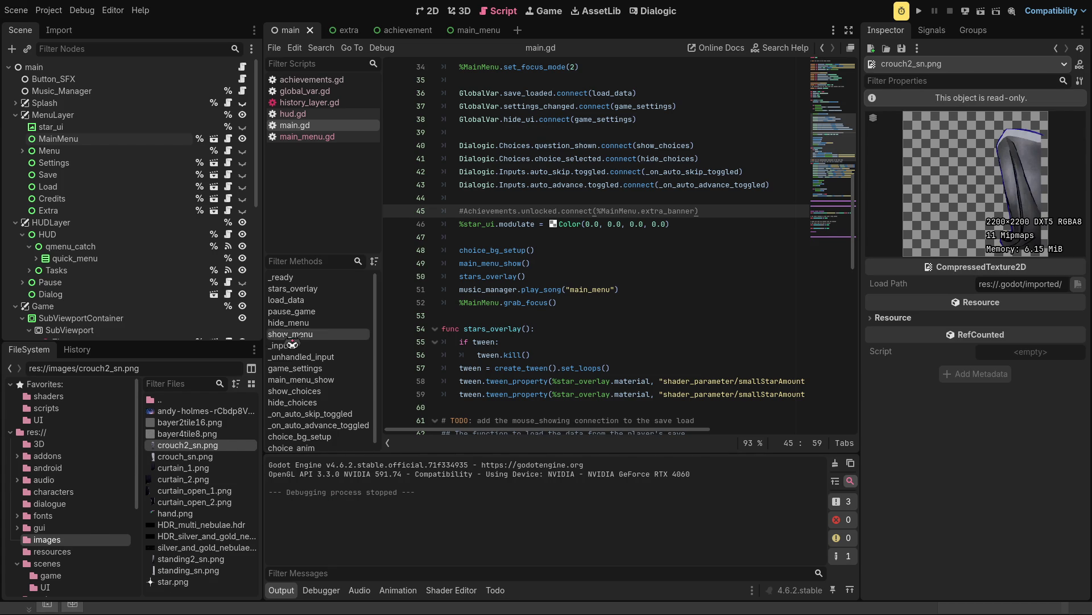
pyautogui.click(217, 412)
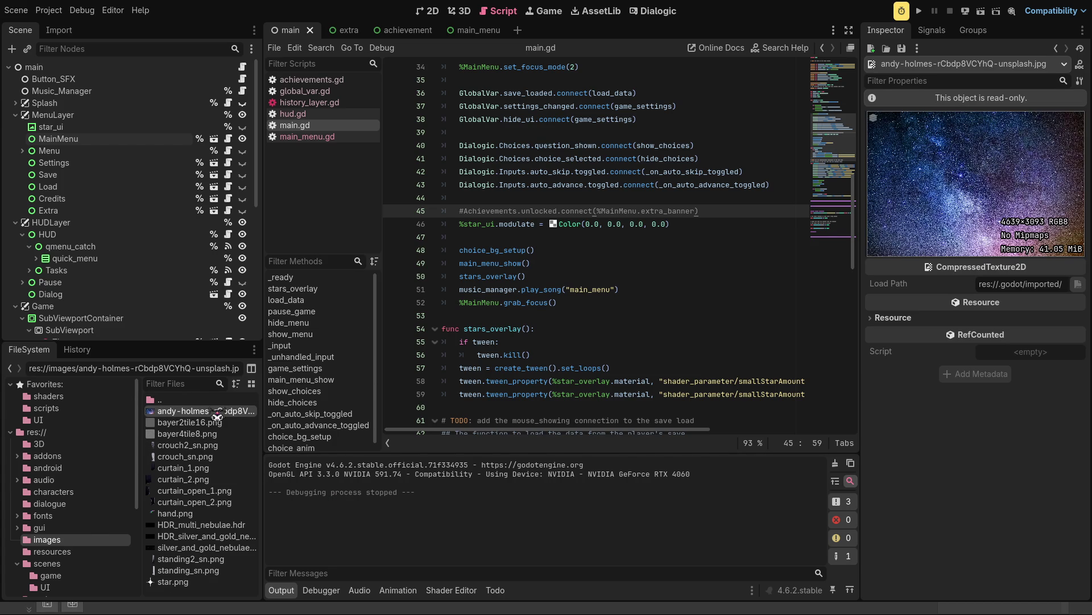
pyautogui.scroll(-5, 701, 290)
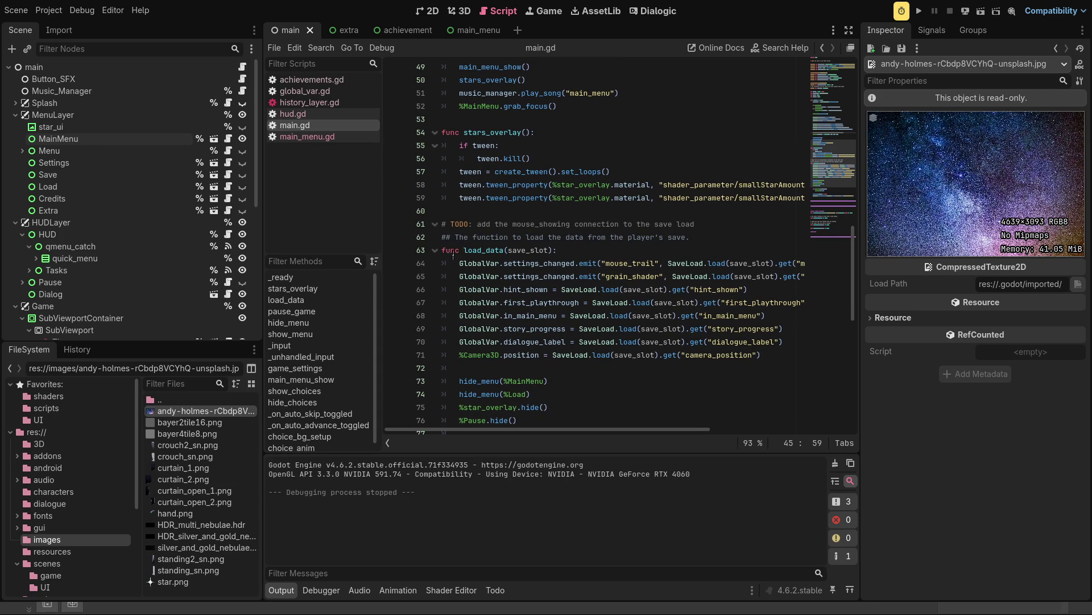
# Review _on_start_bttn_pressed in main_menu.gd, then select AnimationPlayer_ui in the 2D main scene.
pyautogui.click(342, 138)
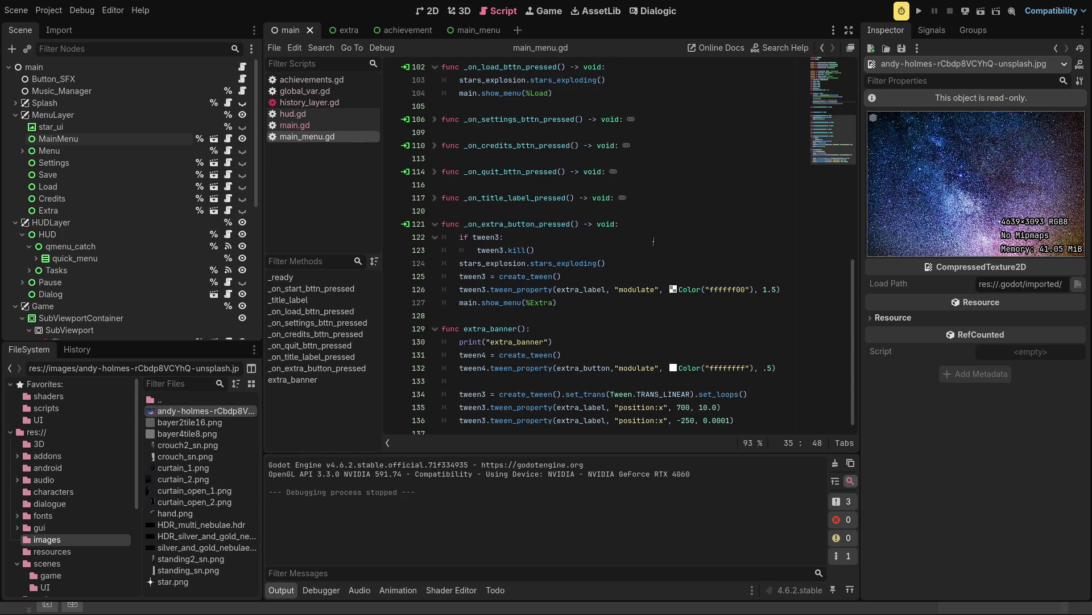
pyautogui.scroll(6, 467, 239)
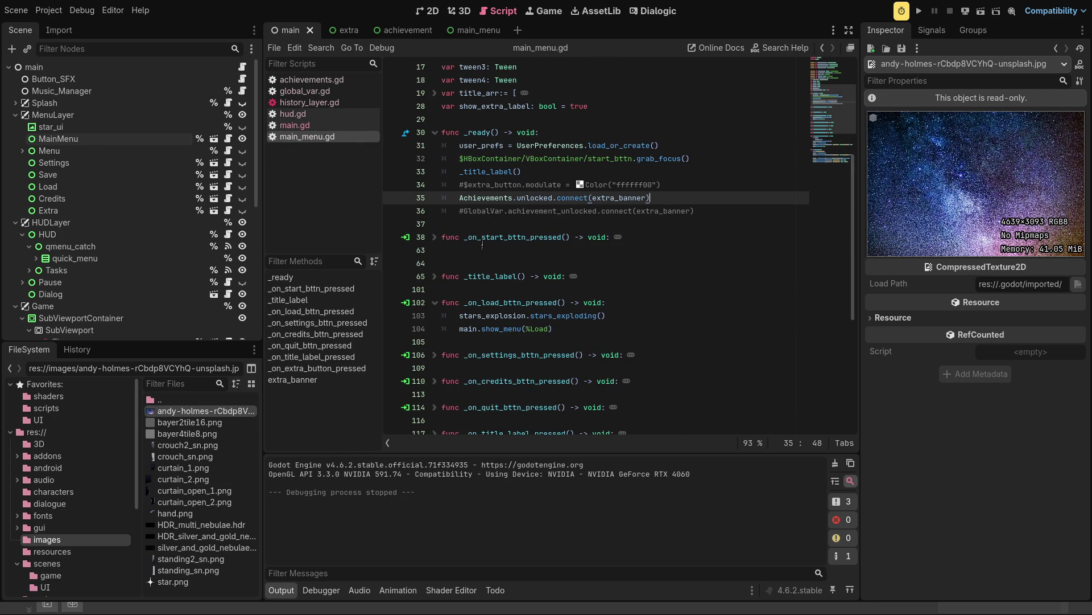
pyautogui.click(435, 237)
pyautogui.scroll(-5, 470, 246)
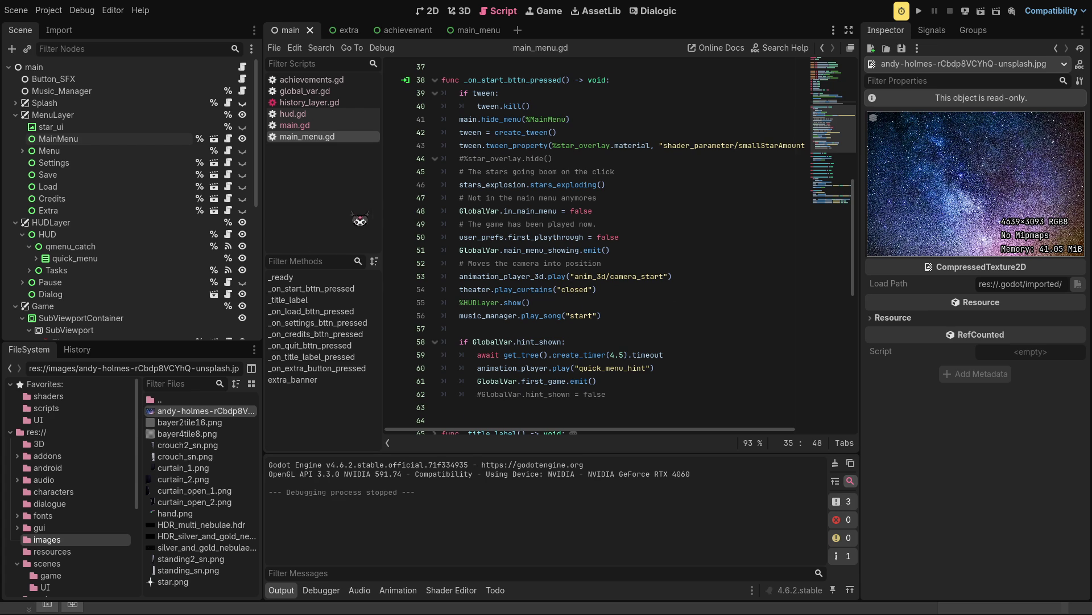
pyautogui.scroll(-5, 124, 295)
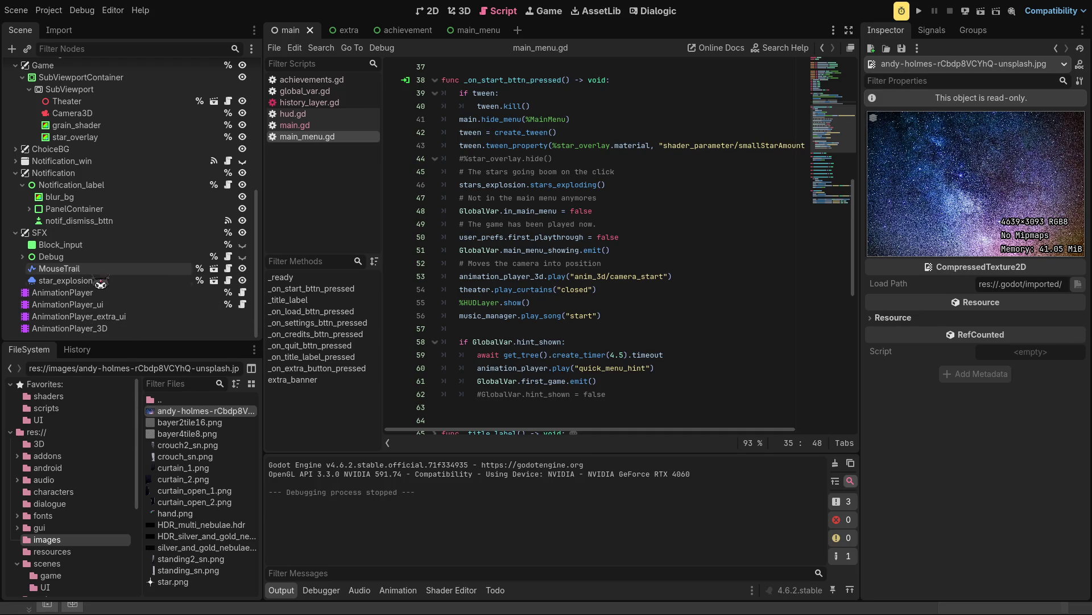
pyautogui.click(432, 12)
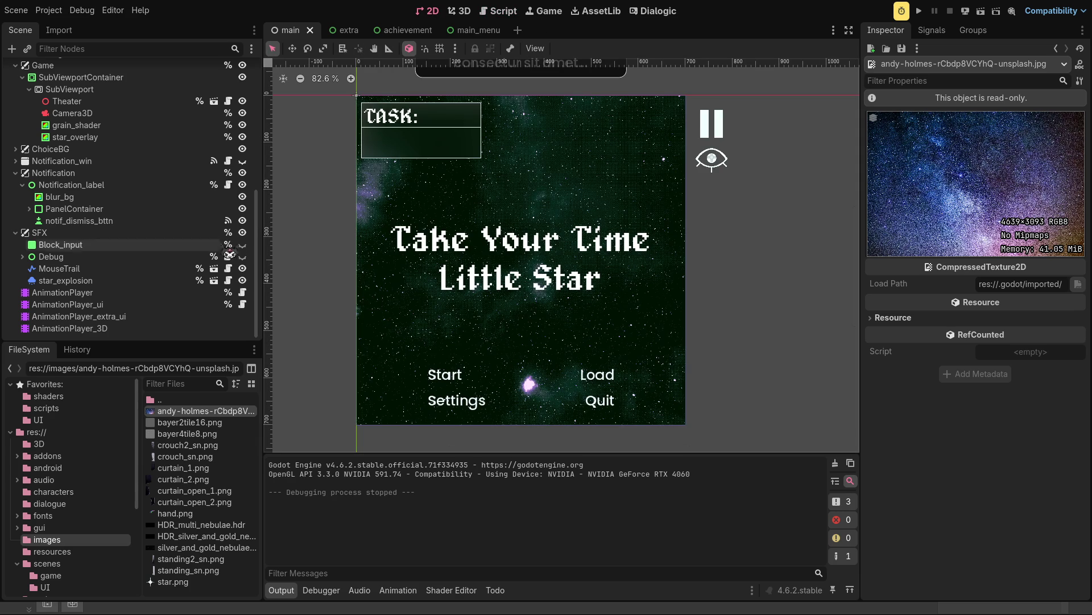
pyautogui.click(149, 306)
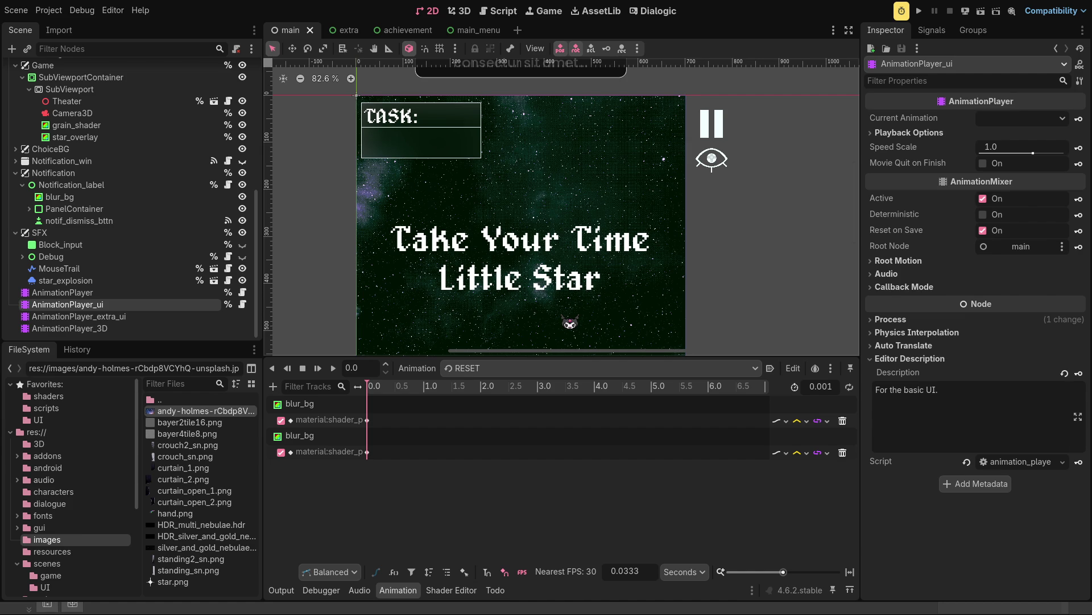
# Select MenuLayer, then its MainMenu child, to show MainMenu's properties in the Inspector.
pyautogui.scroll(-2, 529, 245)
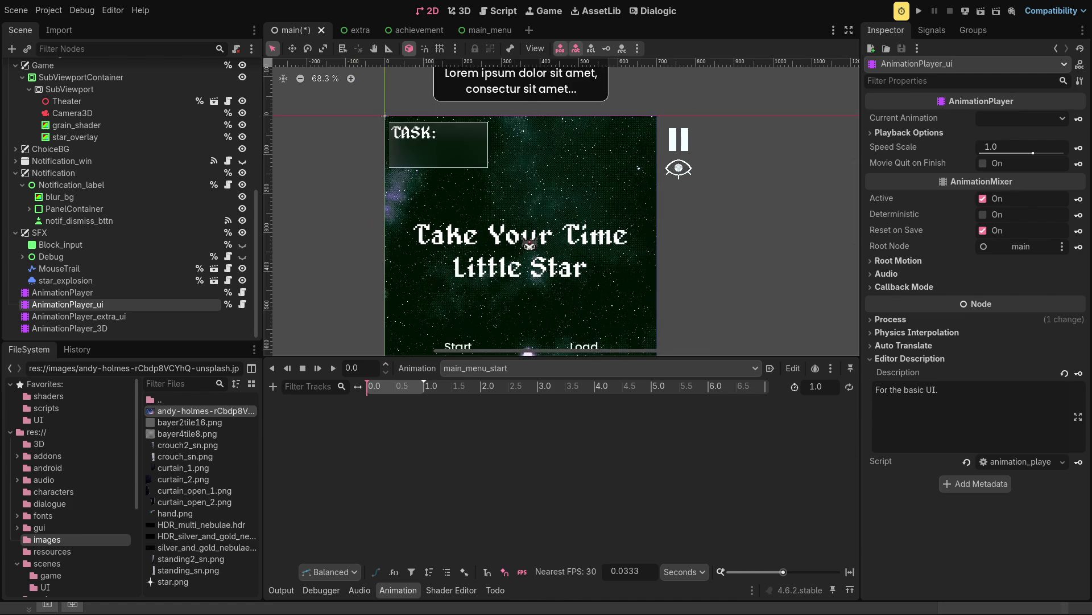
pyautogui.scroll(-1, 530, 244)
pyautogui.scroll(5, 139, 136)
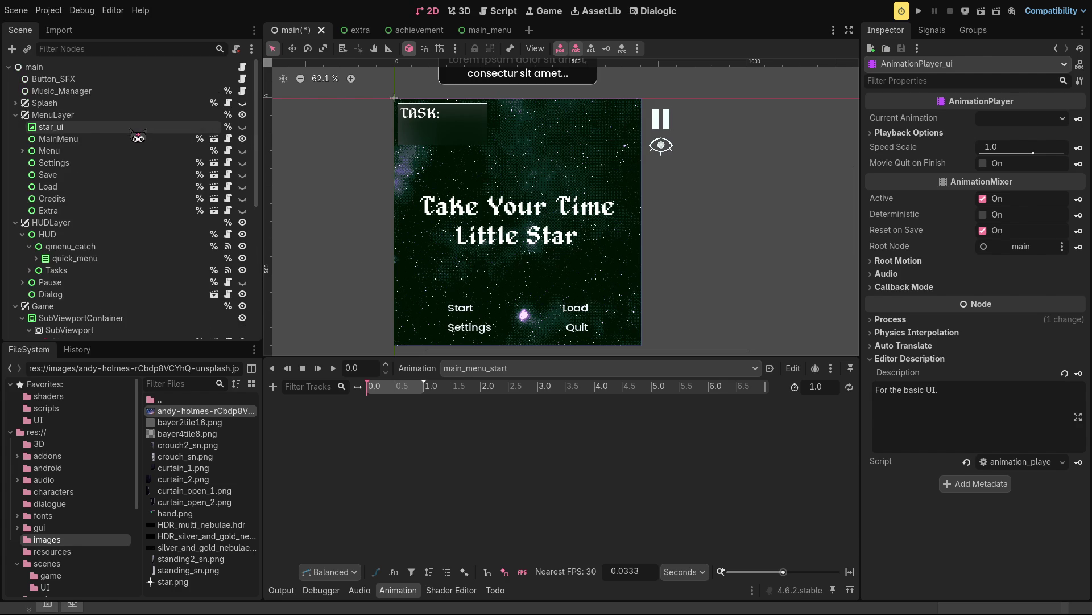
pyautogui.click(155, 114)
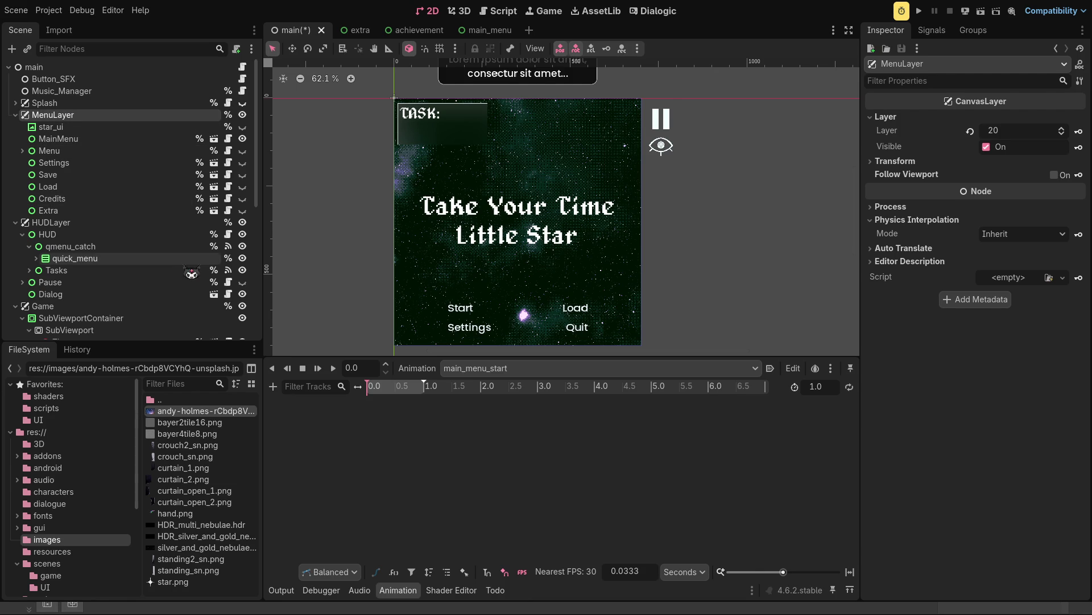
pyautogui.click(105, 150)
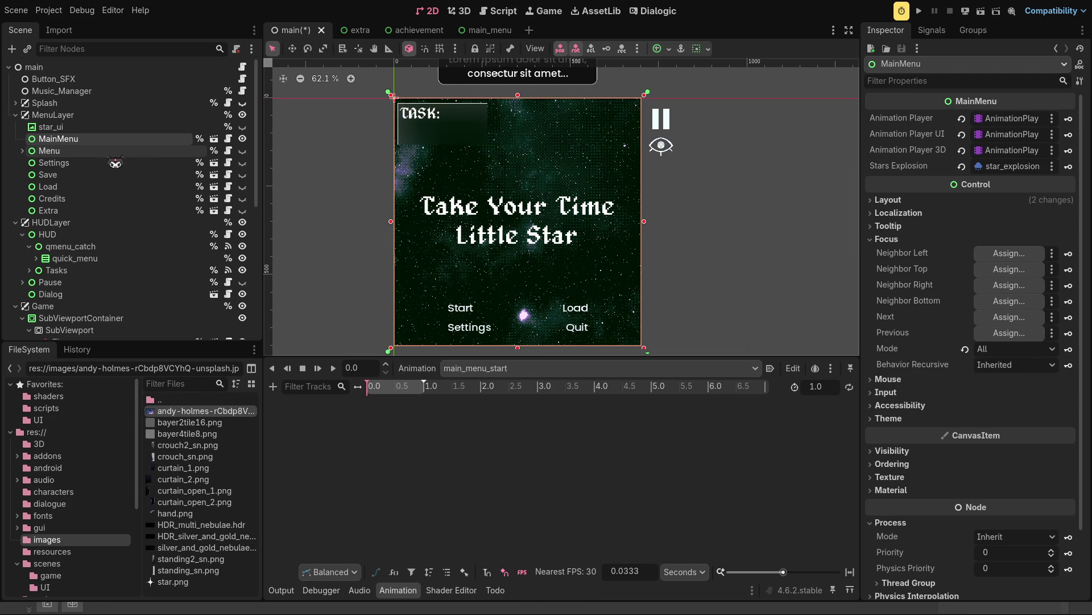
# Hide the HUDLayer and add MainMenu scale keyframes at 0 s and 1 s.
pyautogui.click(16, 222)
pyautogui.click(243, 223)
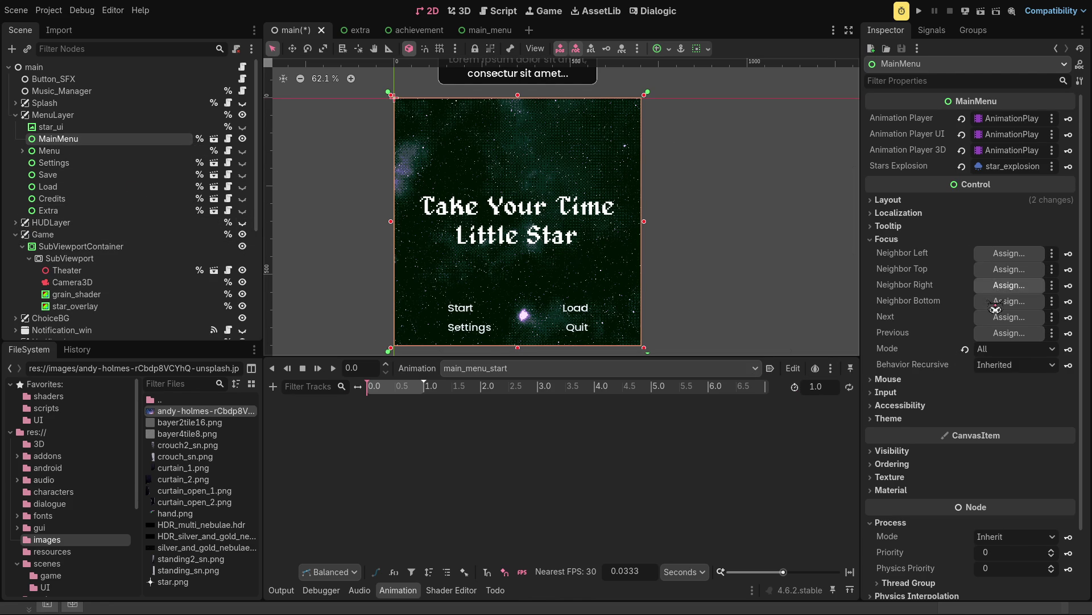
pyautogui.click(887, 239)
pyautogui.click(889, 200)
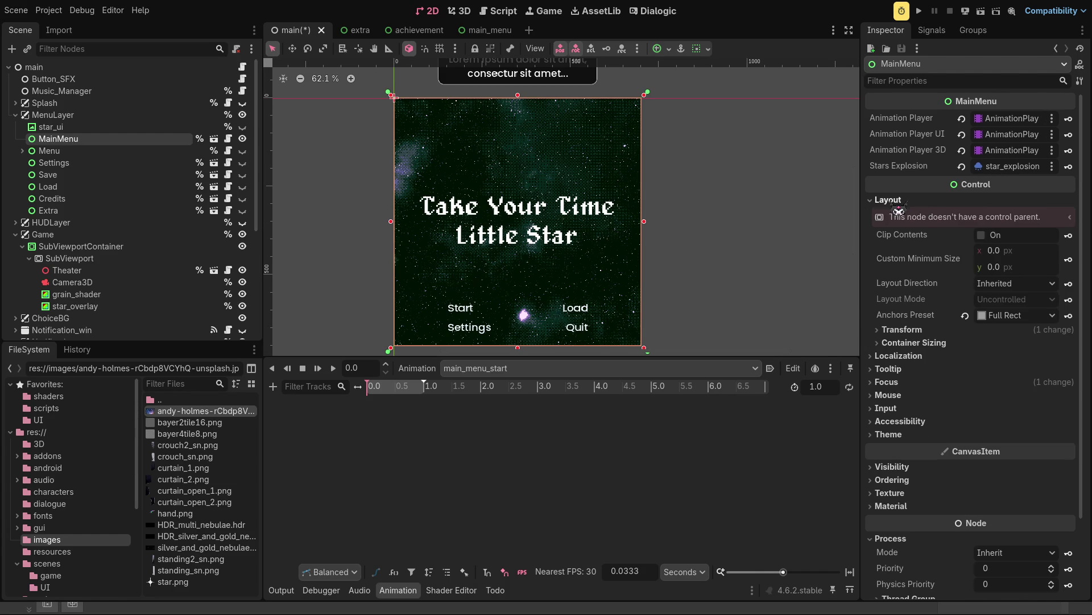
pyautogui.click(924, 331)
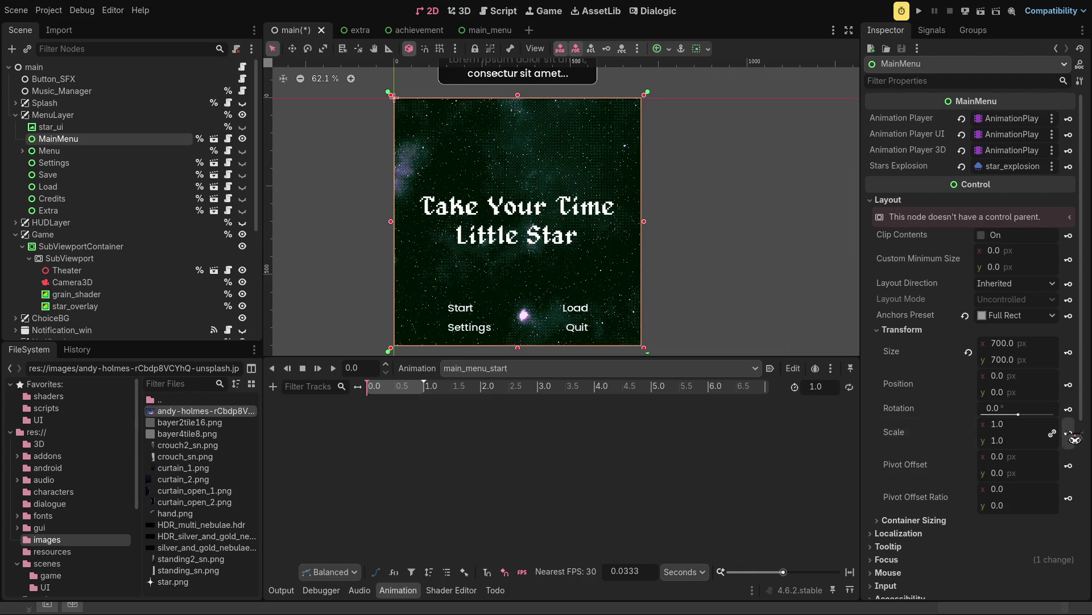
pyautogui.click(1075, 437)
pyautogui.click(425, 390)
pyautogui.click(1069, 433)
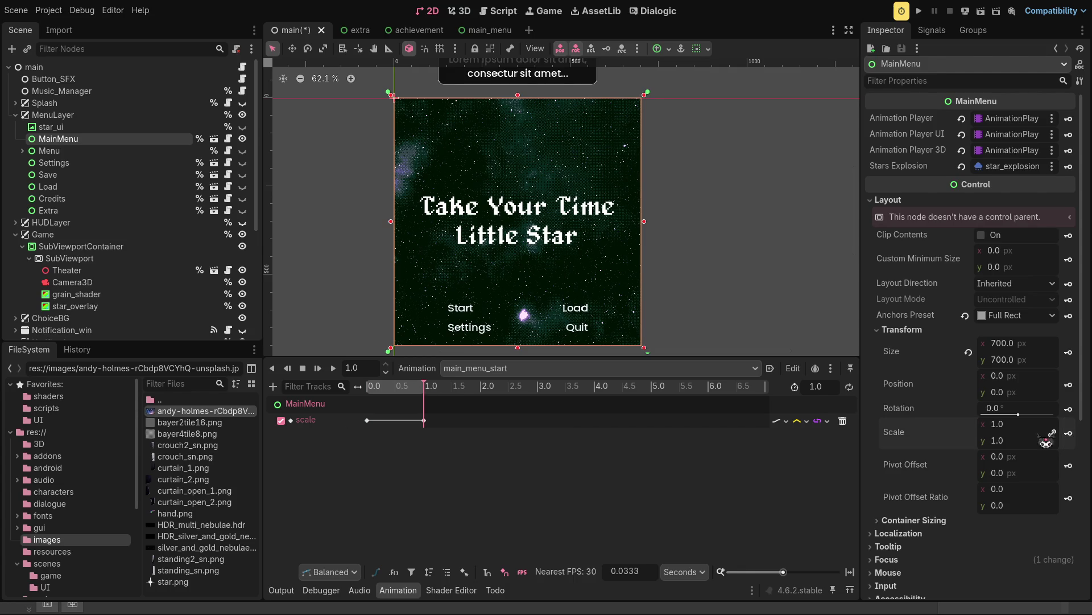
# Set the scale keys to 1.0 at 0 s and 0.0 at 1 s, then scrub to preview.
pyautogui.click(367, 420)
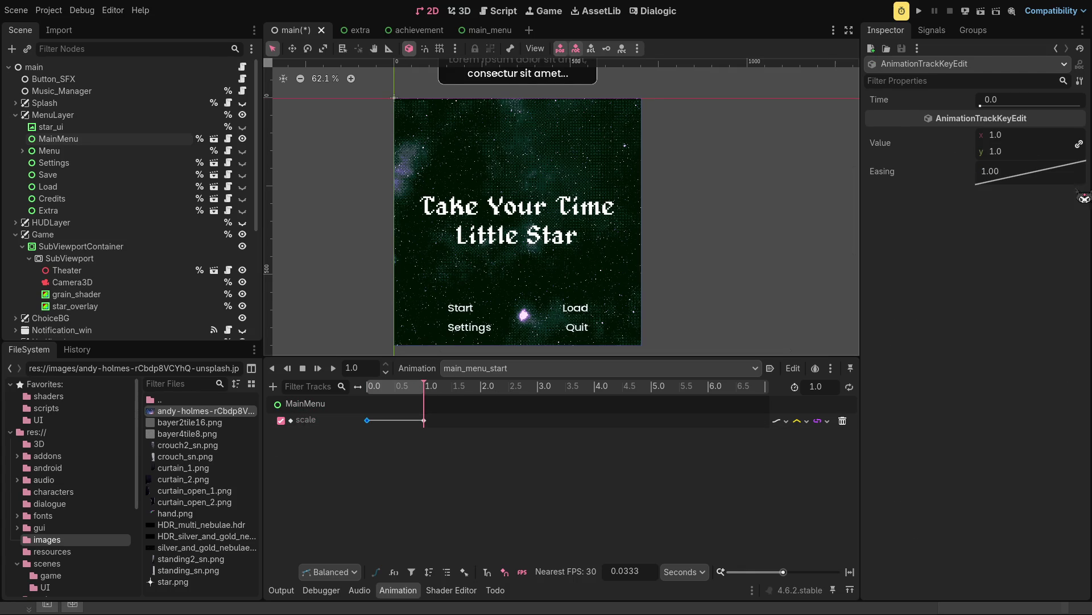
pyautogui.moveTo(1027, 135)
pyautogui.mouseDown()
pyautogui.moveTo(1044, 134)
pyautogui.moveTo(1002, 135)
pyautogui.mouseUp()
pyautogui.click(376, 388)
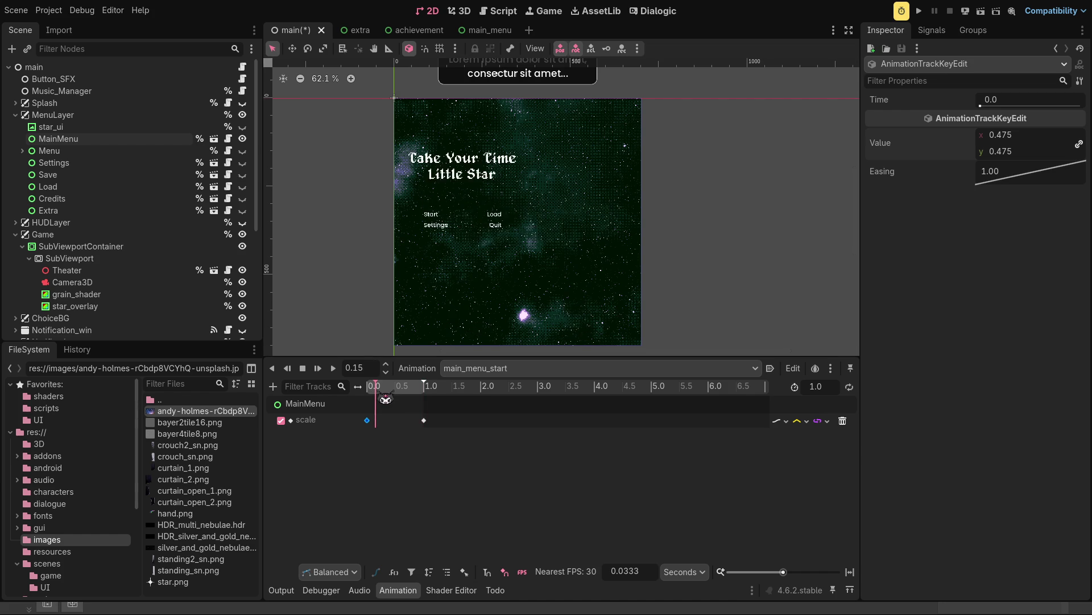
pyautogui.click(1026, 136)
pyautogui.write('1')
pyautogui.press('Return')
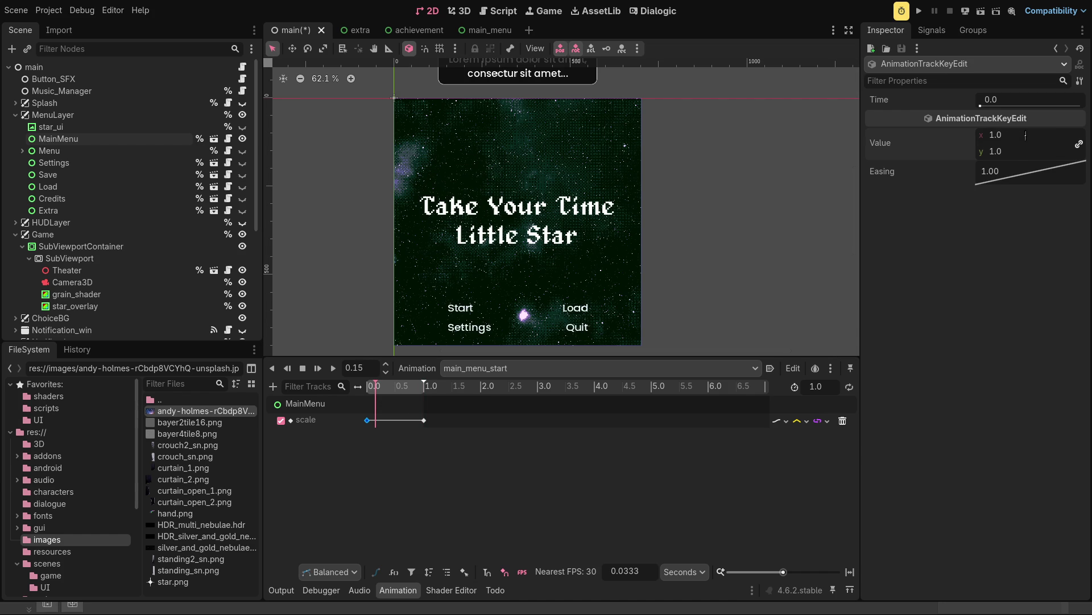
pyautogui.click(423, 420)
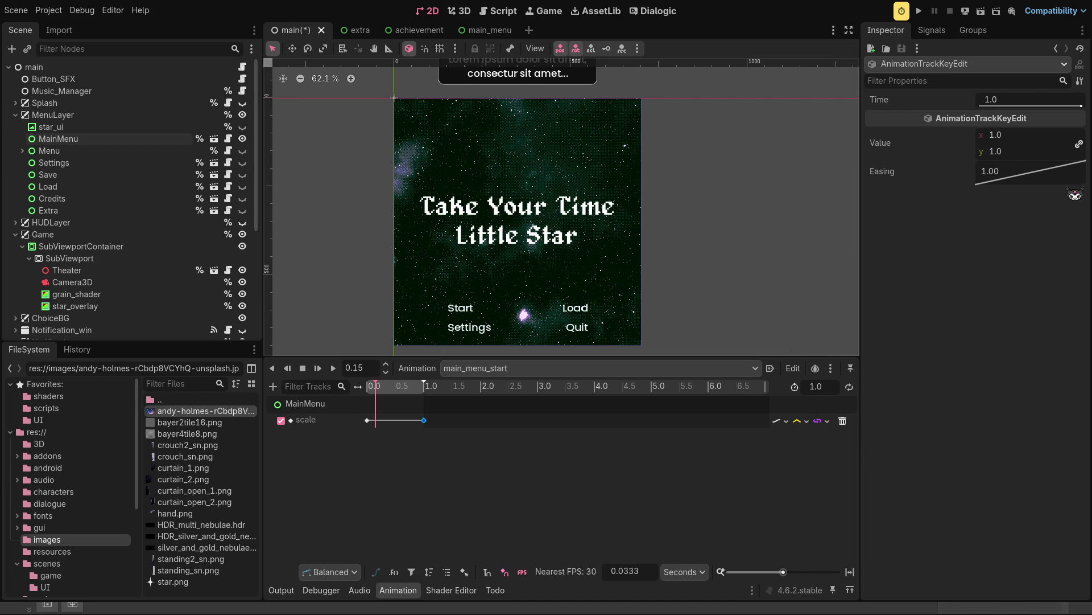
pyautogui.click(1018, 135)
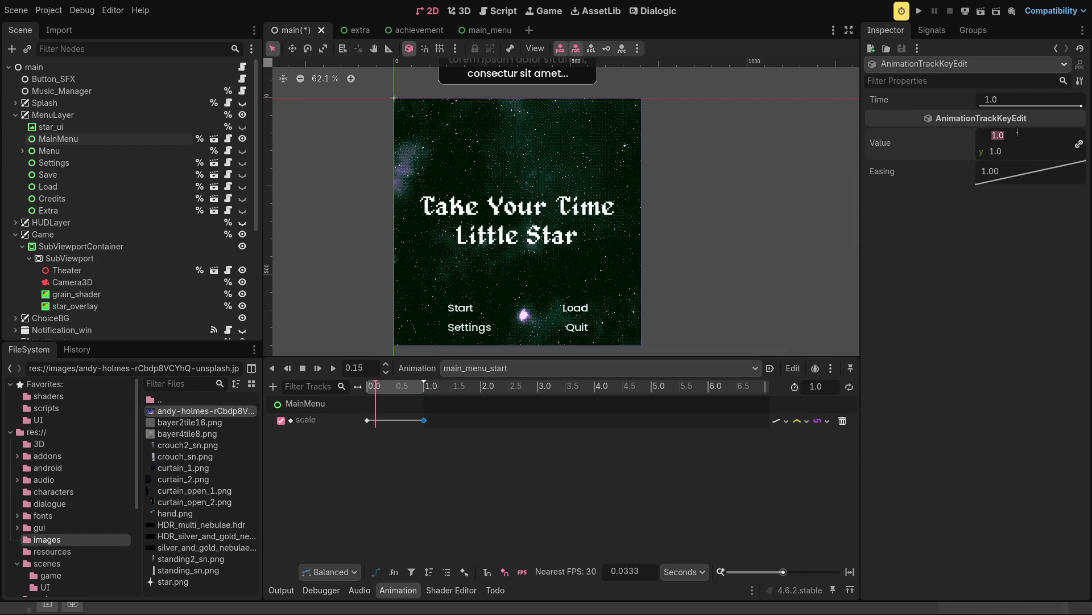
pyautogui.write('0')
pyautogui.press('Return')
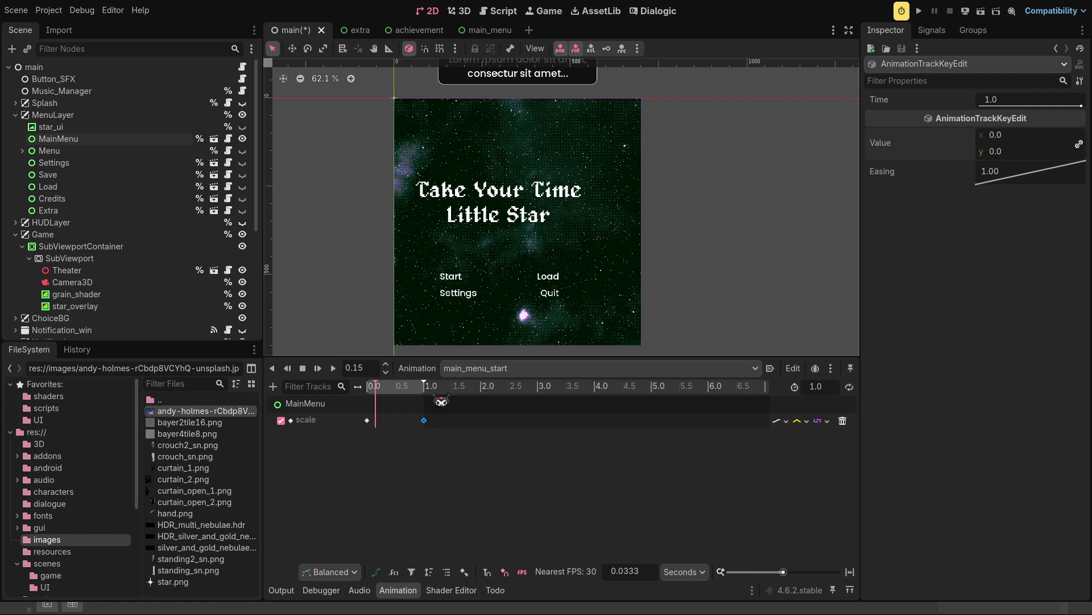
pyautogui.moveTo(405, 387)
pyautogui.mouseDown()
pyautogui.moveTo(425, 387)
pyautogui.moveTo(384, 388)
pyautogui.mouseUp()
pyautogui.click(367, 420)
# Set MainMenu's pivot offset ratio to 0.5 x 0.5.
pyautogui.click(58, 139)
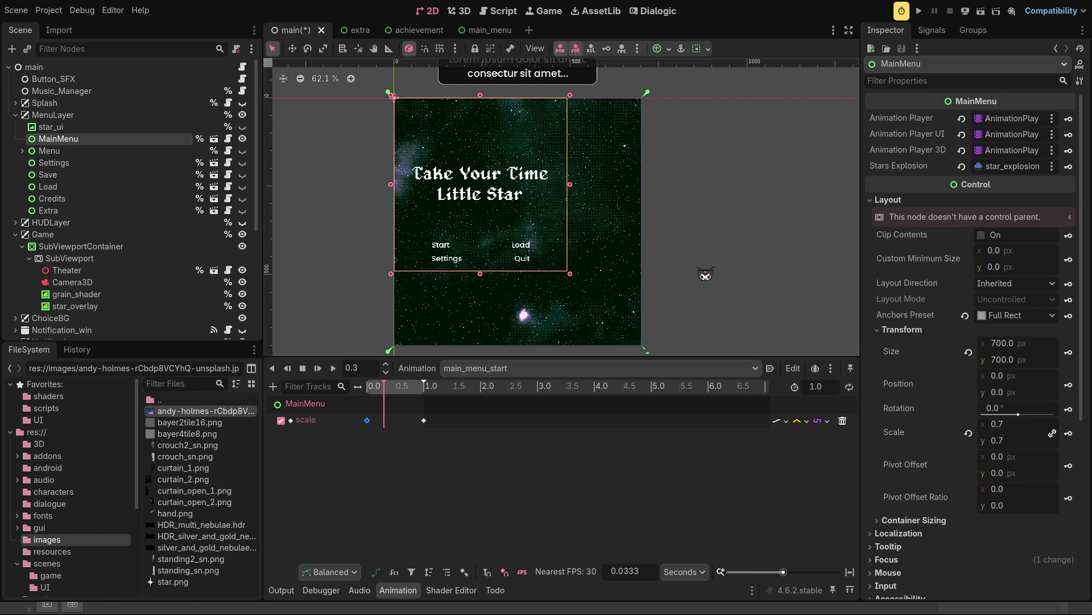
pyautogui.scroll(-4, 989, 418)
pyautogui.click(1029, 364)
pyautogui.write('0.5')
pyautogui.press('Return')
pyautogui.click(1021, 382)
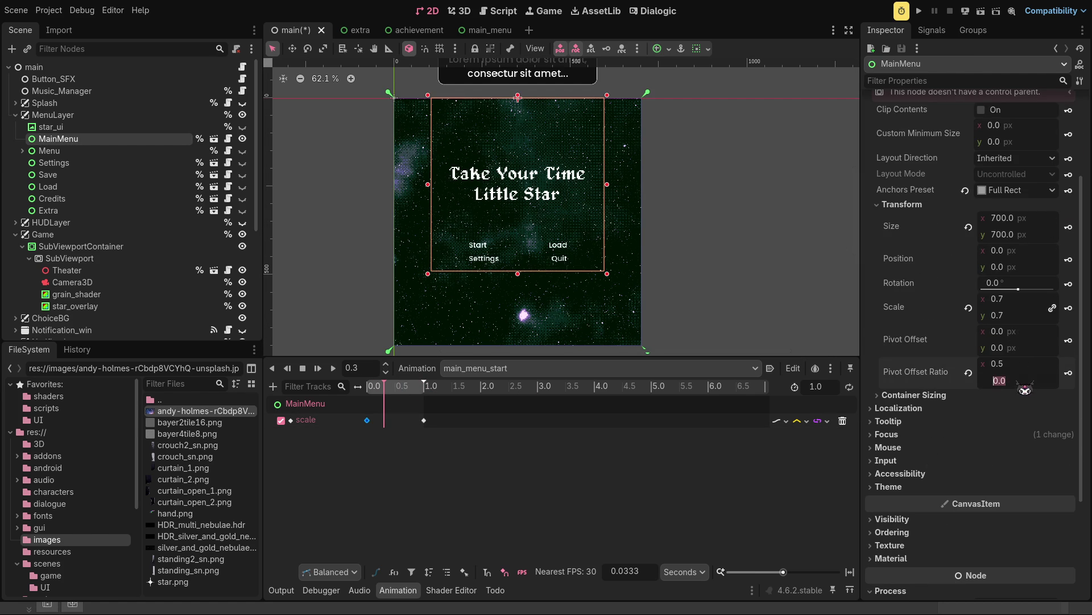
pyautogui.write('0.5')
pyautogui.press('Return')
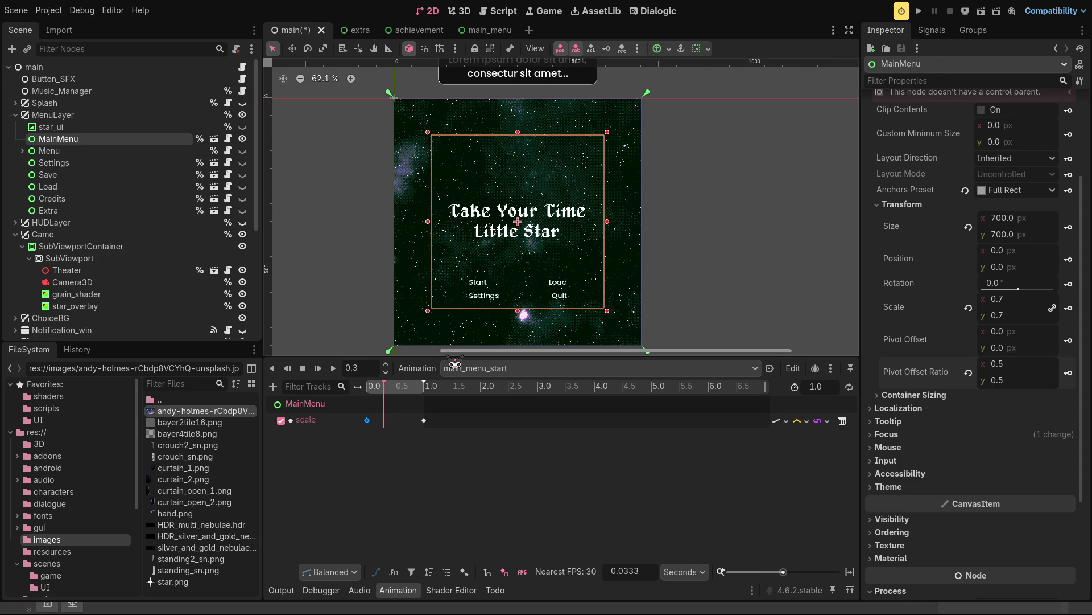
# Scrub and play the centred scale animation, rewind it, and open main.gd.
pyautogui.moveTo(391, 387)
pyautogui.mouseDown()
pyautogui.moveTo(372, 393)
pyautogui.moveTo(397, 403)
pyautogui.mouseUp()
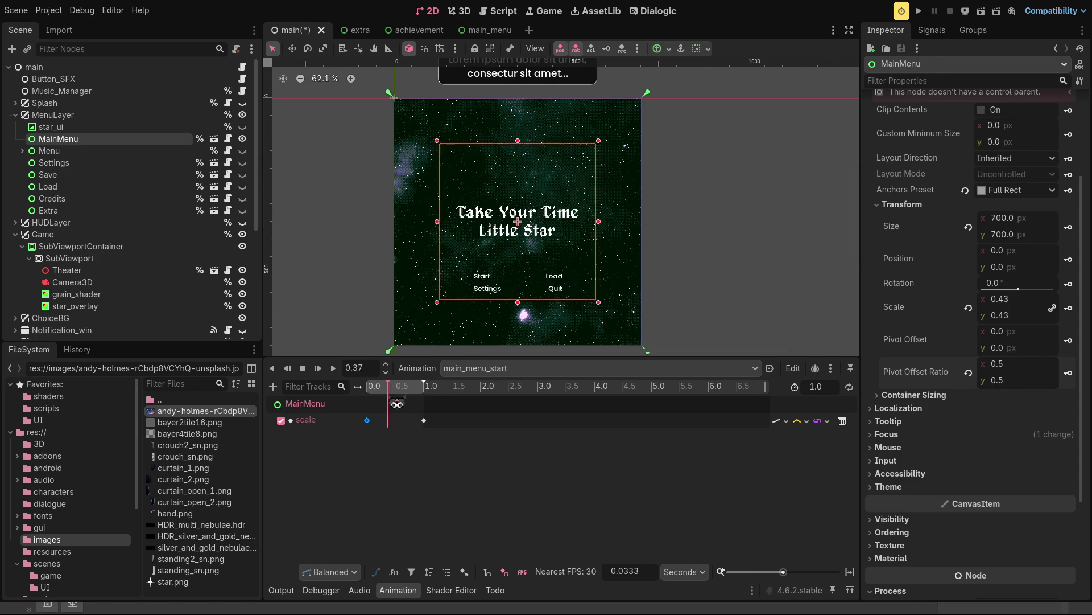
pyautogui.click(333, 370)
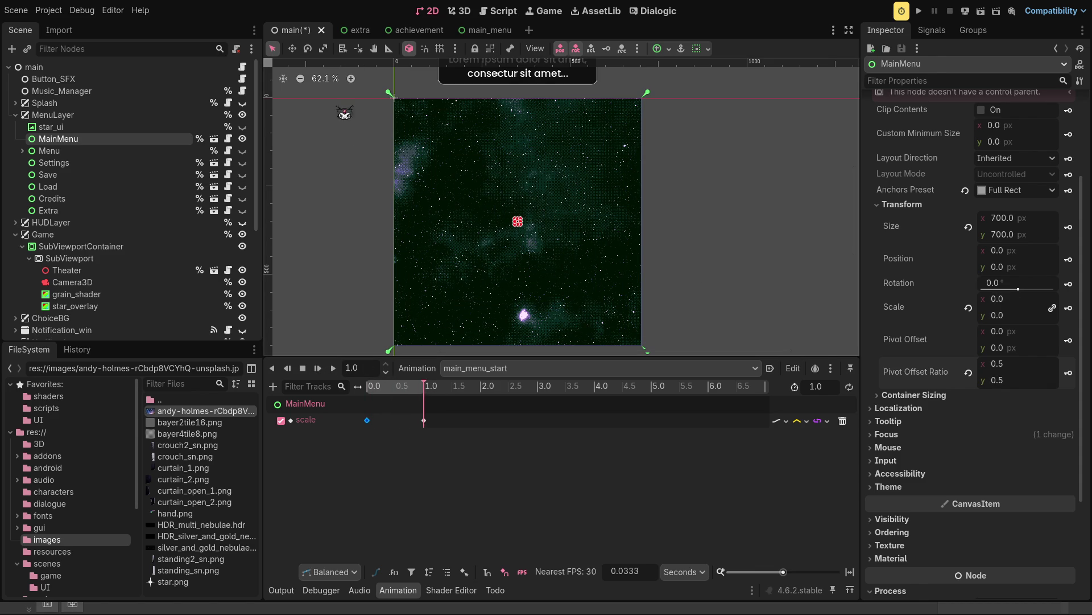
pyautogui.moveTo(388, 393); pyautogui.dragTo(348, 401)
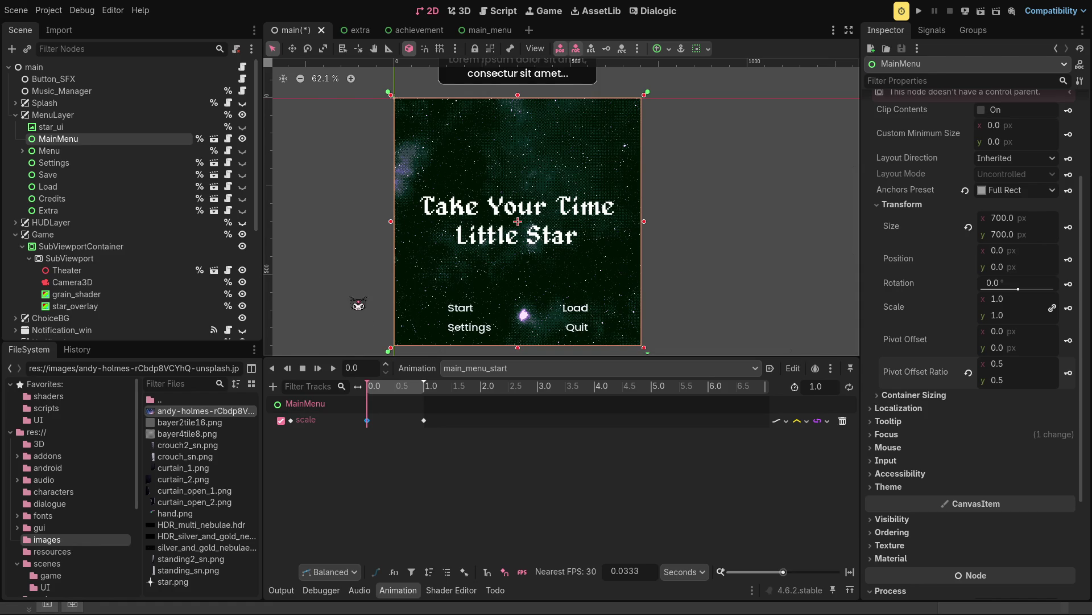
pyautogui.click(242, 67)
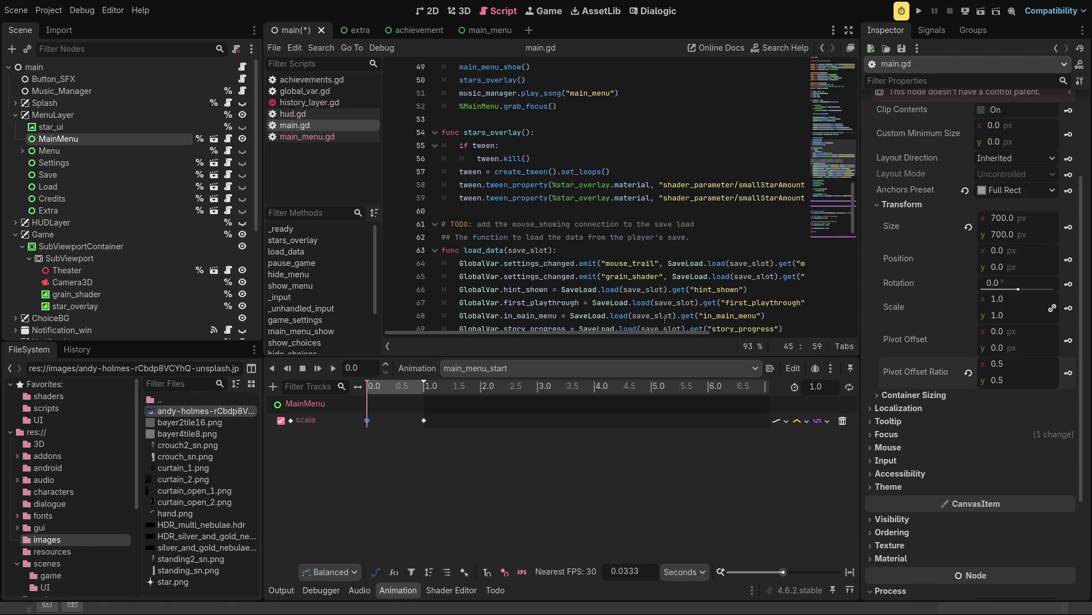
# In main_menu.gd, insert a new line after tween.kill() and autocomplete animation_player.
pyautogui.click(319, 137)
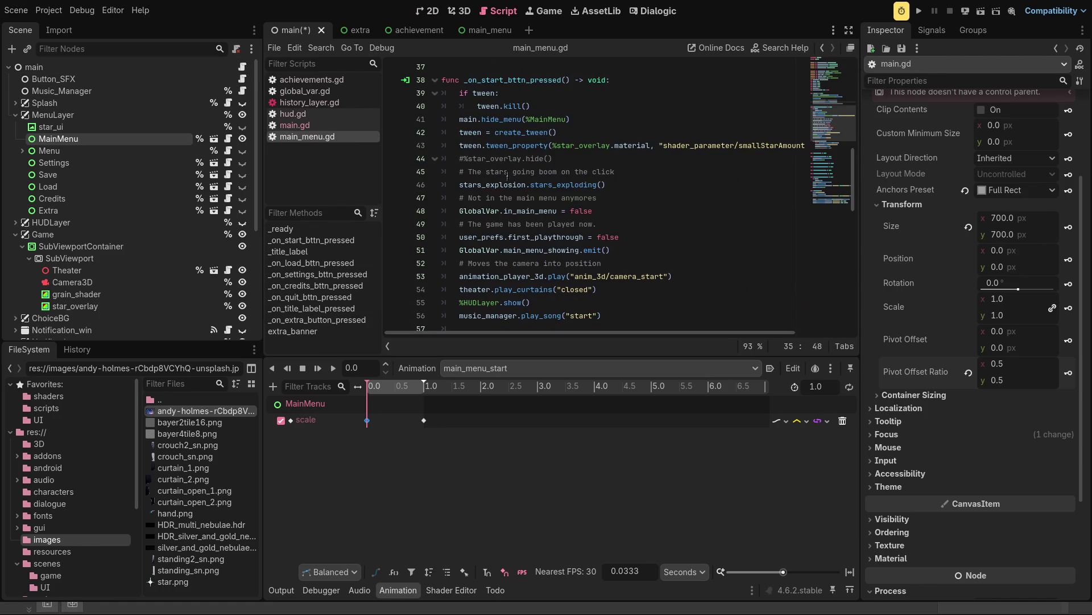
pyautogui.scroll(-1, 649, 238)
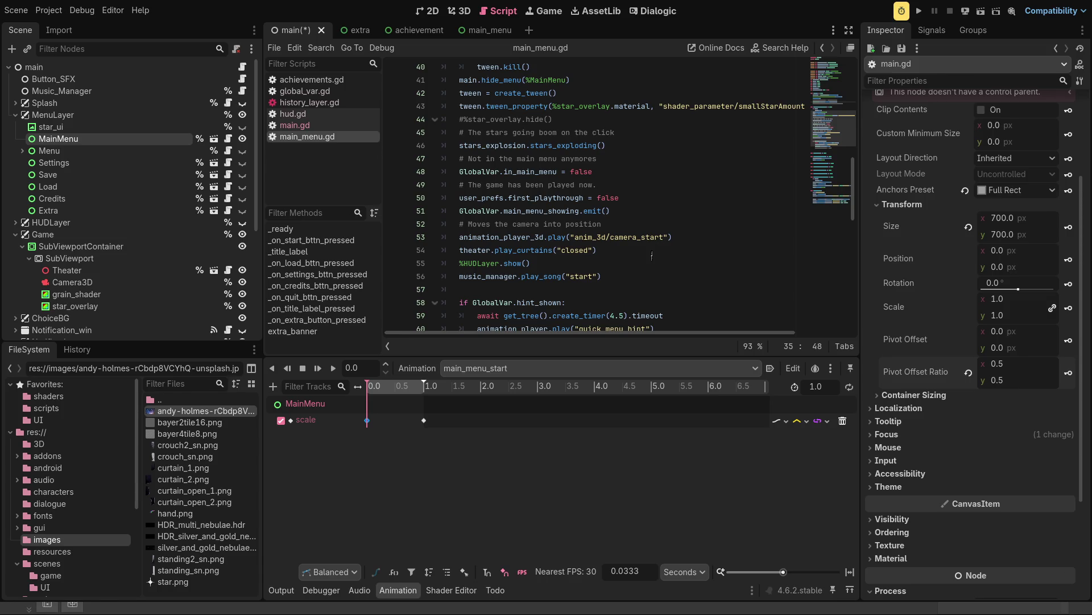
pyautogui.scroll(-1, 662, 264)
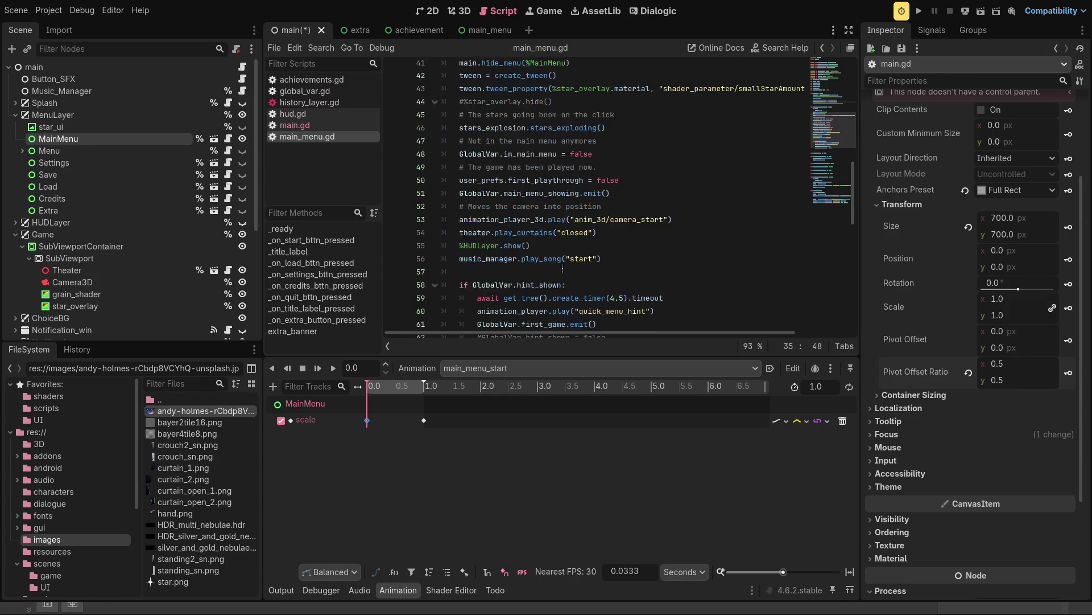
pyautogui.click(622, 211)
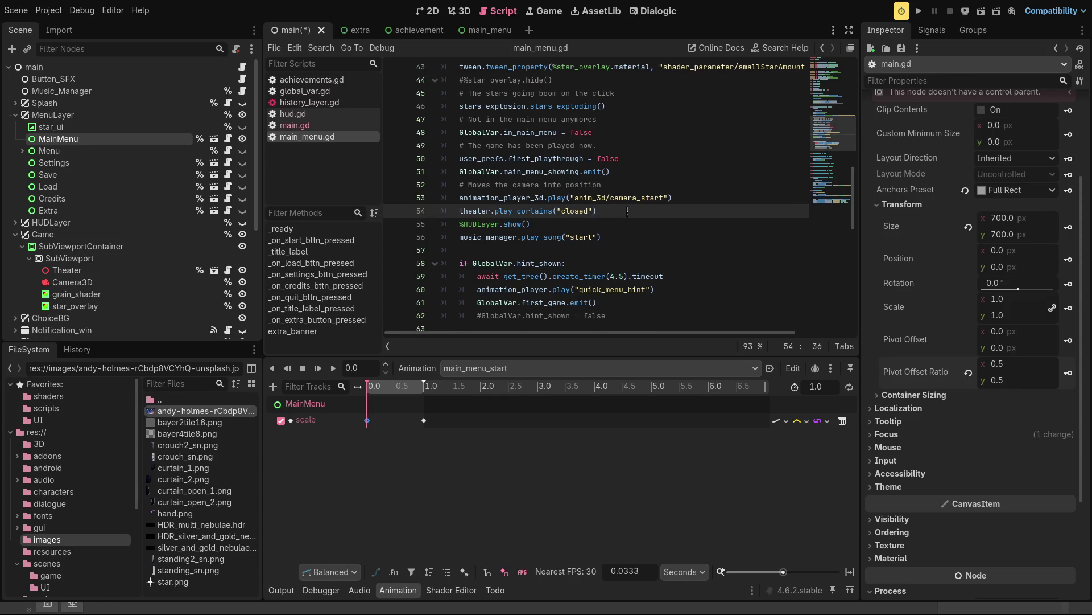
pyautogui.press('Return')
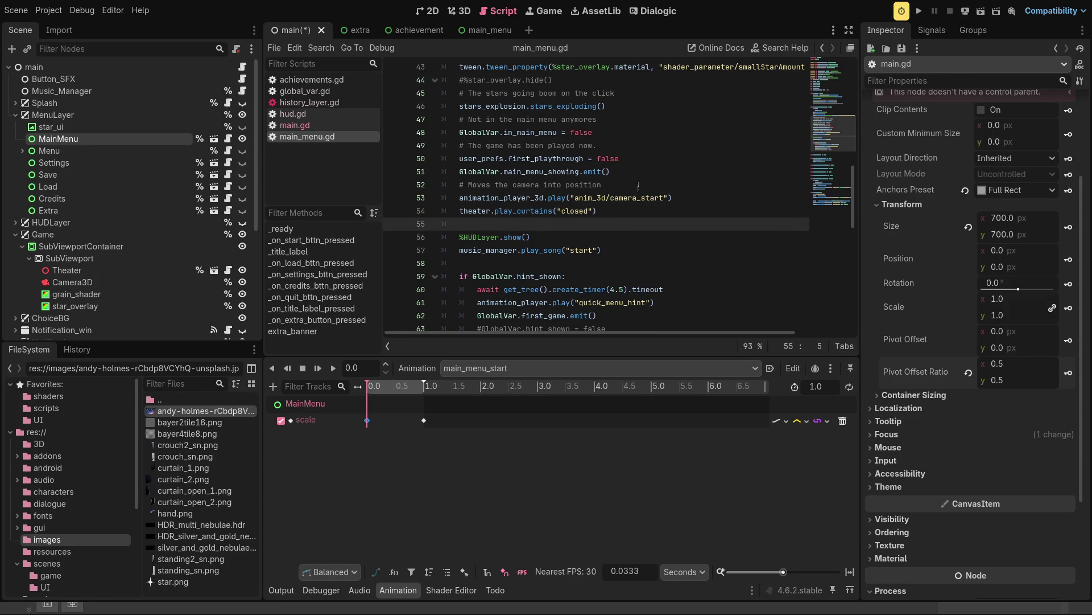
pyautogui.scroll(1, 647, 166)
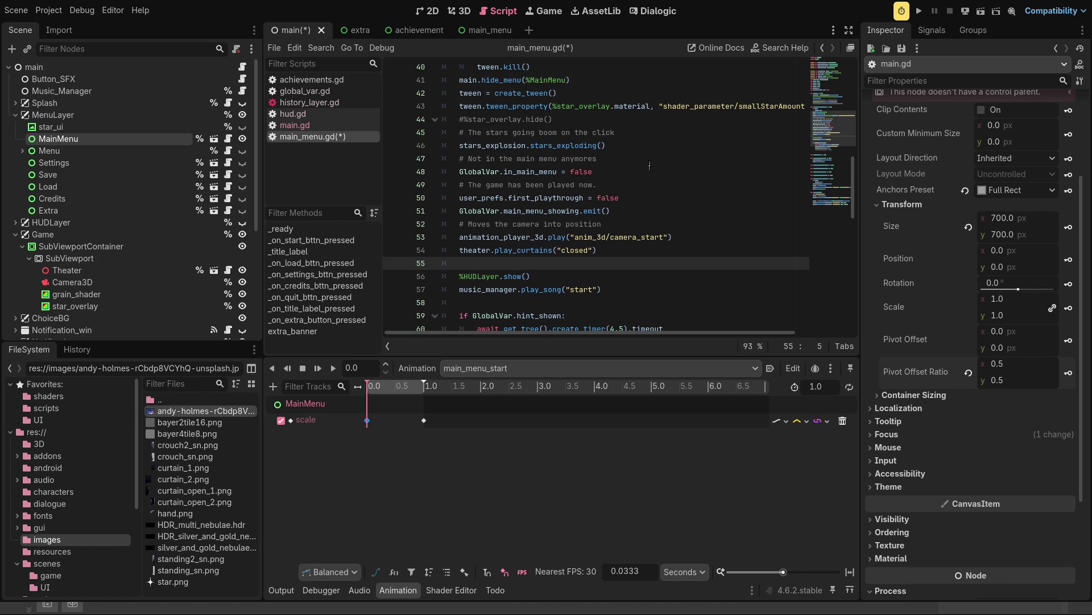
pyautogui.scroll(2, 649, 165)
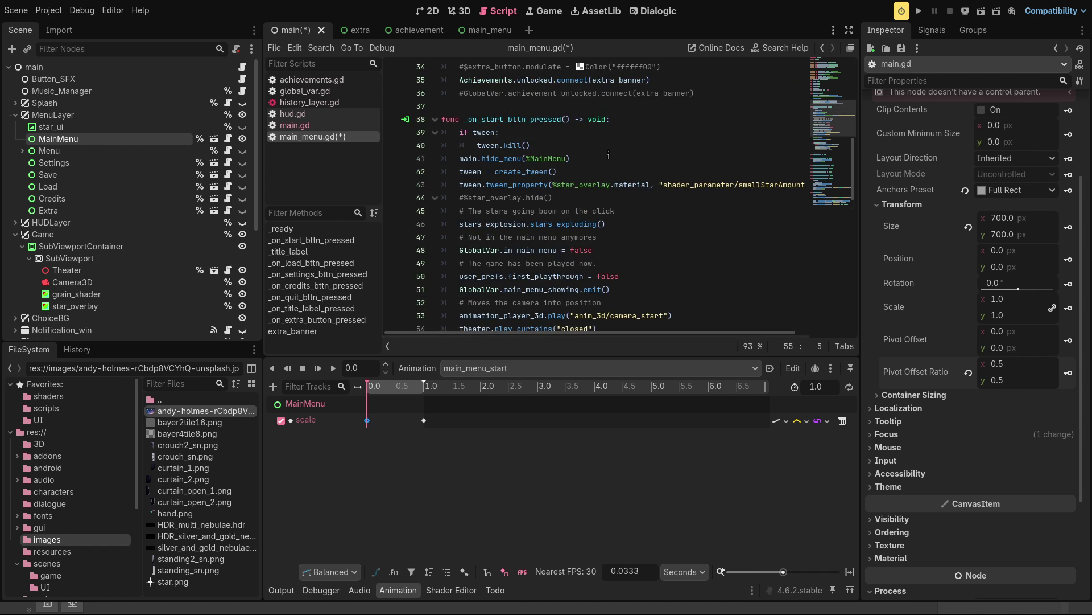
pyautogui.click(587, 150)
pyautogui.press('Return')
pyautogui.write('anim')
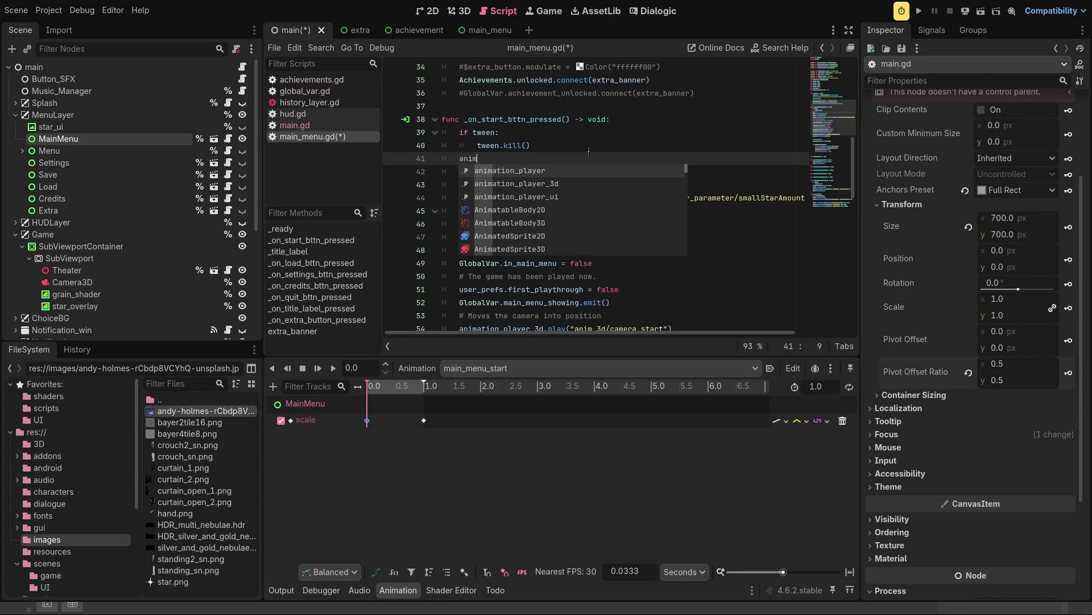
pyautogui.press('Return')
# Complete the line as animation_player_ui.play("main_menu_start").
pyautogui.scroll(10, 589, 150)
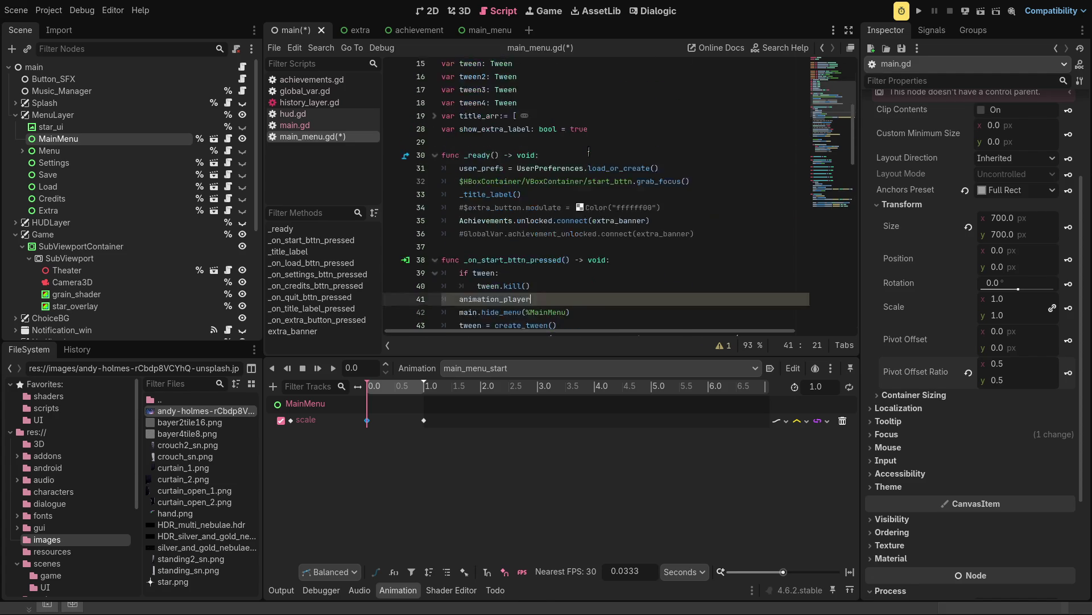
pyautogui.scroll(2, 635, 163)
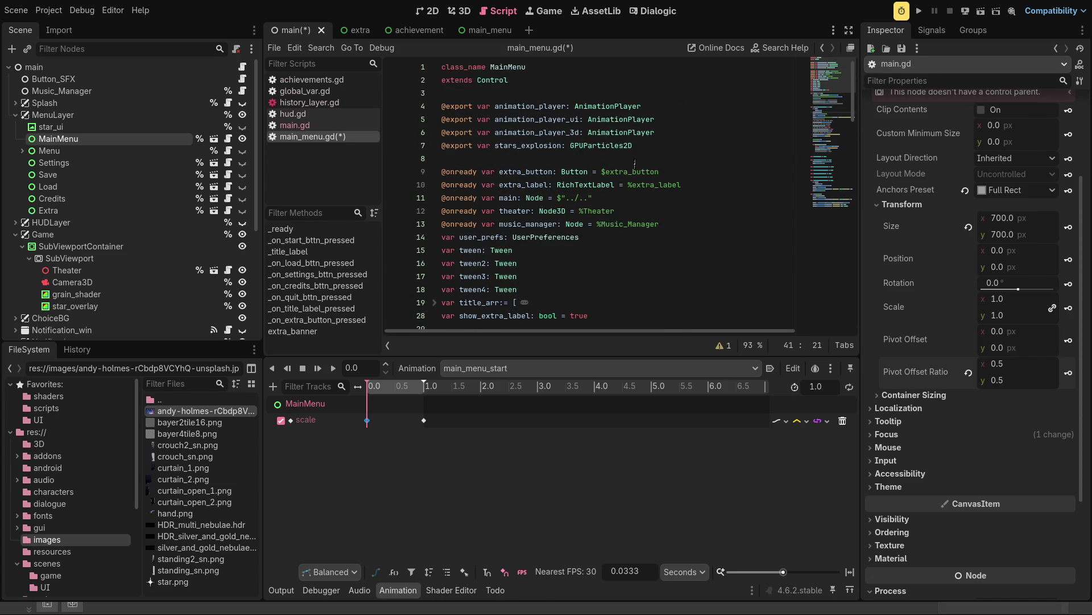
pyautogui.scroll(-4, 635, 163)
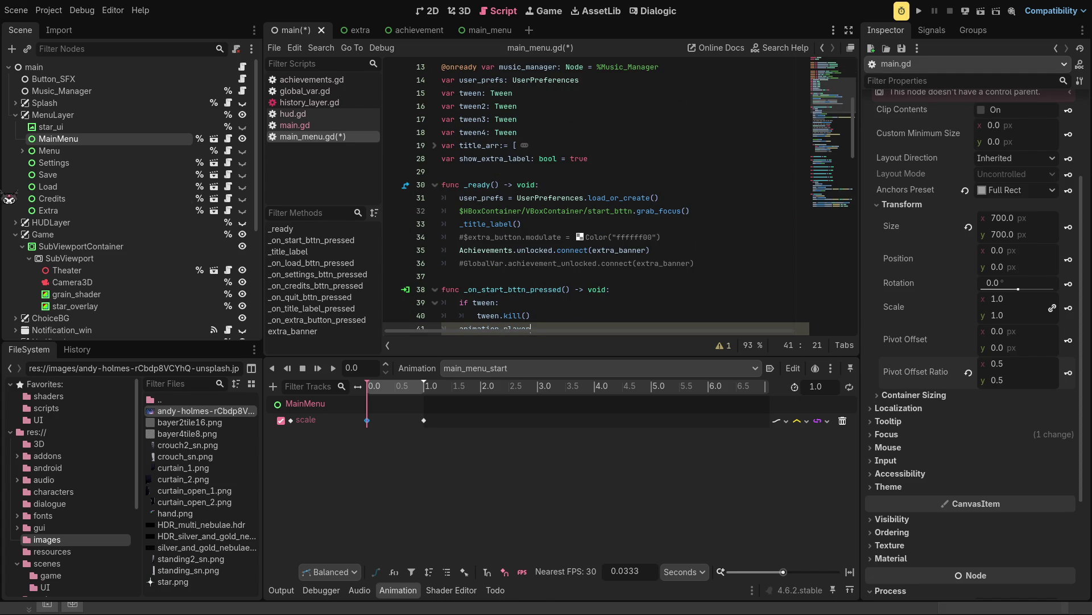
pyautogui.scroll(-5, 118, 206)
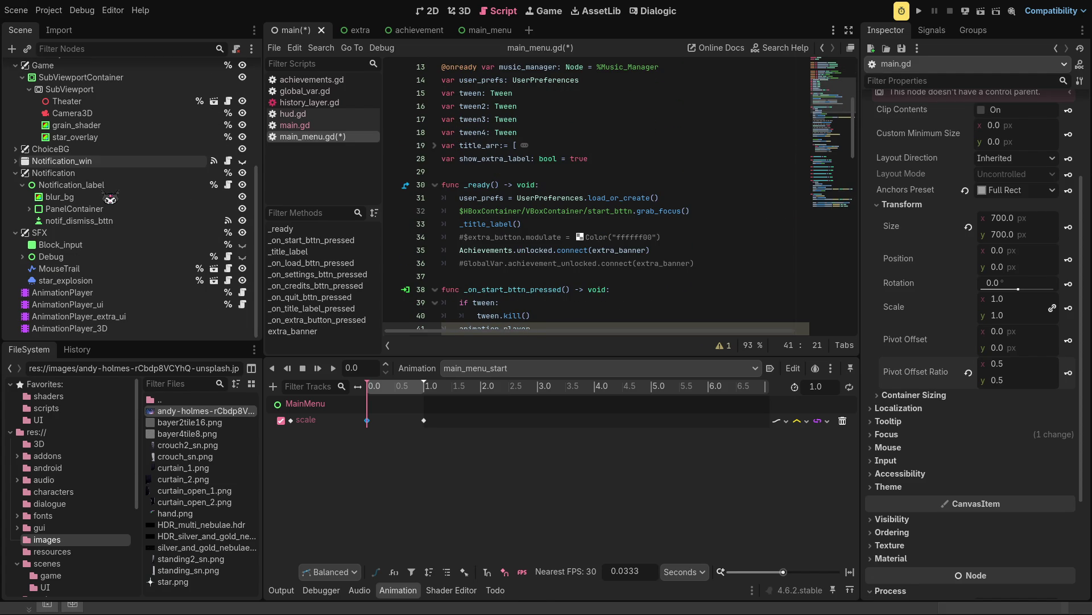
pyautogui.click(150, 309)
pyautogui.scroll(-7, 591, 183)
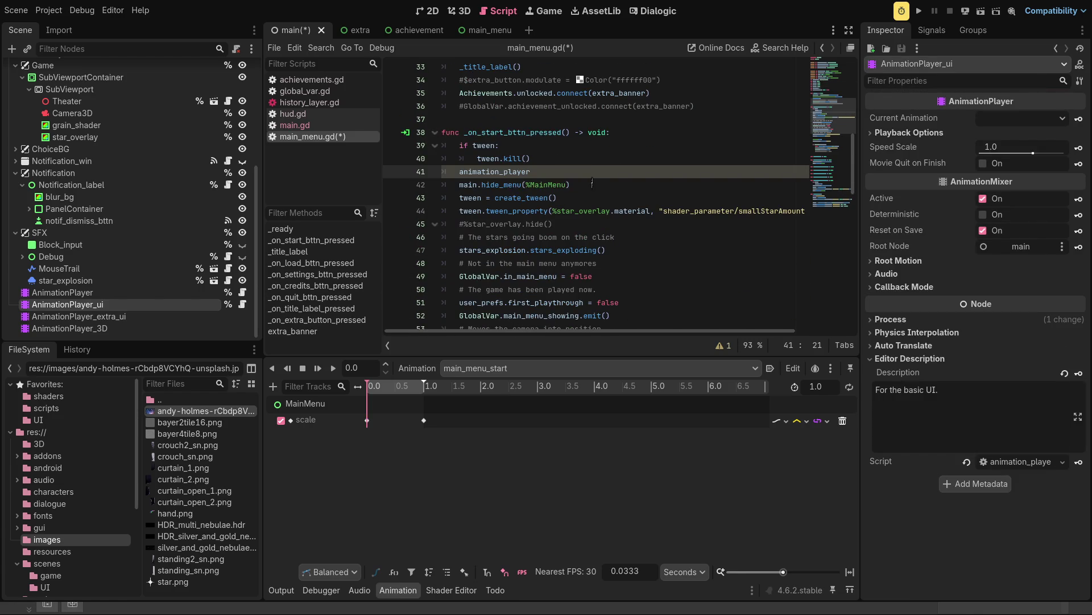
pyautogui.write('ui.p')
pyautogui.write('l')
pyautogui.press('Return')
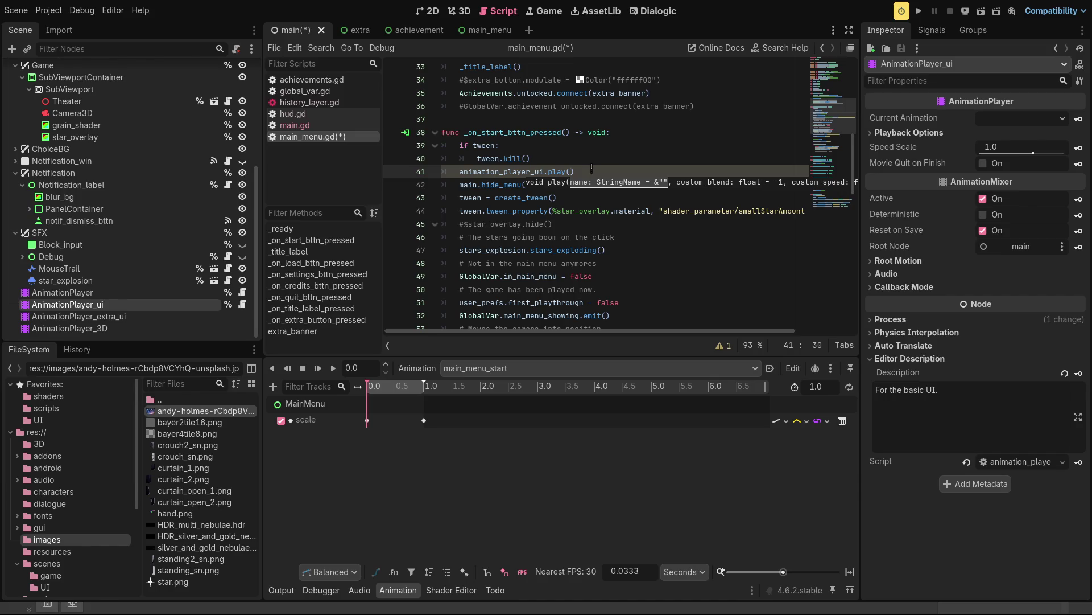
pyautogui.write('"')
pyautogui.write('main_menu_start')
pyautogui.press('Up')
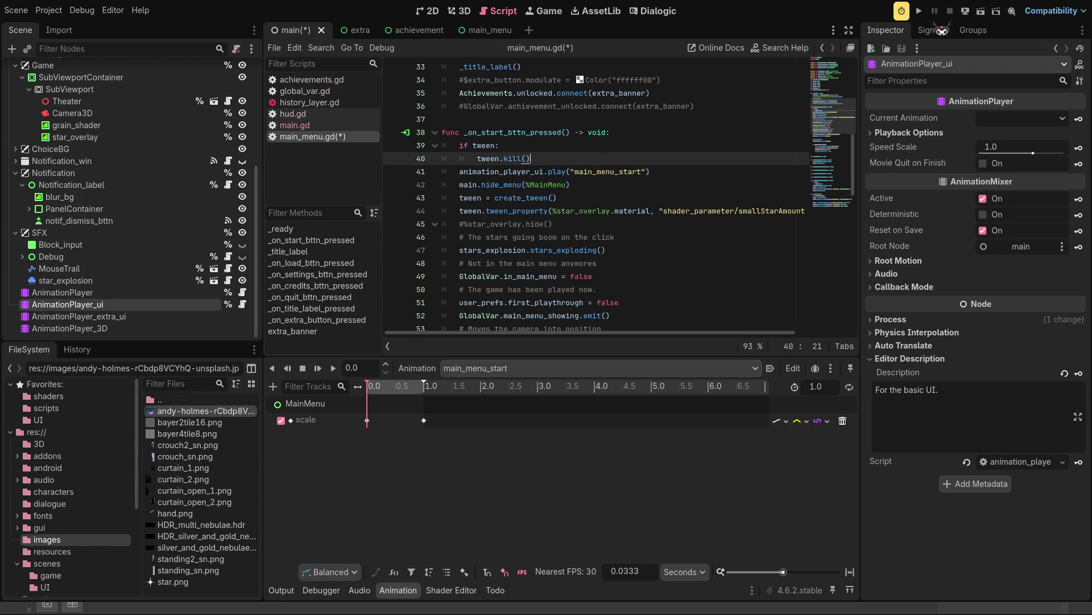
# Briefly run and stop the game, then add line 42 reading animation_player_ui.animation_finished.
pyautogui.press('F5')
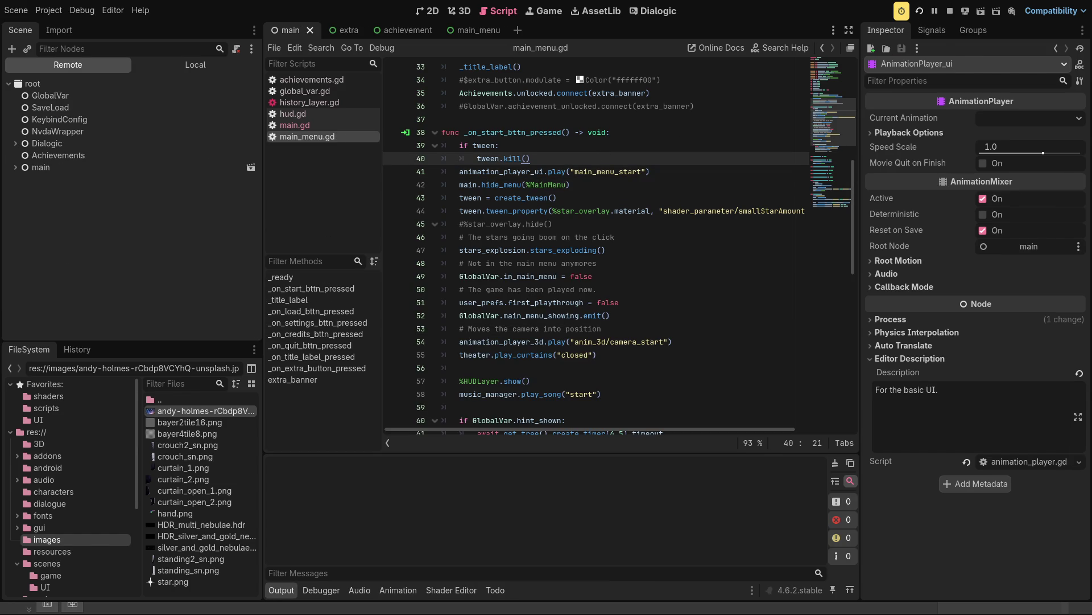
pyautogui.press('F8')
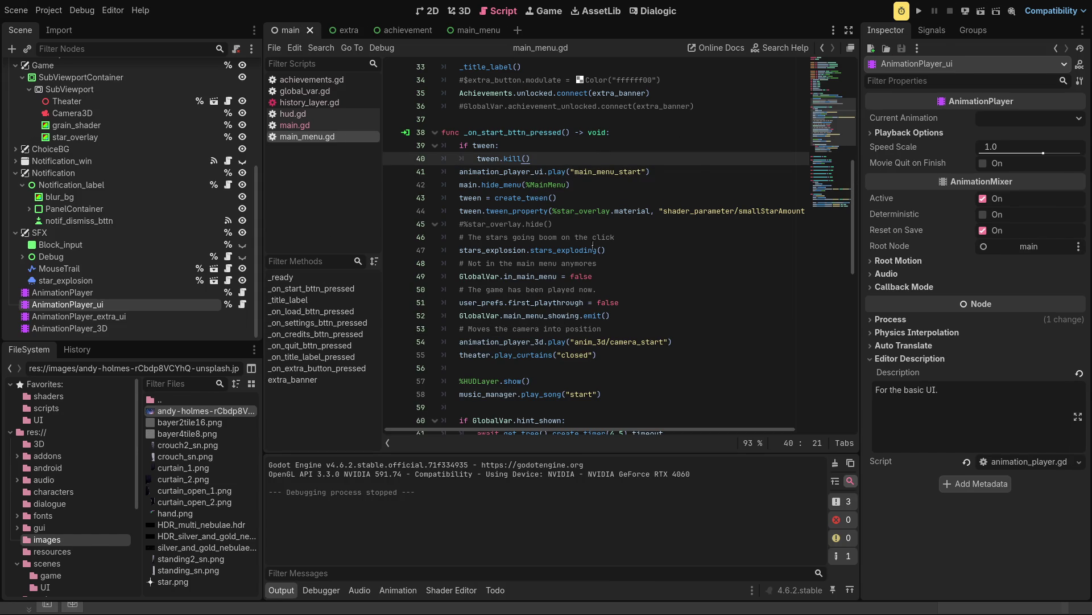
pyautogui.click(666, 174)
pyautogui.press('Return')
pyautogui.write('nim')
pyautogui.press('BackSpace')
pyautogui.press('BackSpace')
pyautogui.press('BackSpace')
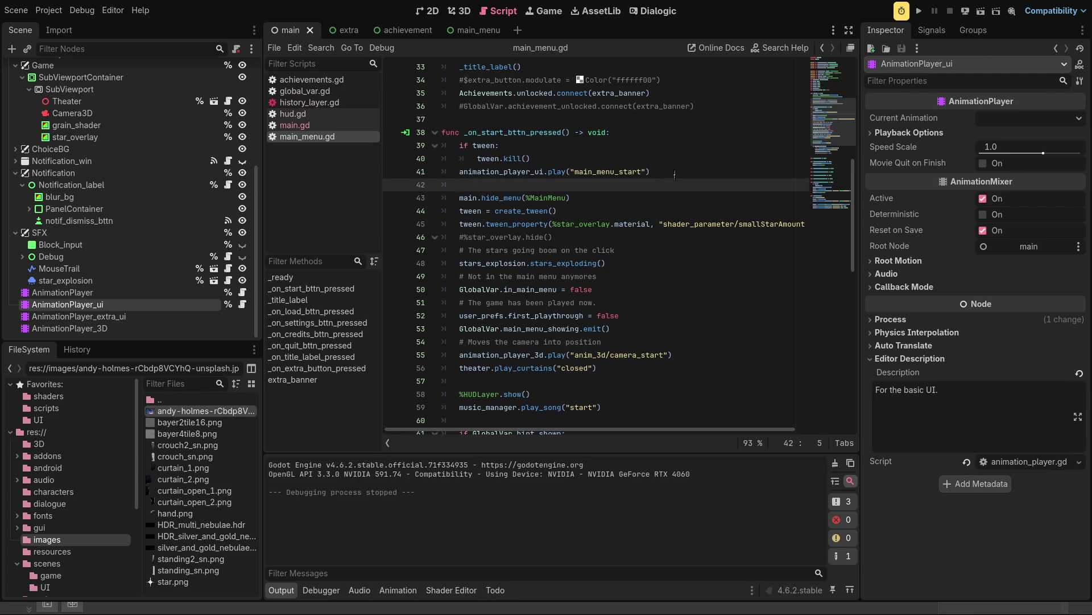
pyautogui.write('nimation_player')
pyautogui.write('_ui.')
pyautogui.write('fini')
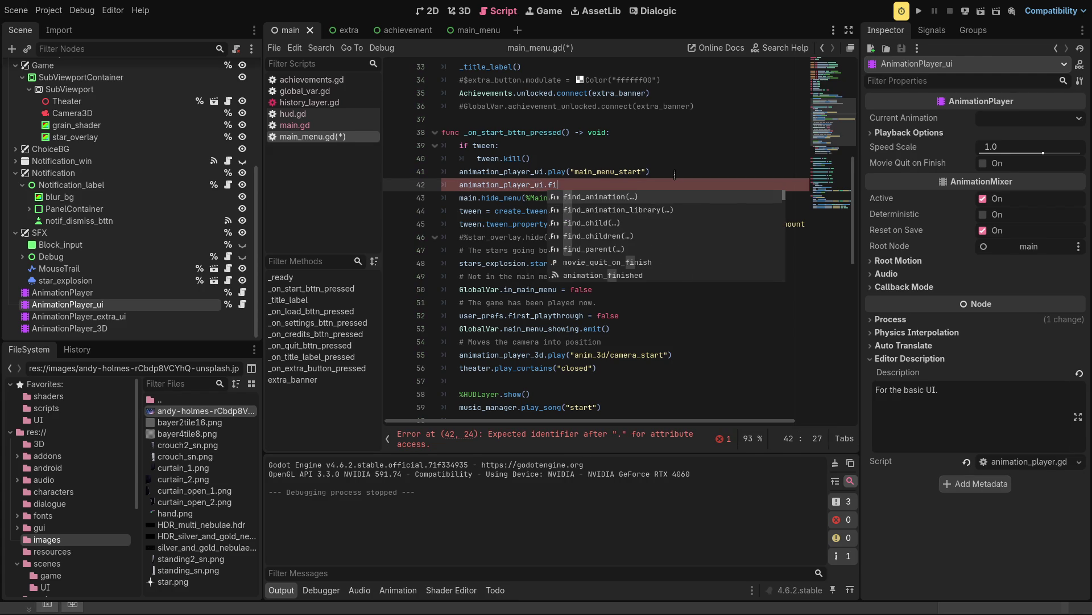
pyautogui.press('Down')
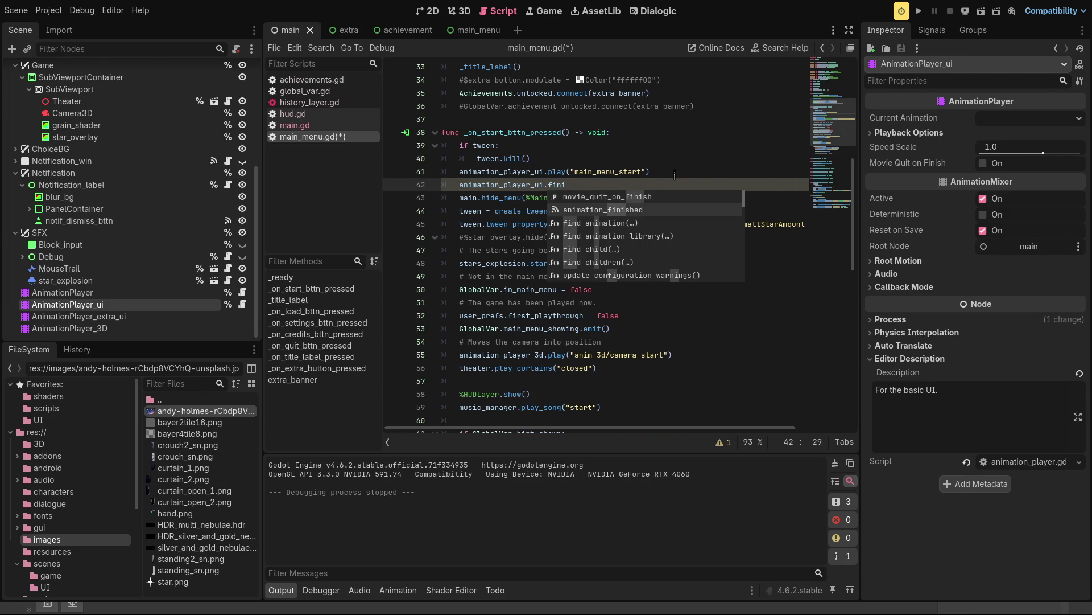
pyautogui.press('Return')
# Remove stray text, prefix line 42 with await, and run the project to test.
pyautogui.write('.')
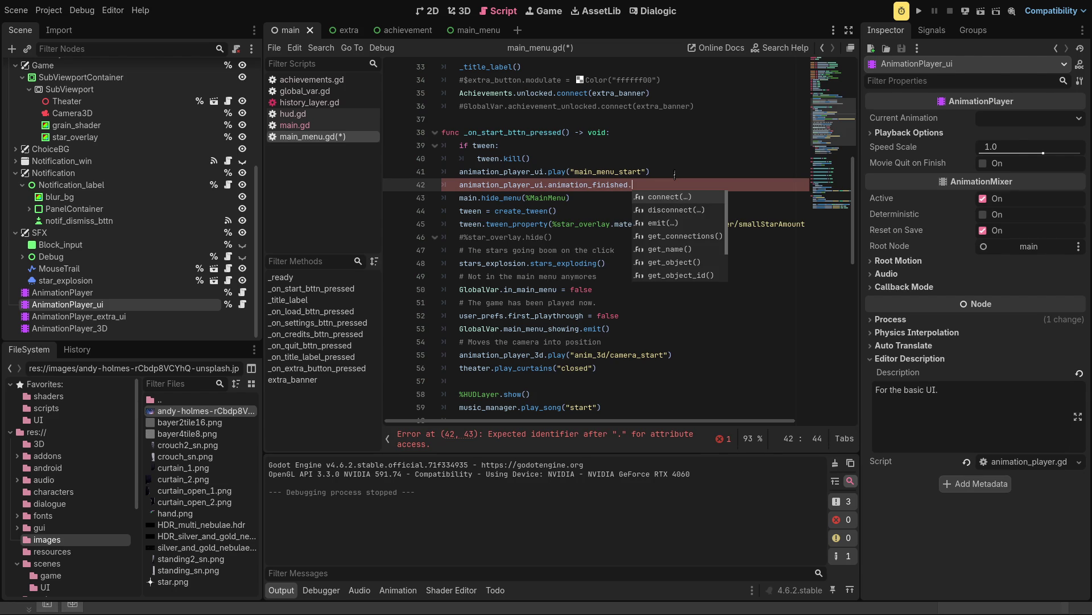
pyautogui.press('BackSpace')
pyautogui.write('.timeout')
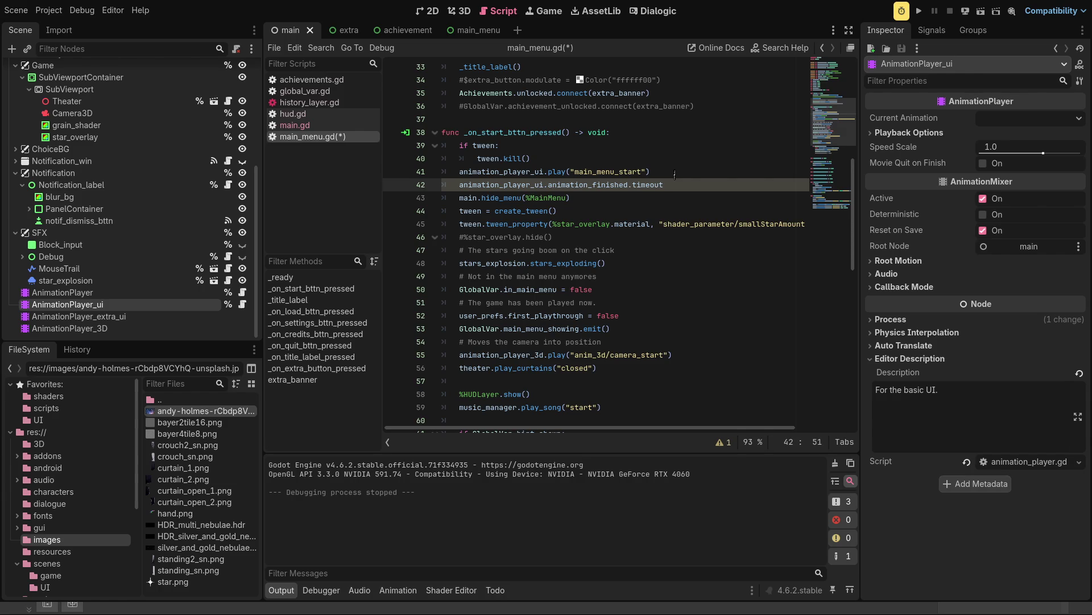
pyautogui.press('BackSpace')
pyautogui.press('BackSpace')
pyautogui.press('BackSpace')
pyautogui.scroll(-6, 546, 228)
pyautogui.scroll(6, 546, 228)
pyautogui.moveTo(628, 184); pyautogui.dragTo(459, 189)
pyautogui.press('Left')
pyautogui.write('await')
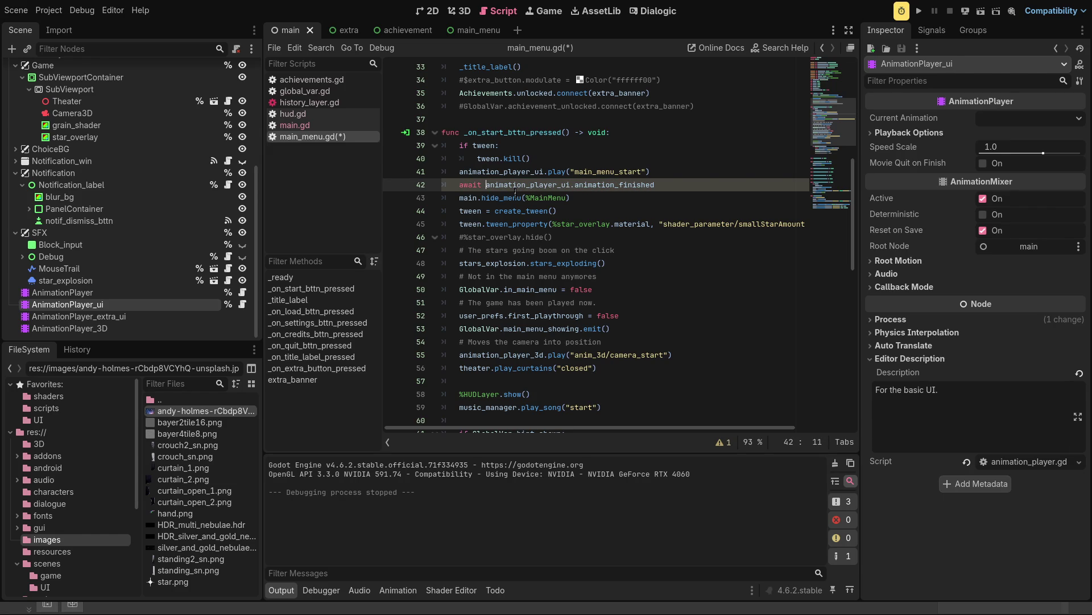
pyautogui.click(684, 184)
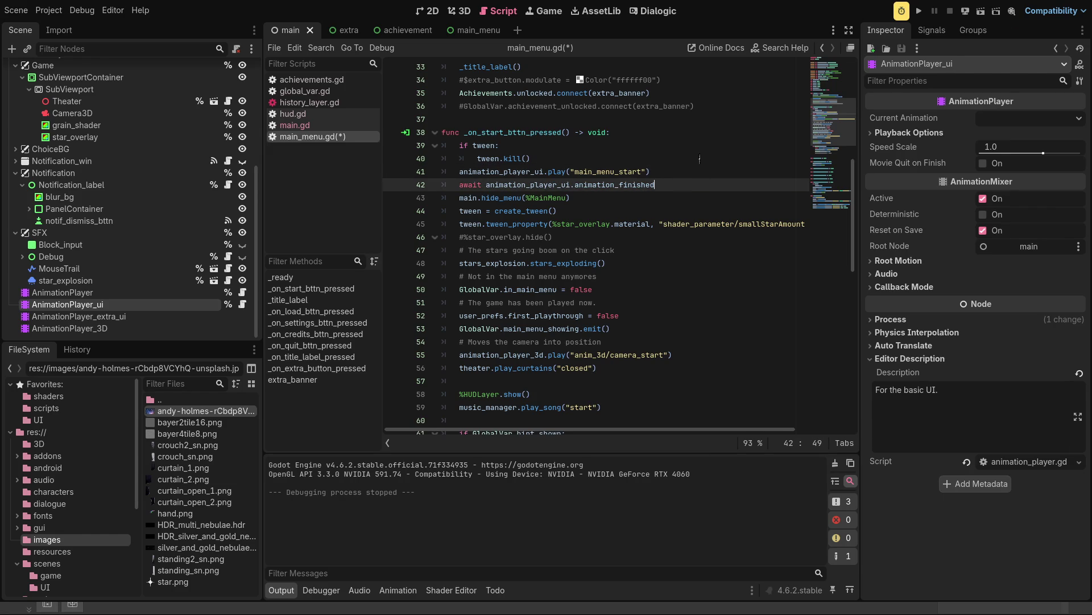
pyautogui.press('F5')
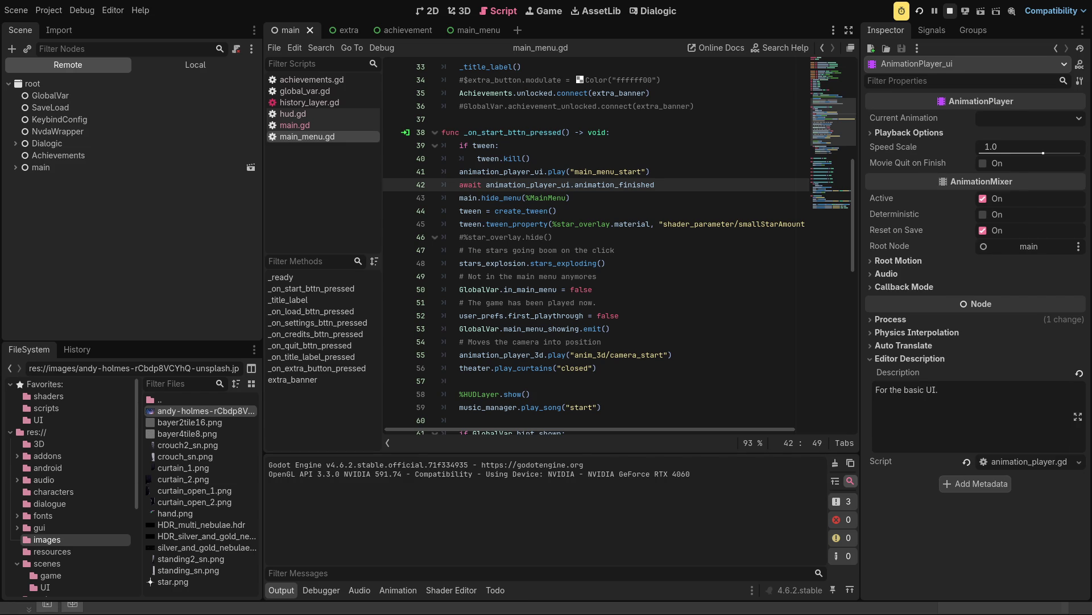
# Stop the game and bring up main_menu_start in AnimationPlayer_ui from the 2D view.
pyautogui.press('F8')
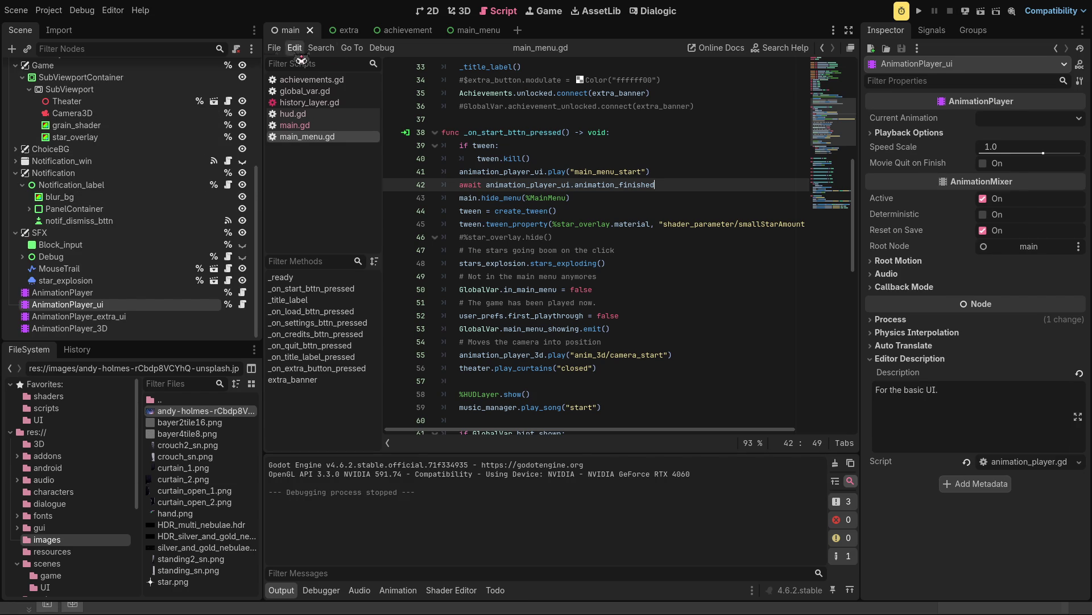
pyautogui.click(430, 11)
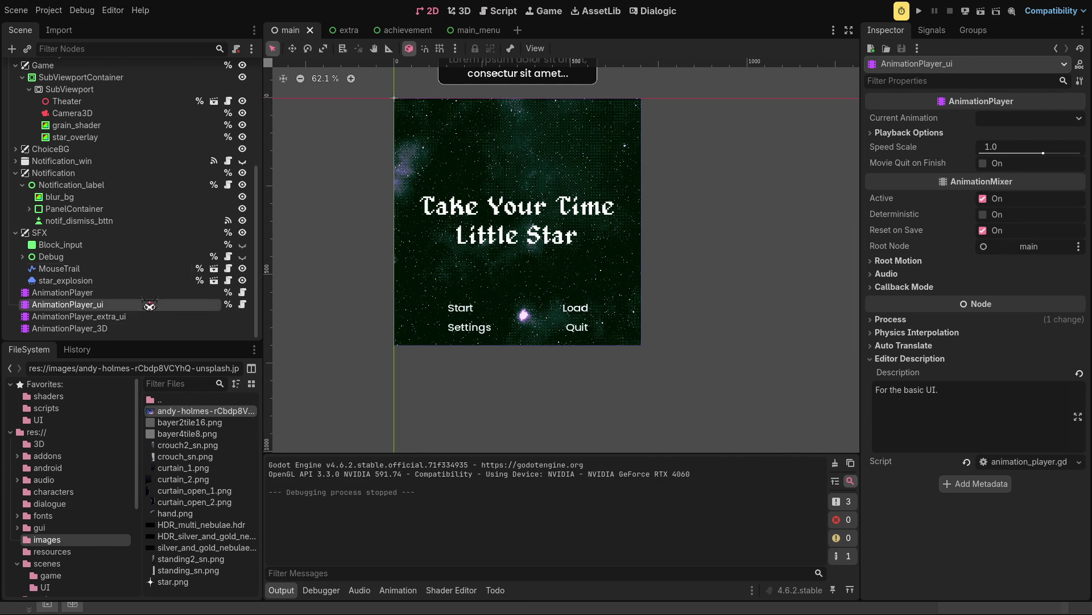
pyautogui.scroll(5, 137, 239)
pyautogui.click(113, 138)
pyautogui.scroll(-5, 134, 242)
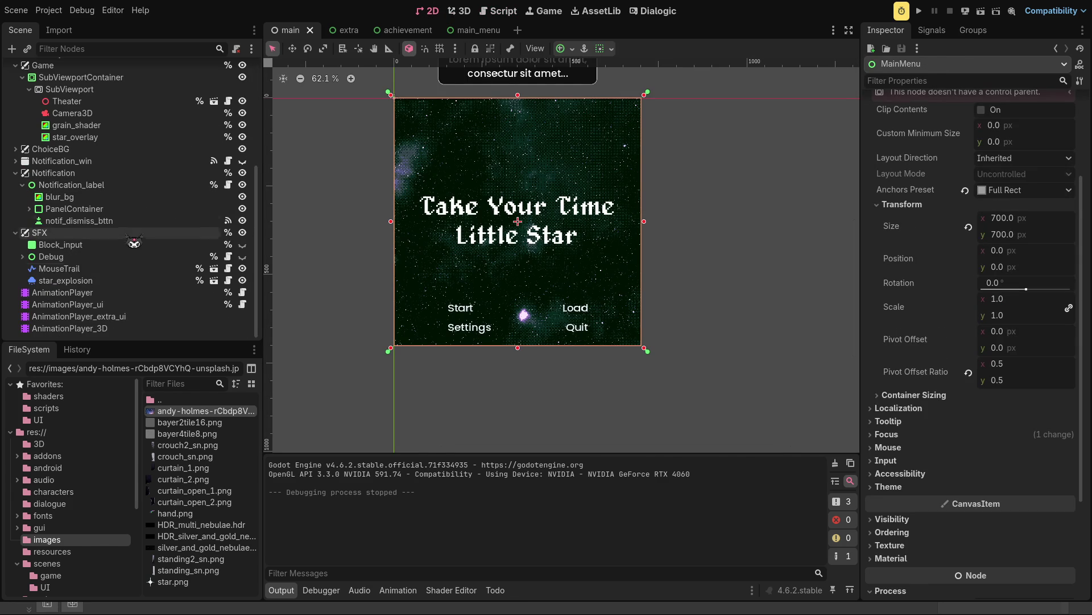
pyautogui.click(126, 293)
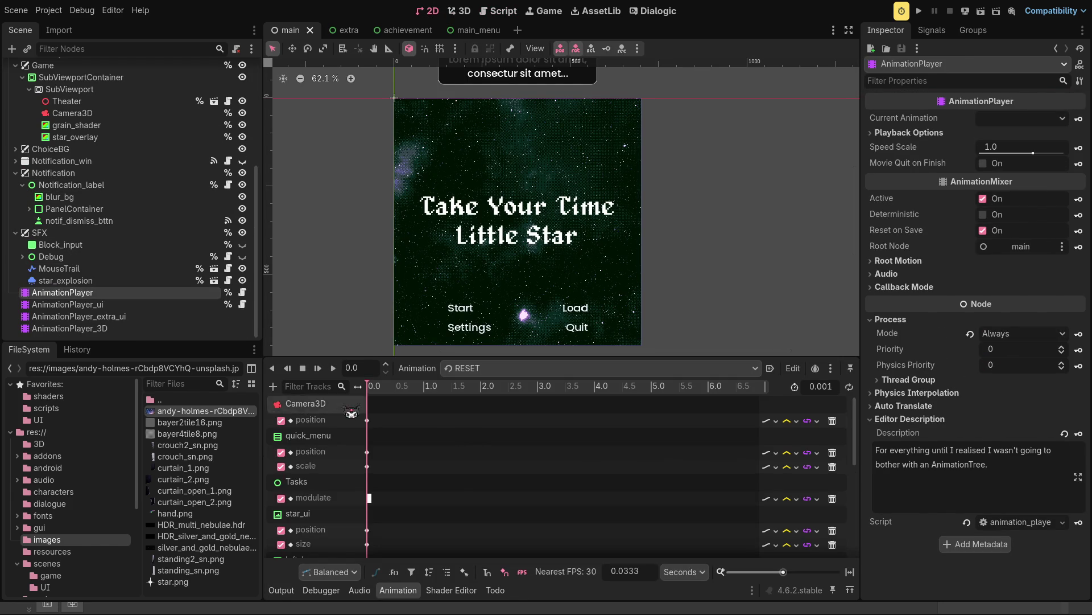
pyautogui.click(162, 305)
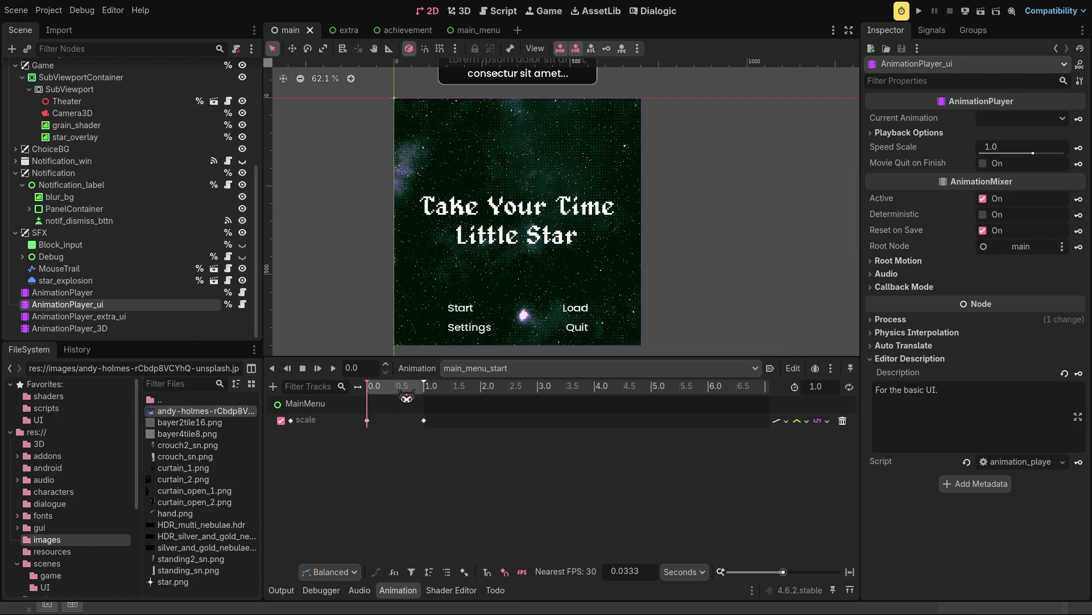
# Set MainMenu's scale keyframe at 1.0 s to 0.2 and preview the animation.
pyautogui.click(397, 386)
pyautogui.click(424, 420)
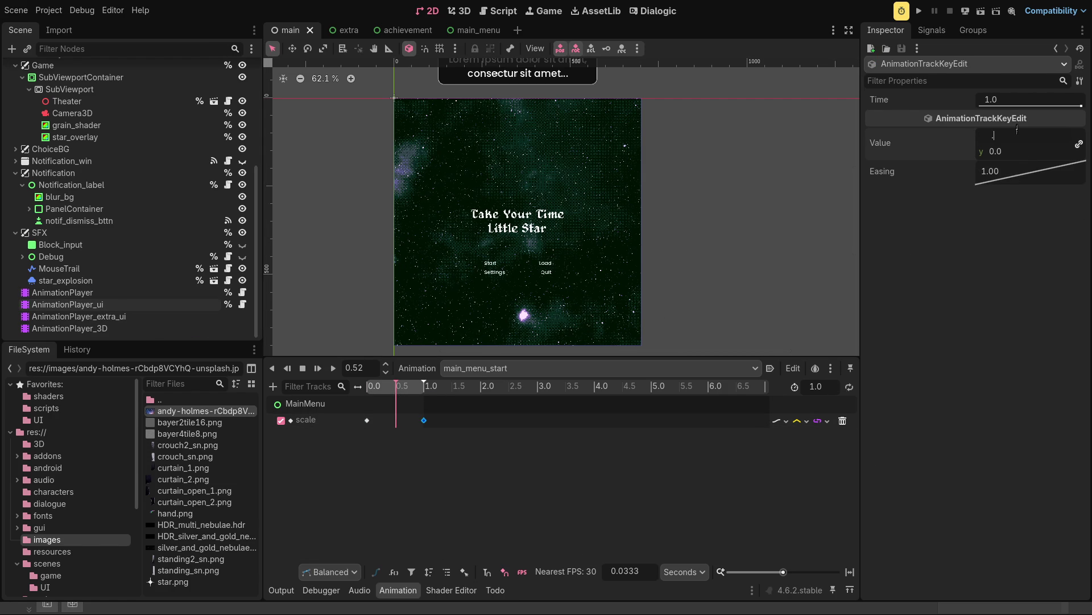
pyautogui.write('0.2')
pyautogui.press('Return')
pyautogui.click(334, 368)
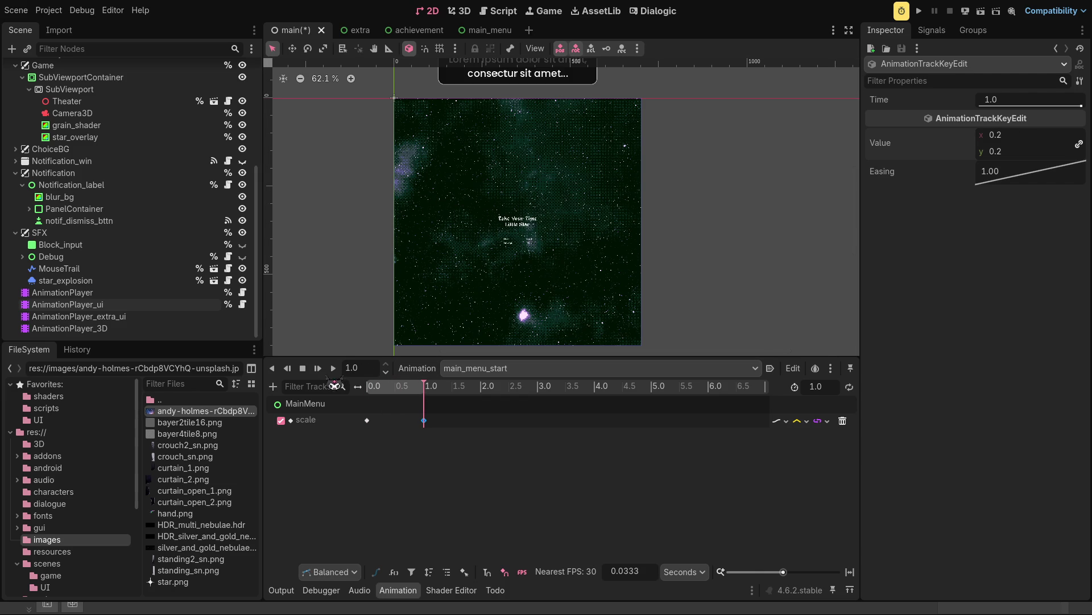
pyautogui.moveTo(421, 392); pyautogui.dragTo(340, 401)
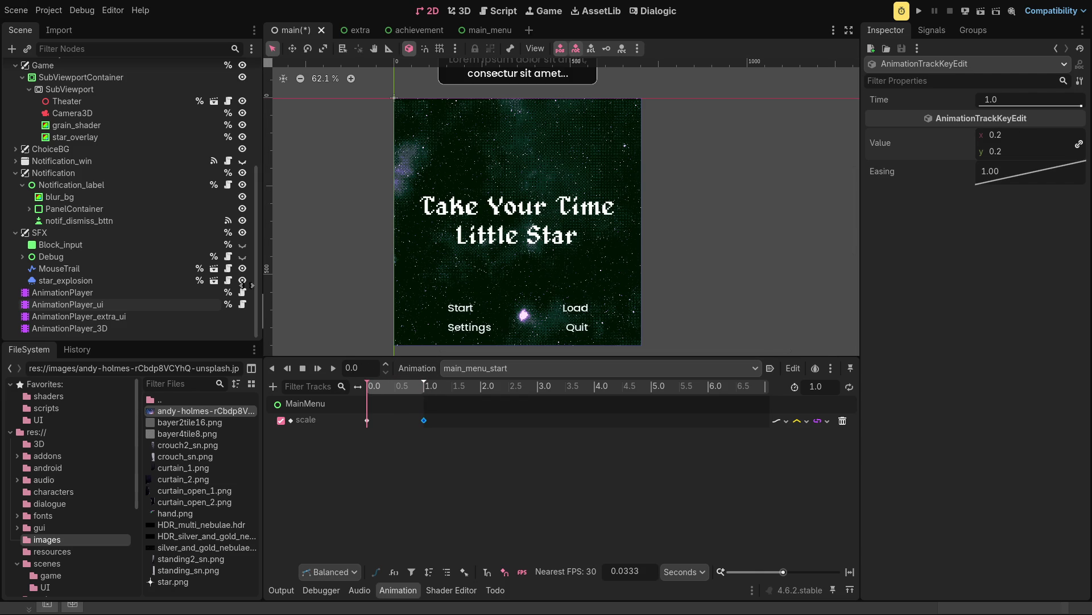
# Key MainMenu's Visibility modulate at 0 s and at 1.0 s.
pyautogui.scroll(5, 250, 285)
pyautogui.click(58, 138)
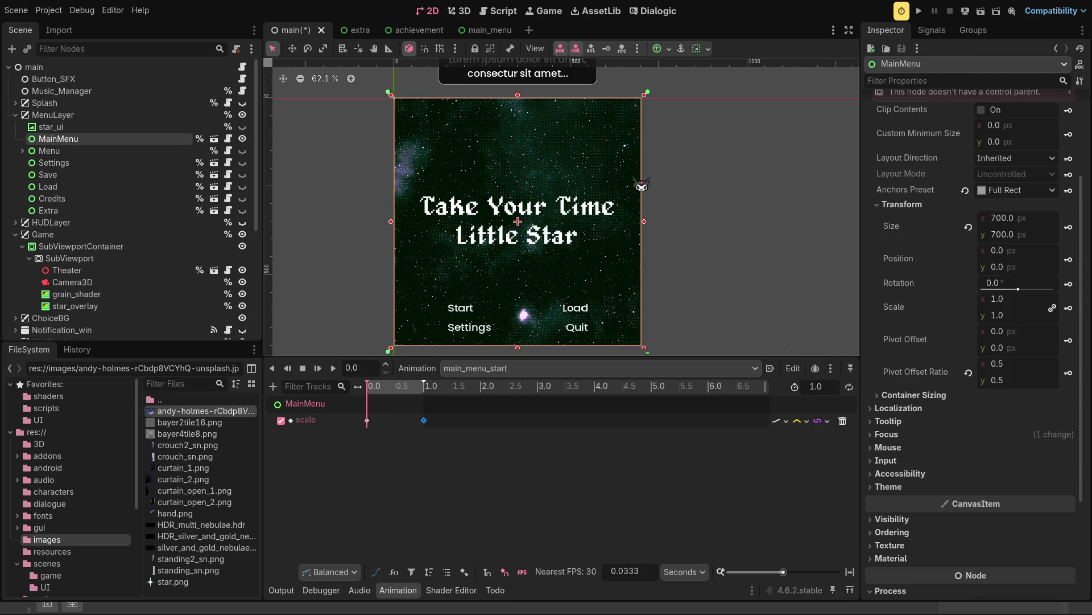
pyautogui.scroll(-5, 946, 341)
pyautogui.click(892, 377)
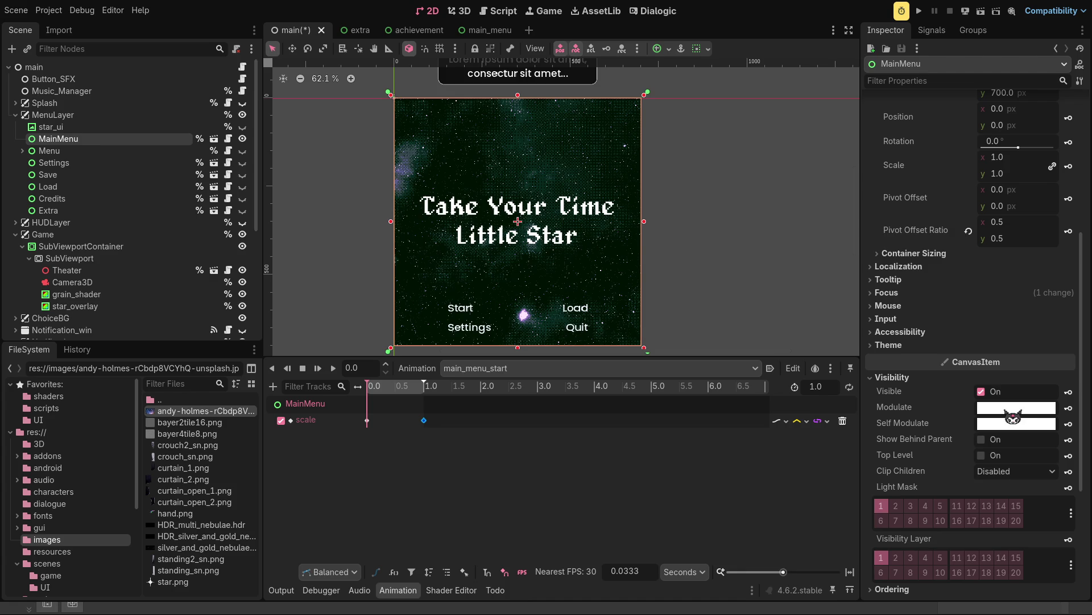
pyautogui.click(1069, 408)
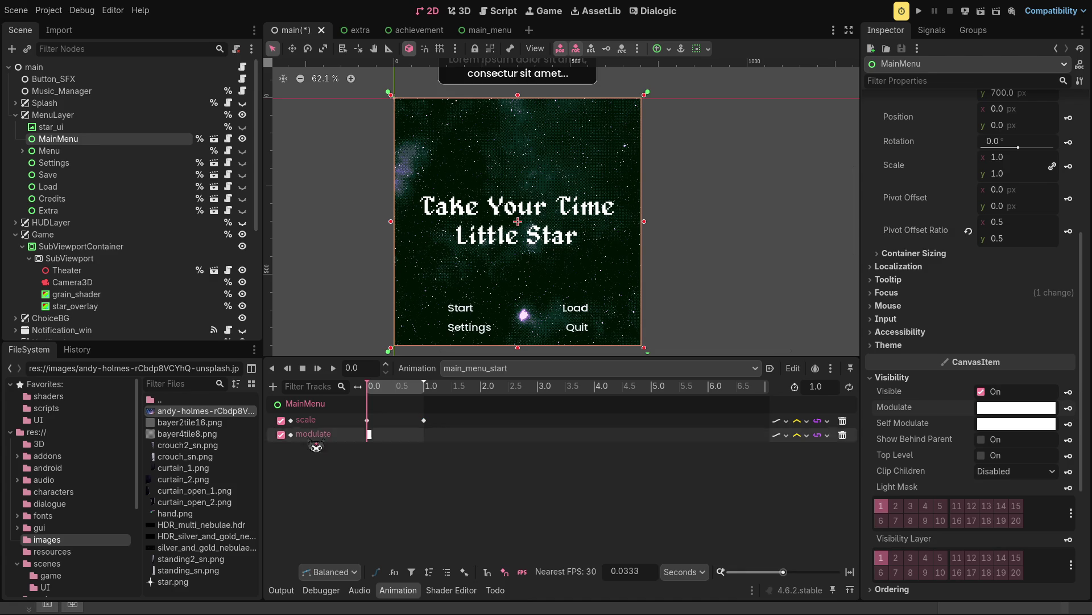
pyautogui.click(424, 386)
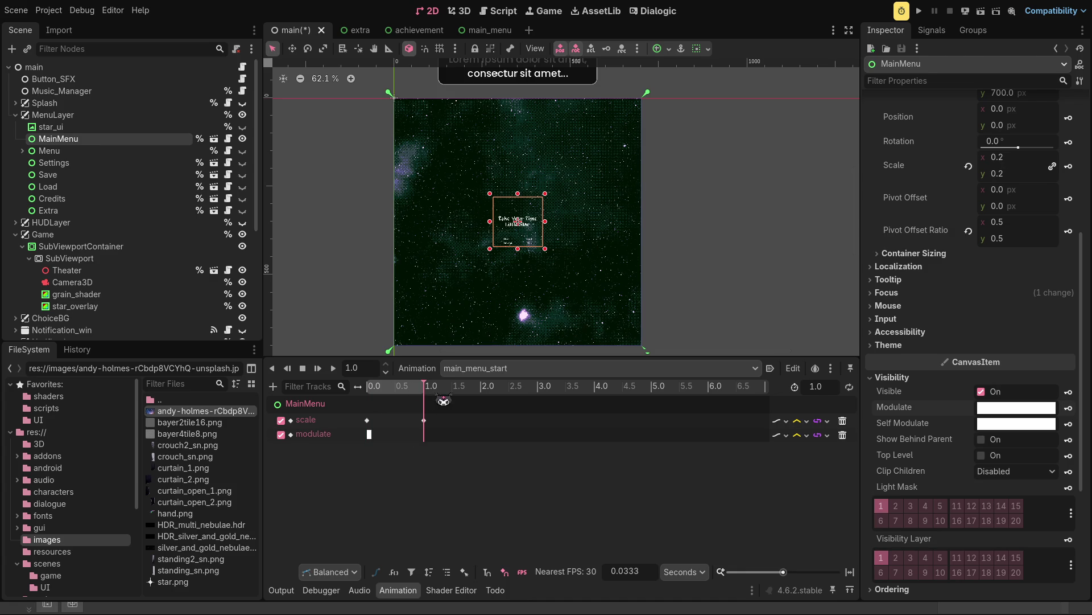
pyautogui.click(1069, 409)
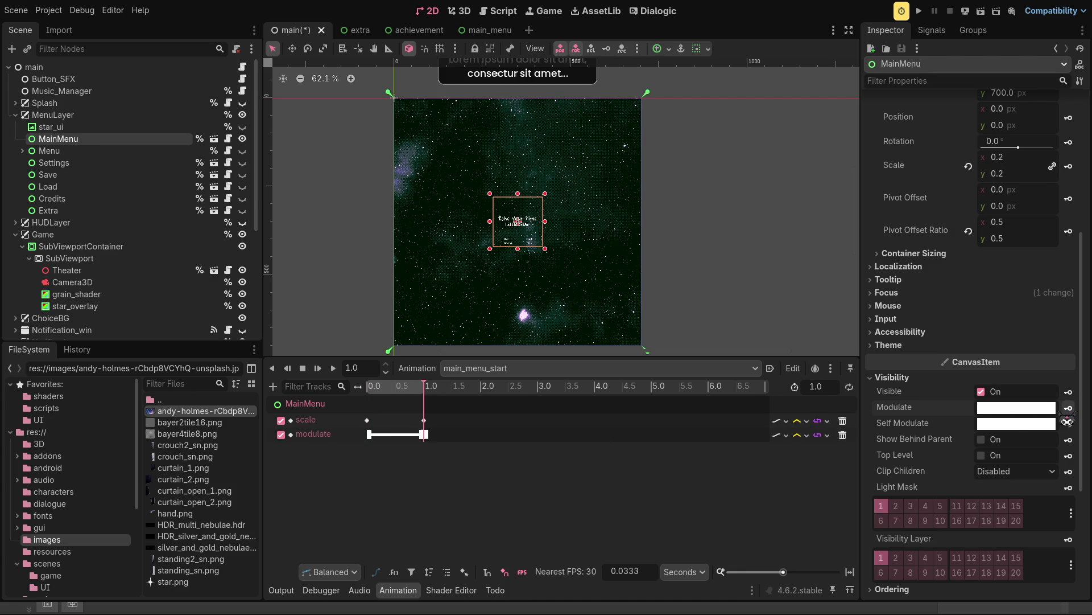
# Move the first modulate keyframe to 0.4333 s and preview the fade.
pyautogui.click(424, 434)
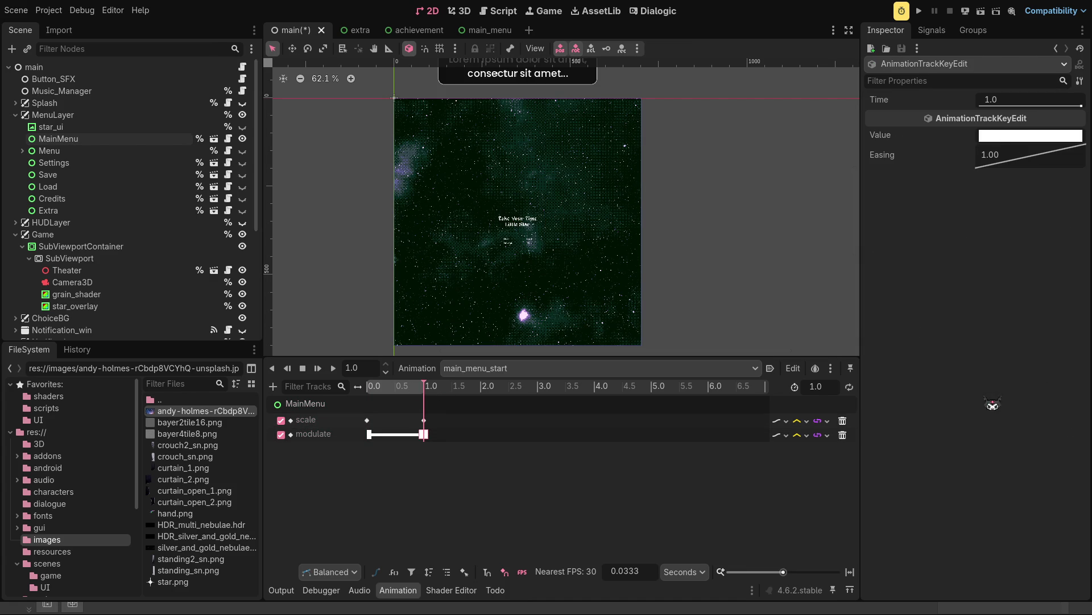
pyautogui.click(333, 368)
pyautogui.moveTo(369, 434); pyautogui.dragTo(393, 434)
pyautogui.click(377, 387)
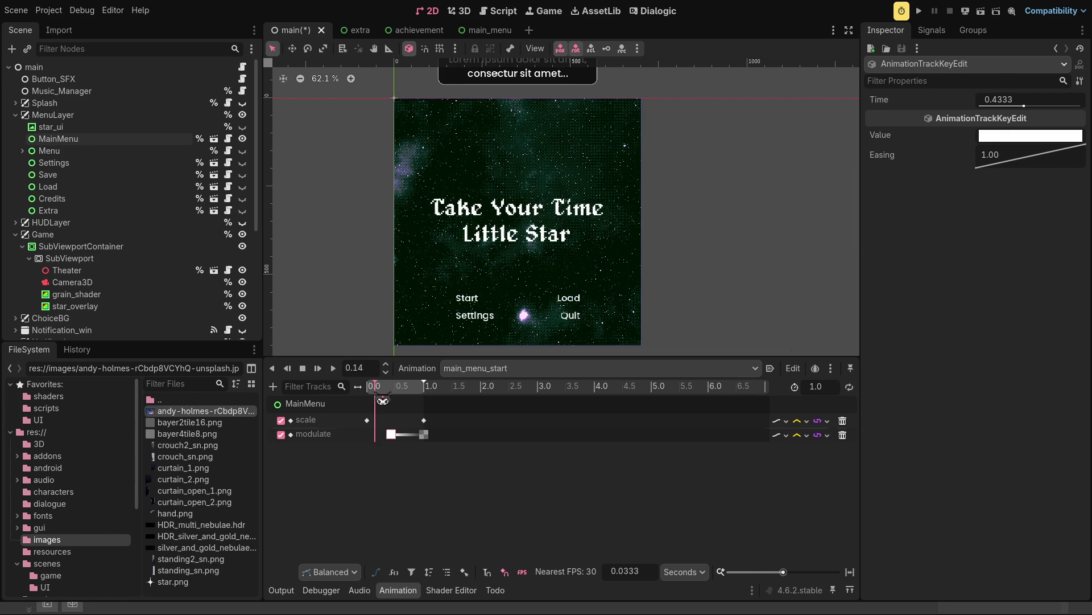
pyautogui.click(333, 369)
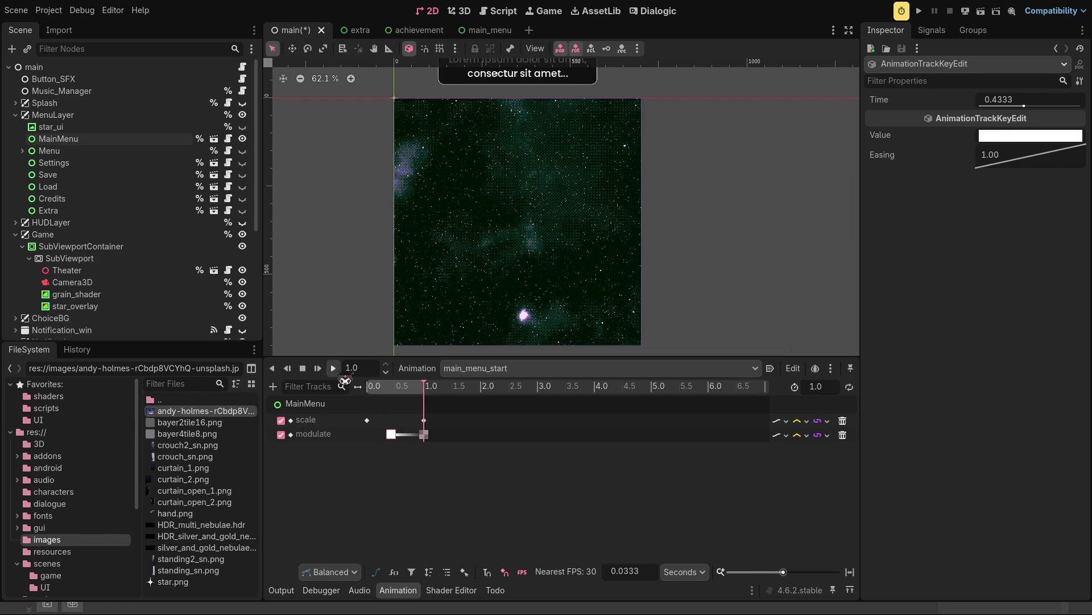
# Set the fade easing to 0.450 after trying 12.5, then save and run the game.
pyautogui.moveTo(1007, 162); pyautogui.dragTo(1058, 202)
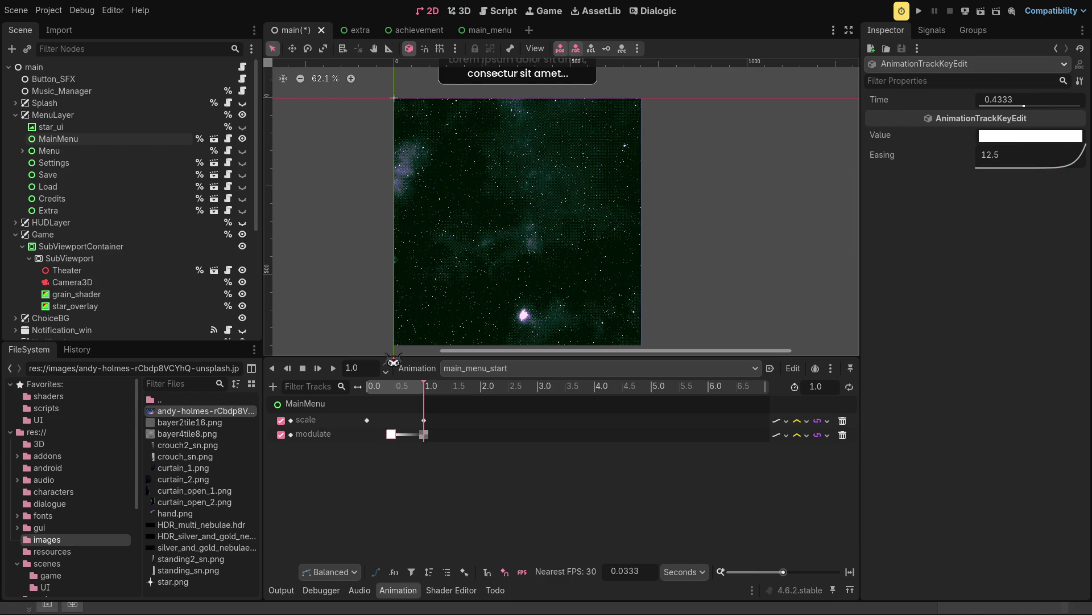
pyautogui.click(333, 368)
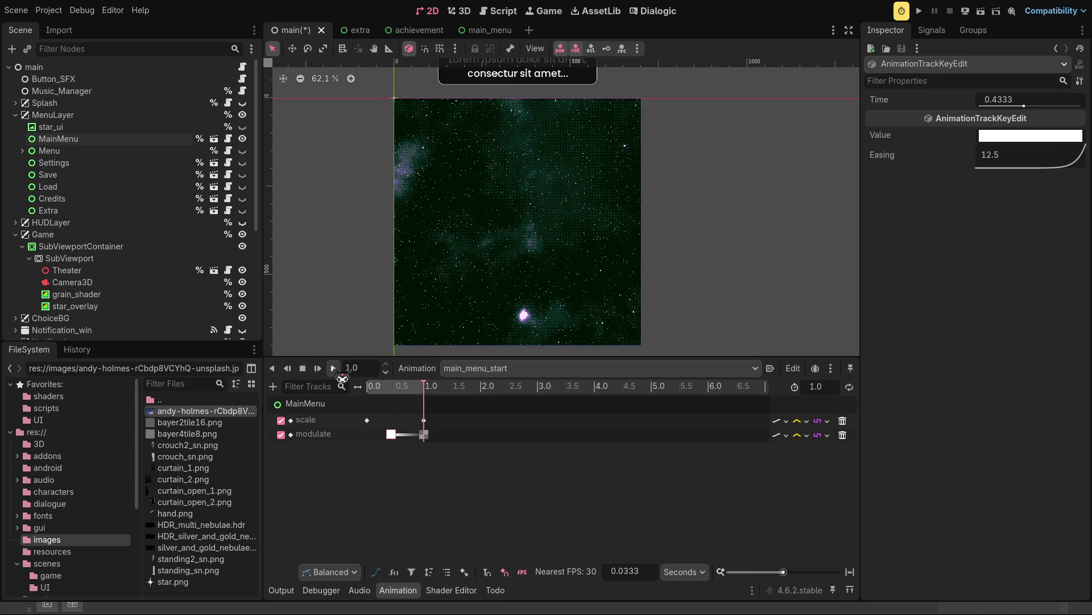
pyautogui.moveTo(1049, 164)
pyautogui.mouseDown()
pyautogui.moveTo(995, 154)
pyautogui.moveTo(1000, 129)
pyautogui.moveTo(891, 169)
pyautogui.mouseUp()
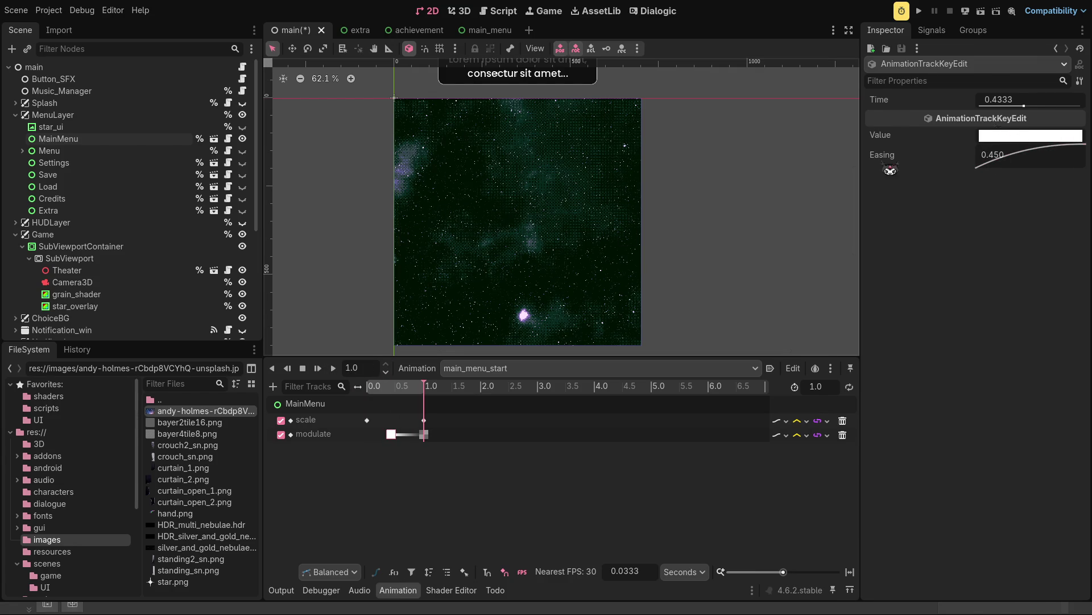
pyautogui.click(334, 369)
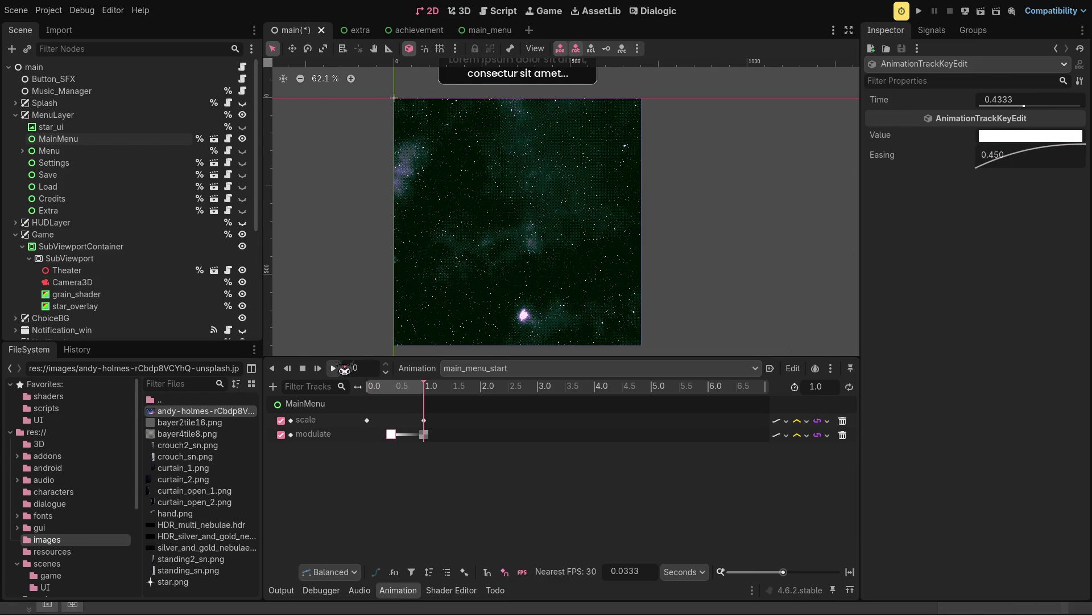
pyautogui.click(919, 11)
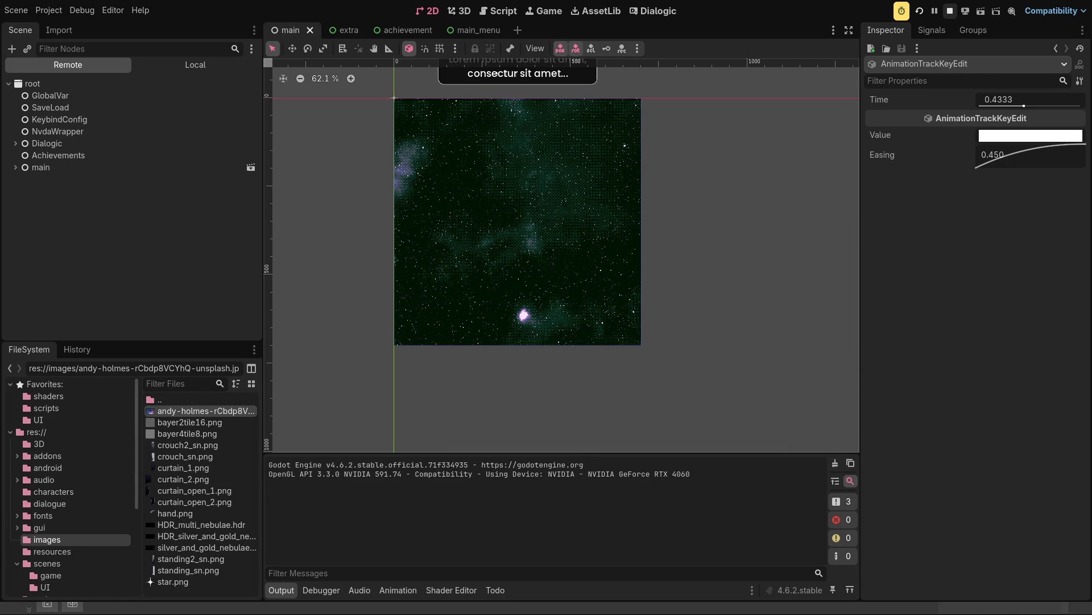
# Stop the game and change the 1.0 s scale keyframe's value to 0.1.
pyautogui.press('F8')
pyautogui.scroll(-5, 128, 324)
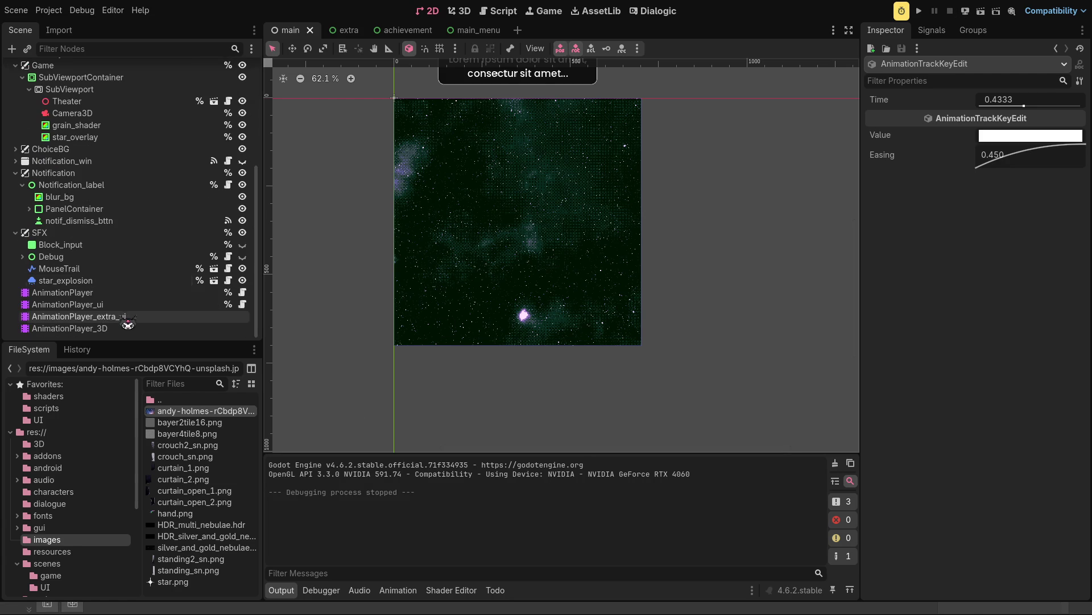
pyautogui.click(125, 304)
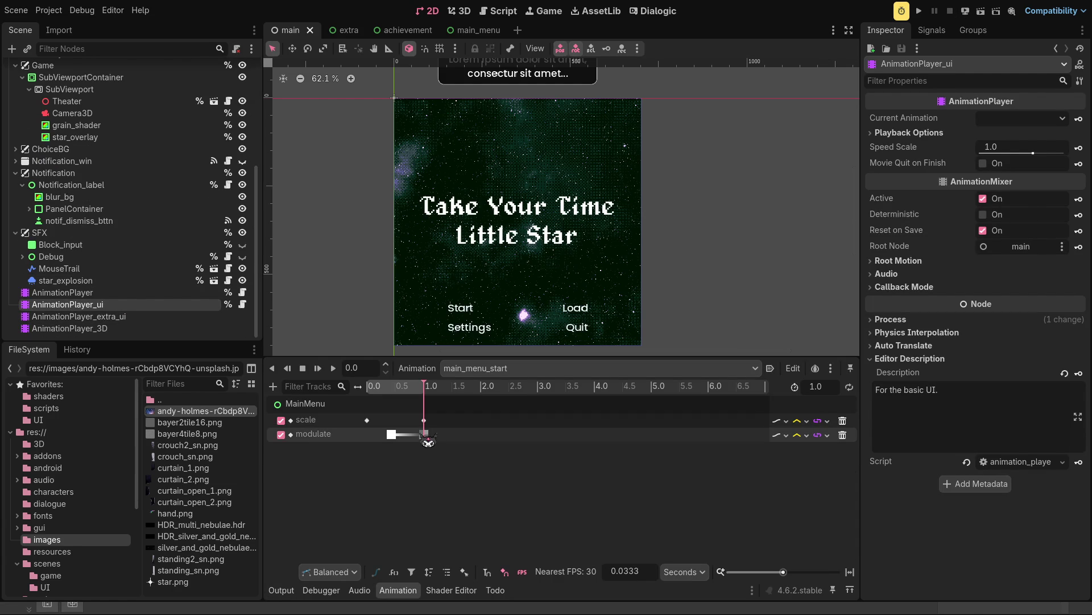
pyautogui.click(424, 420)
pyautogui.click(1021, 138)
pyautogui.press('Return')
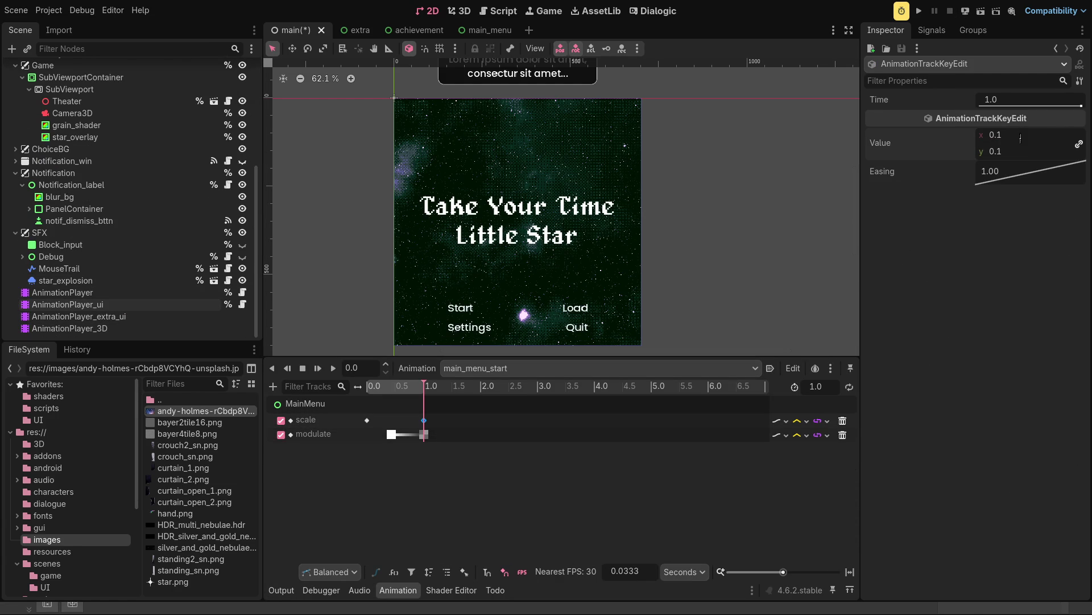
# Run the game to test the intro, restart it, then stop it.
pyautogui.click(919, 11)
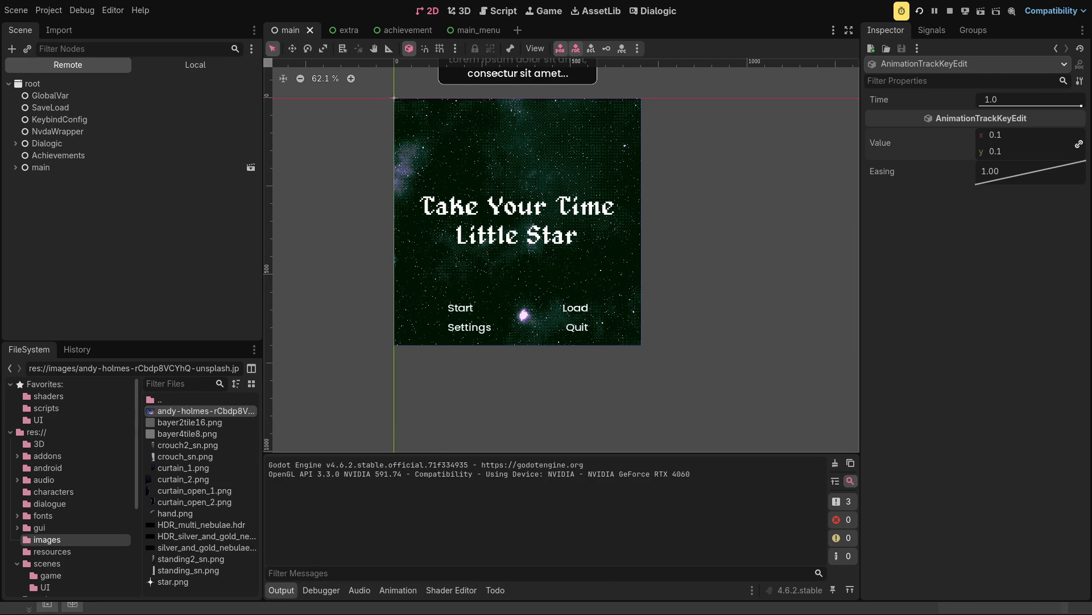
pyautogui.press('F5')
pyautogui.click(951, 11)
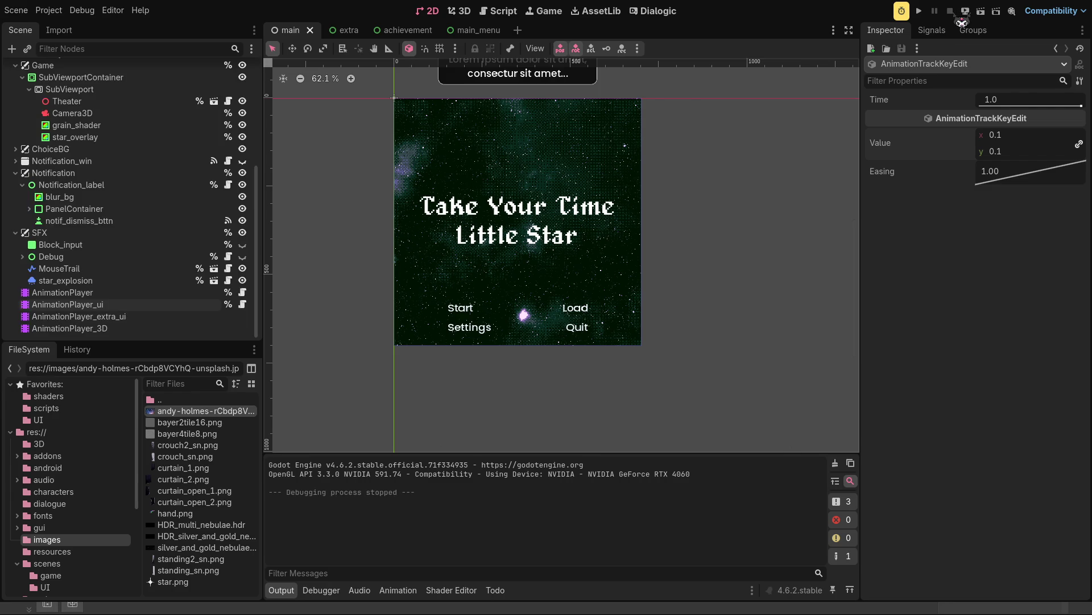
# Set main_menu_start's animation length to 1.2 s.
pyautogui.click(136, 302)
pyautogui.click(818, 388)
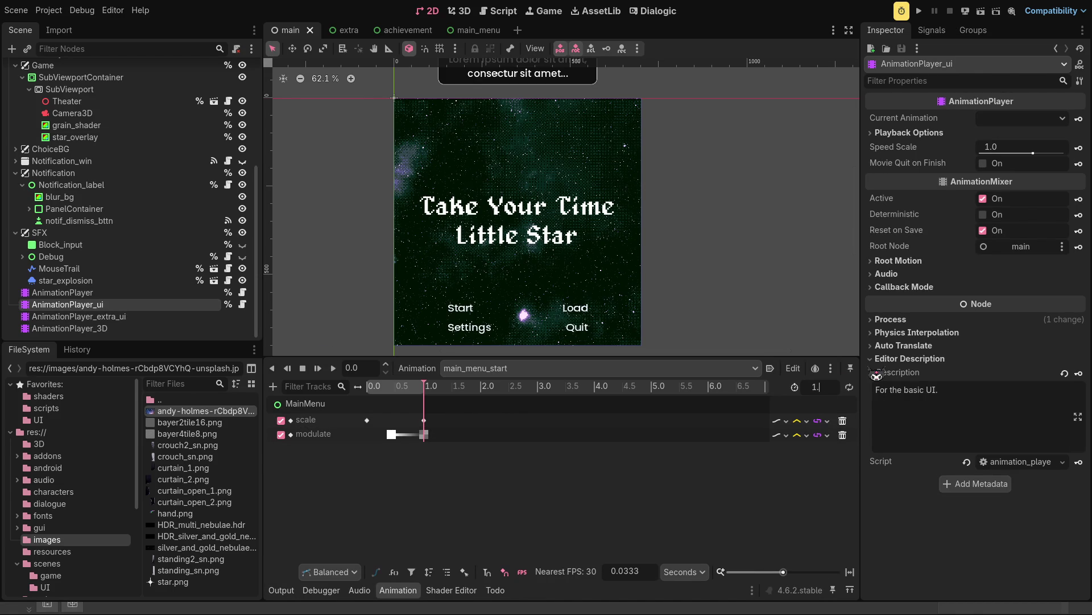
pyautogui.press('Return')
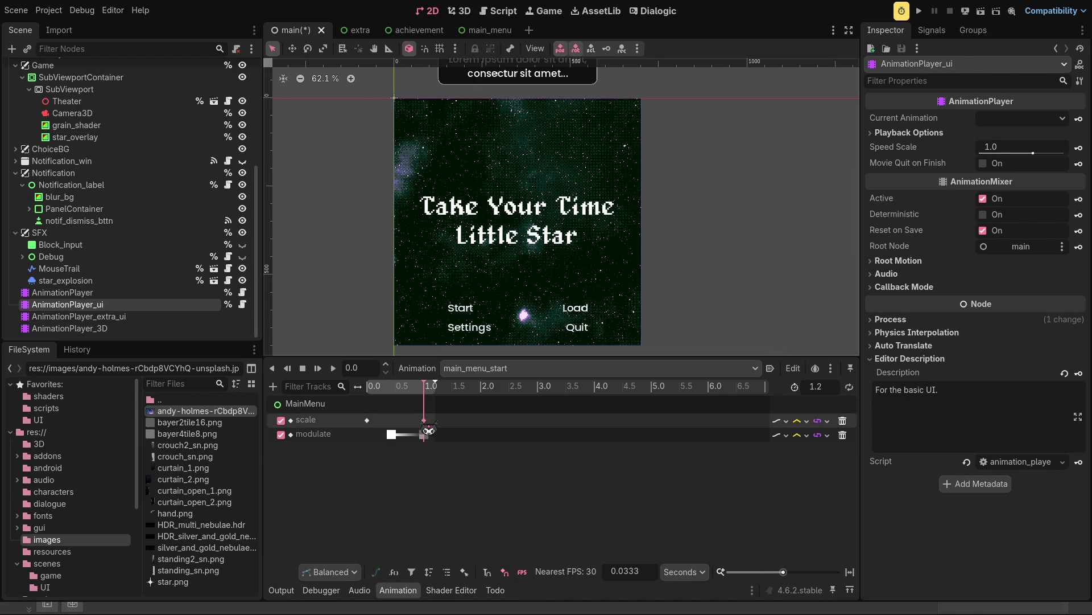
# Push the modulate keys later, the last to about 1.23 s and the first to 0.7333 s.
pyautogui.click(436, 421)
pyautogui.click(433, 435)
pyautogui.moveTo(443, 444)
pyautogui.mouseDown()
pyautogui.moveTo(410, 442)
pyautogui.moveTo(446, 446)
pyautogui.mouseUp()
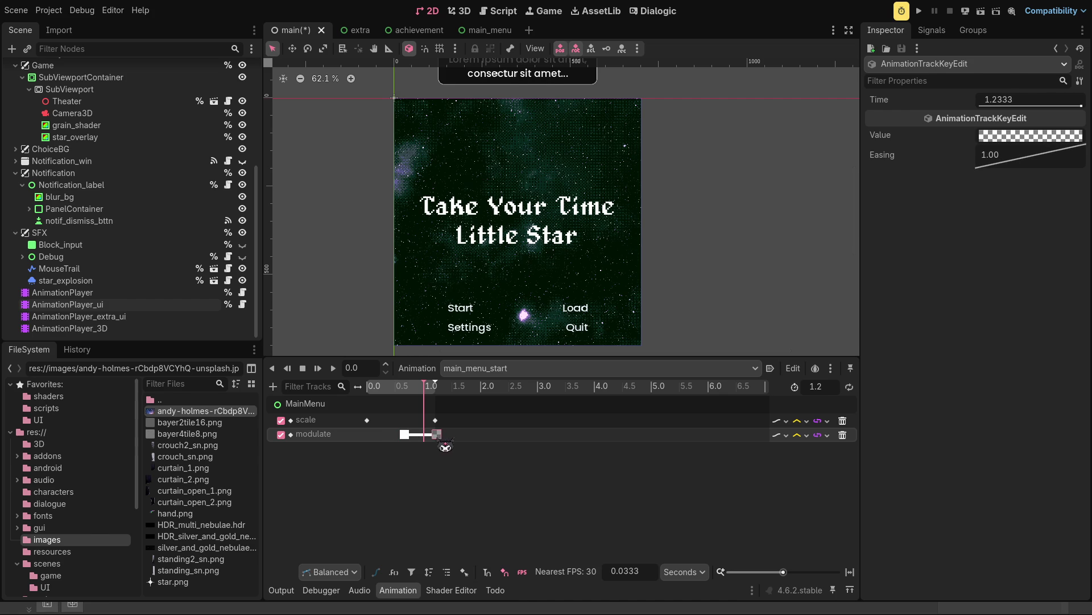
pyautogui.click(405, 435)
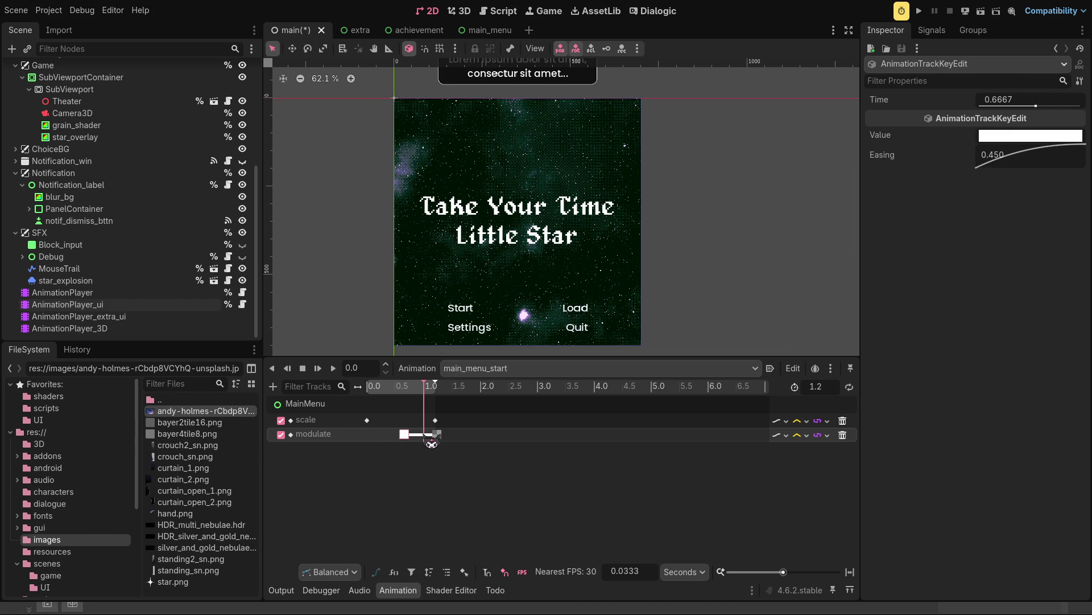
pyautogui.moveTo(414, 445)
pyautogui.mouseDown()
pyautogui.moveTo(378, 444)
pyautogui.moveTo(417, 442)
pyautogui.mouseUp()
pyautogui.click(441, 444)
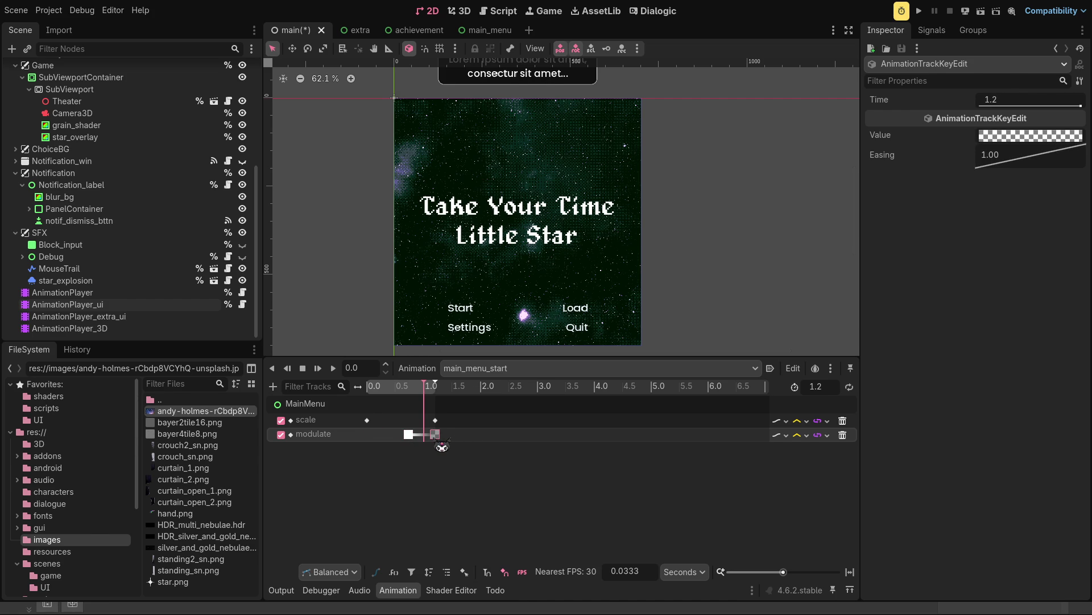
# Set the end scale keyframe to 0.05, then save and run the game.
pyautogui.click(435, 420)
pyautogui.click(1035, 135)
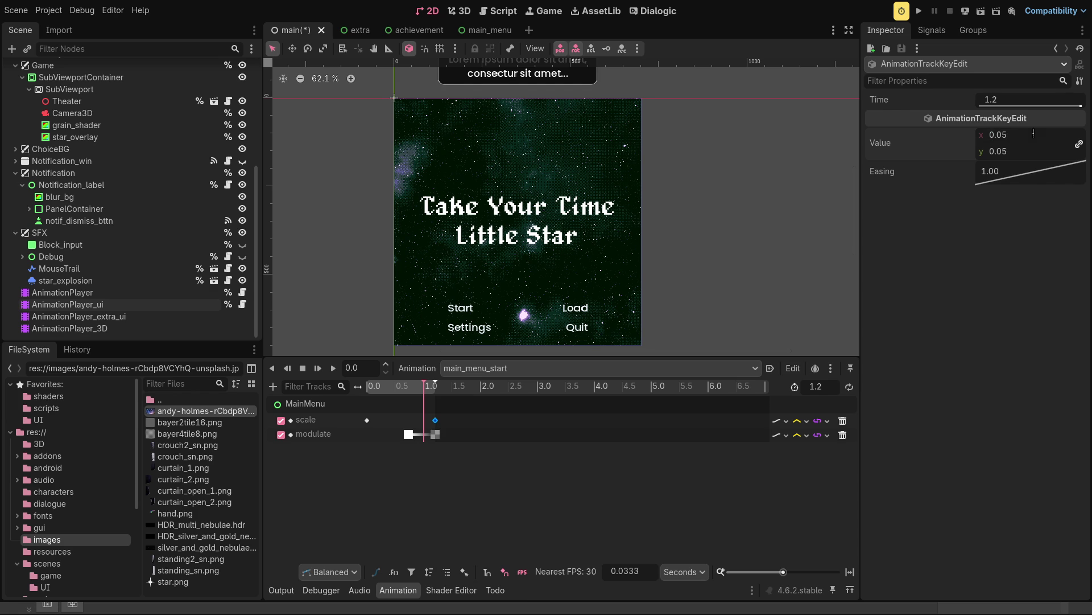
pyautogui.click(919, 11)
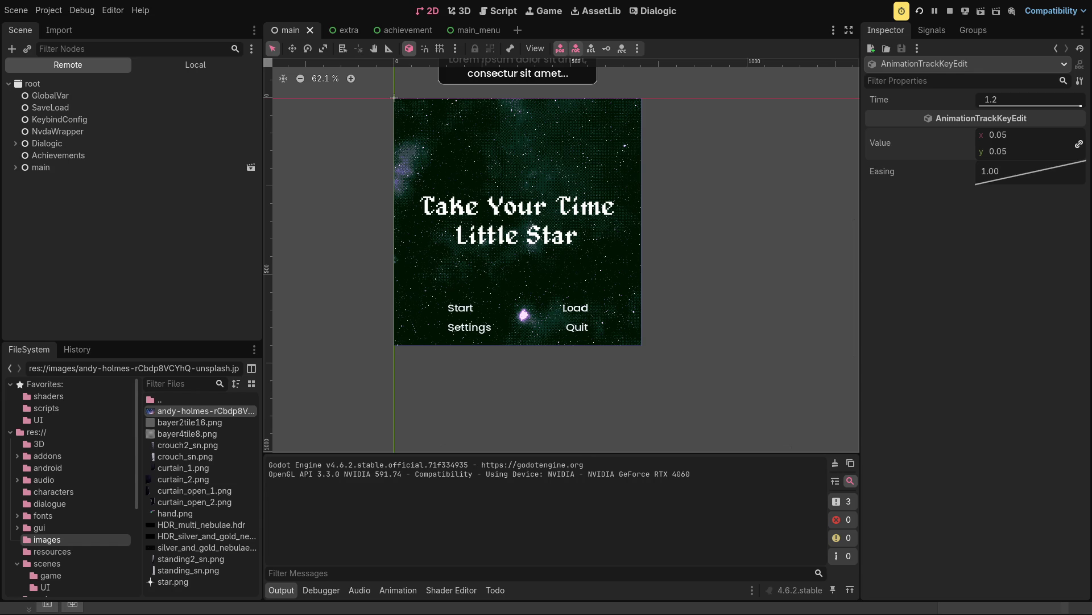
# Stop the game, set the end scale key to 0 and the fade easing to 1.68.
pyautogui.press('F8')
pyautogui.click(67, 305)
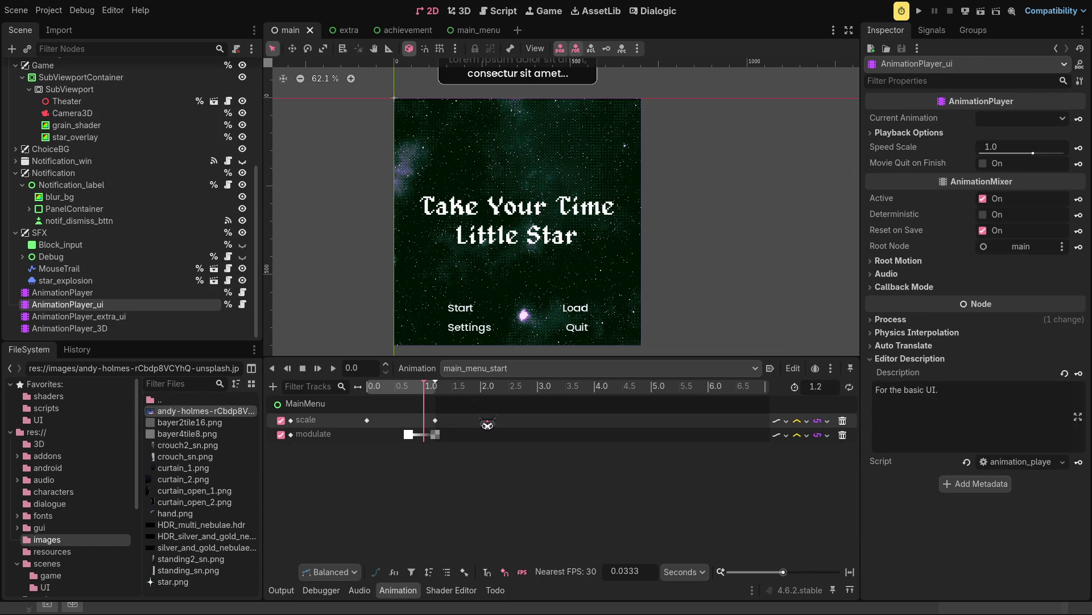
pyautogui.click(436, 420)
pyautogui.click(1017, 135)
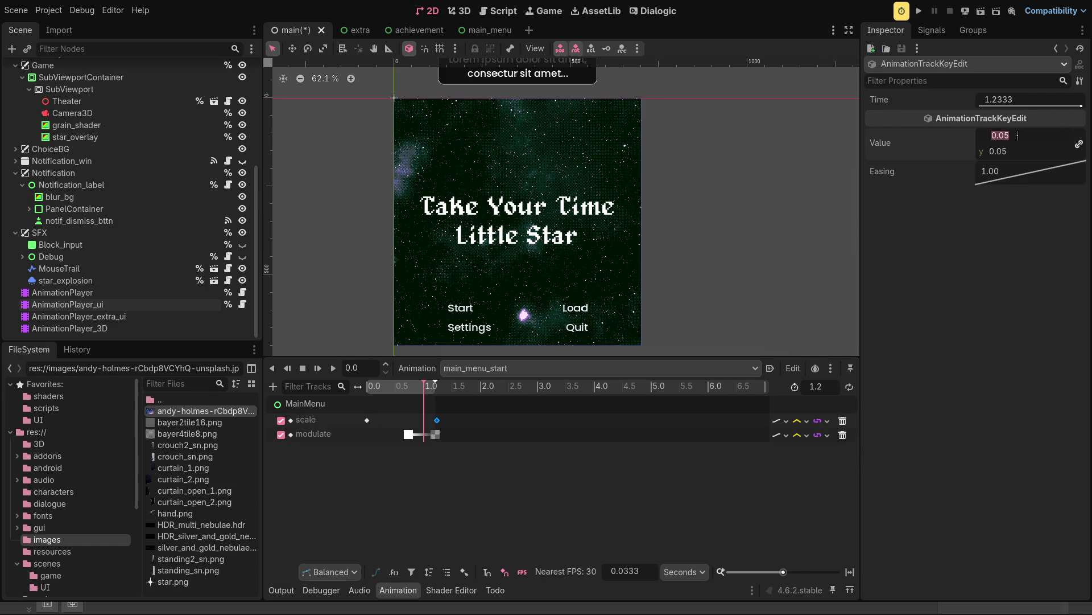
pyautogui.click(413, 434)
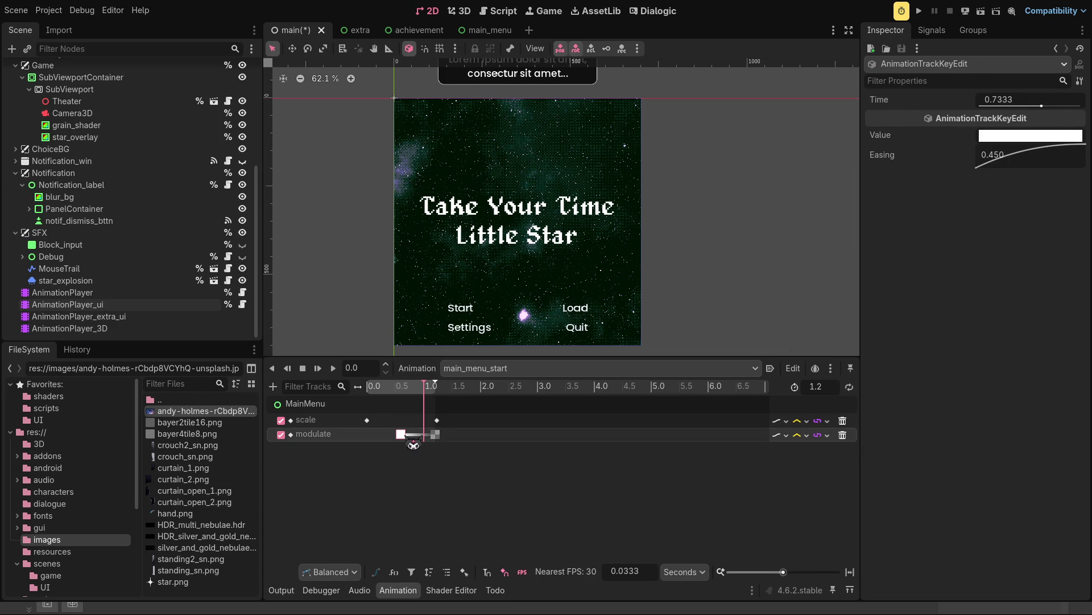
pyautogui.moveTo(1002, 166); pyautogui.dragTo(1031, 184)
# Preview the intro and inspect the start and end scale keyframes.
pyautogui.click(334, 368)
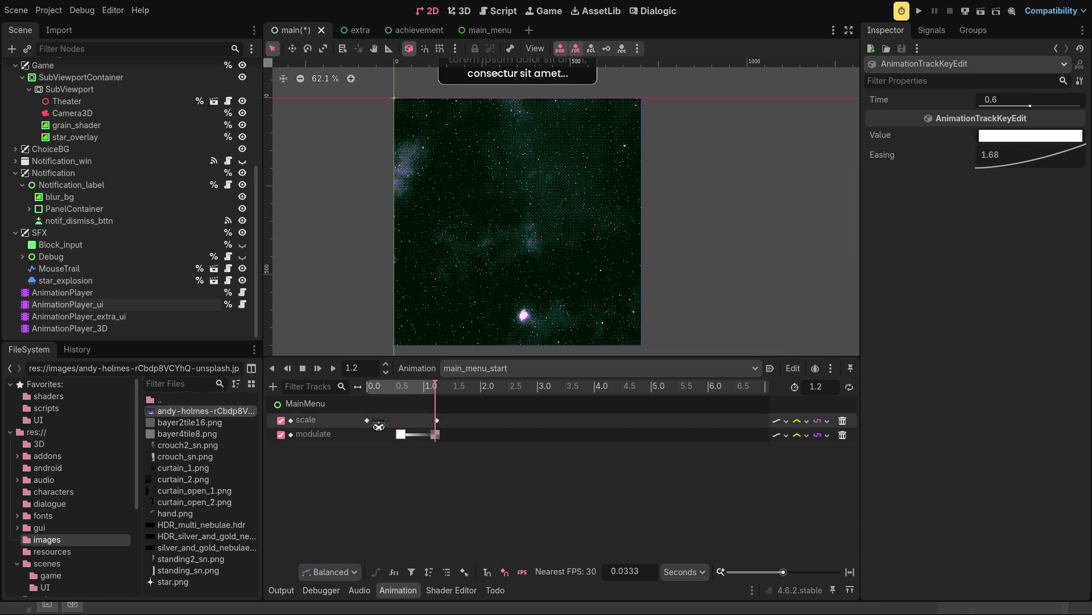
pyautogui.click(386, 387)
pyautogui.moveTo(394, 392)
pyautogui.mouseDown()
pyautogui.moveTo(377, 392)
pyautogui.moveTo(435, 393)
pyautogui.moveTo(370, 392)
pyautogui.moveTo(373, 432)
pyautogui.mouseUp()
pyautogui.click(367, 420)
pyautogui.click(437, 420)
pyautogui.click(406, 387)
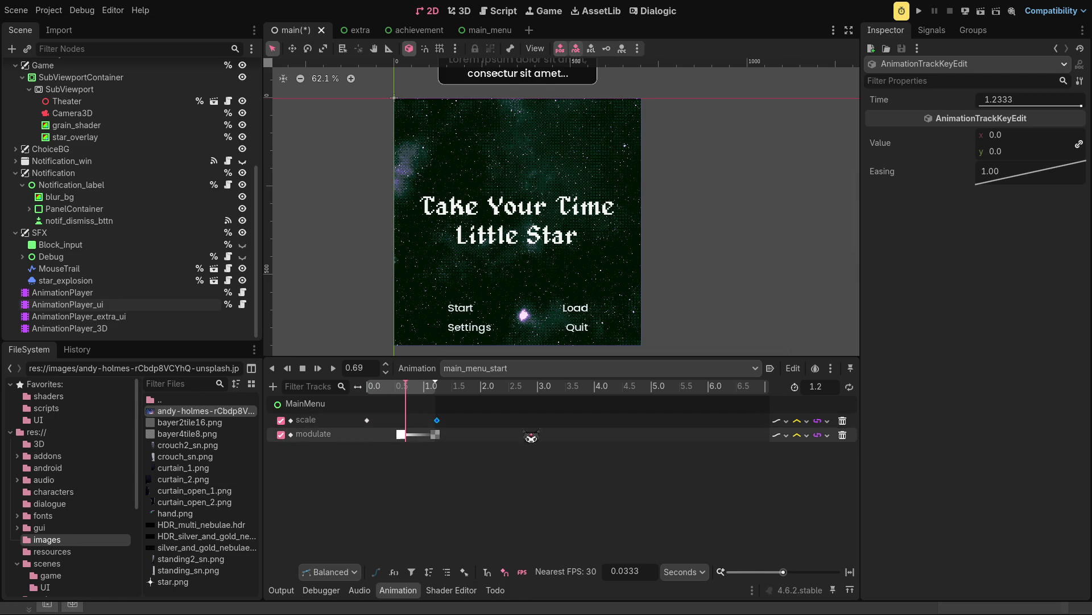
# Disable the modulate track, snap the end scale key to 1.2 s and preview the scale-only animation.
pyautogui.click(281, 434)
pyautogui.moveTo(387, 387); pyautogui.dragTo(354, 400)
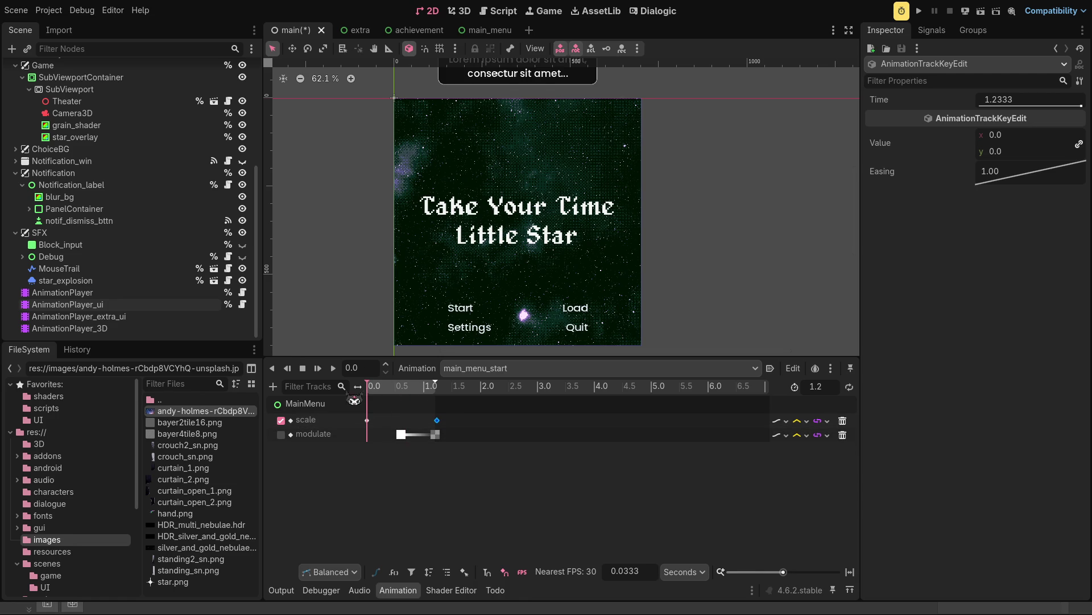
pyautogui.click(318, 368)
pyautogui.moveTo(443, 420); pyautogui.dragTo(441, 420)
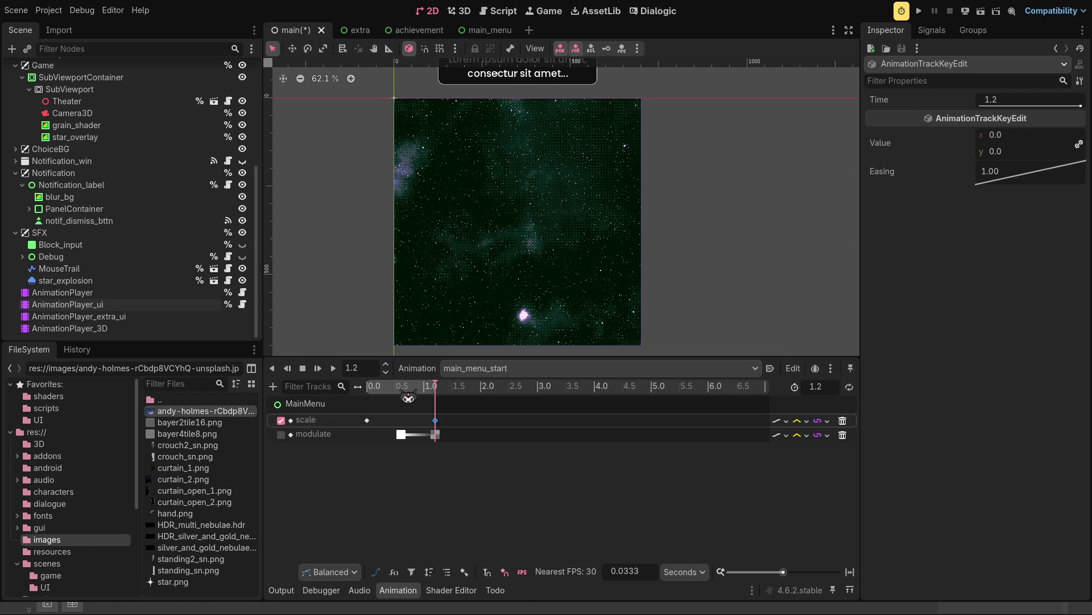
pyautogui.click(364, 386)
pyautogui.click(334, 369)
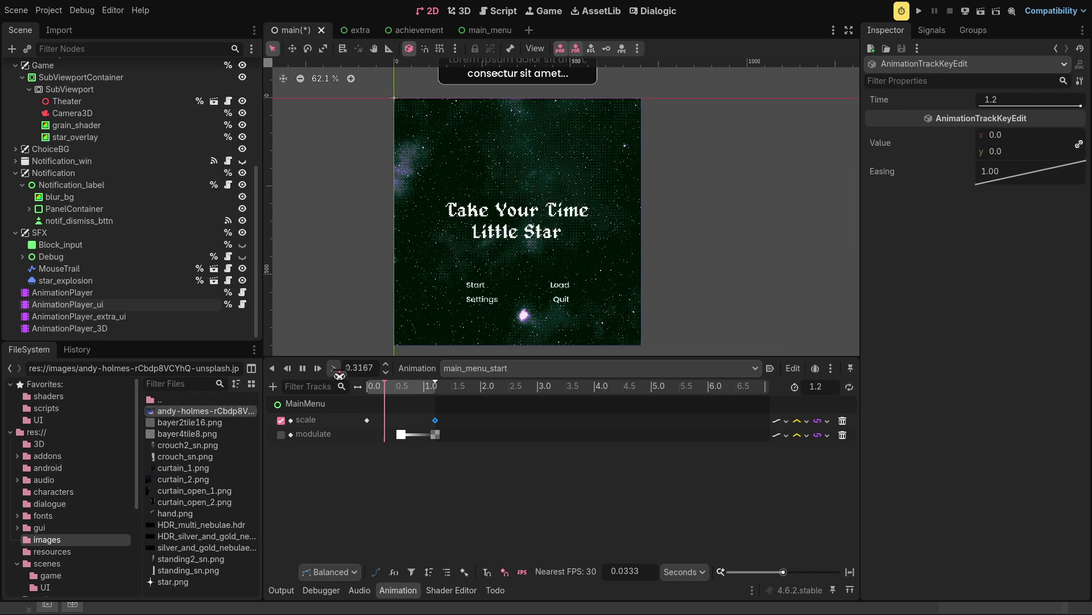
# Re-enable the modulate track and shift the fade keyframe to 0.5333 s.
pyautogui.click(281, 435)
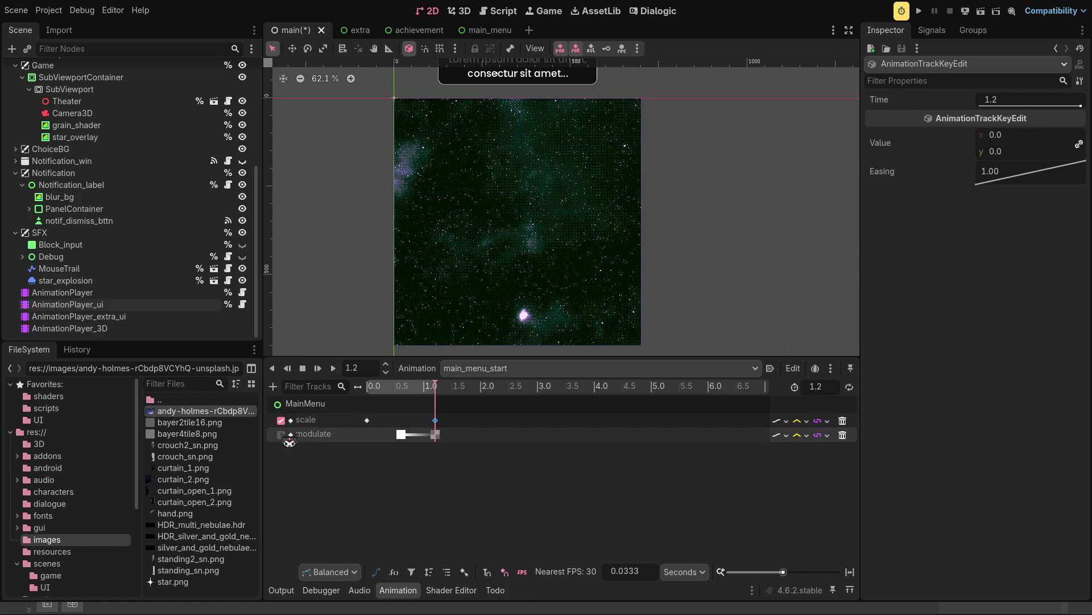
pyautogui.click(334, 369)
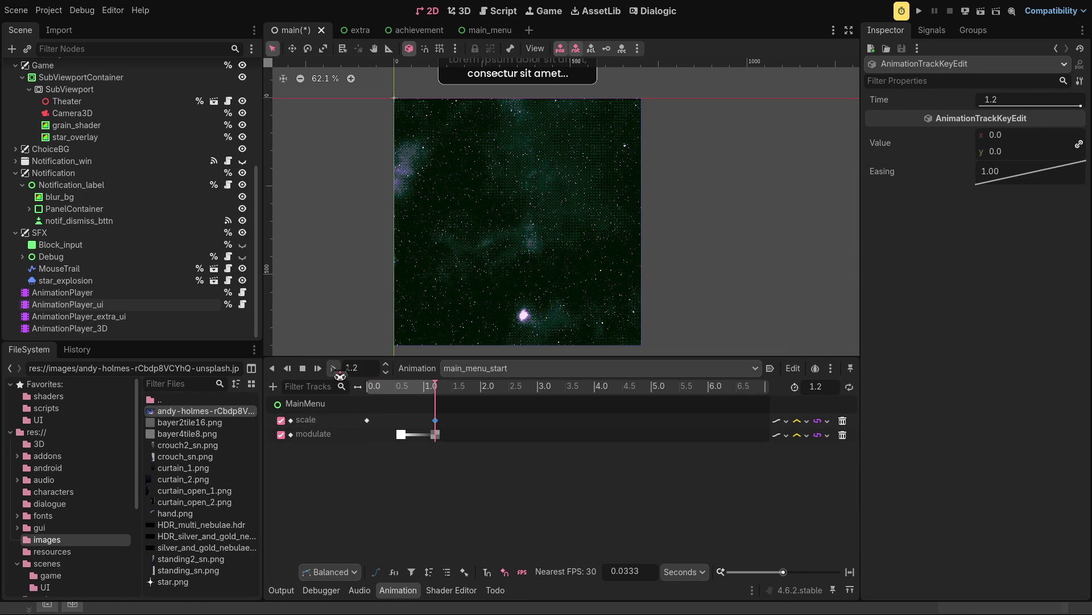
pyautogui.moveTo(402, 434); pyautogui.dragTo(399, 434)
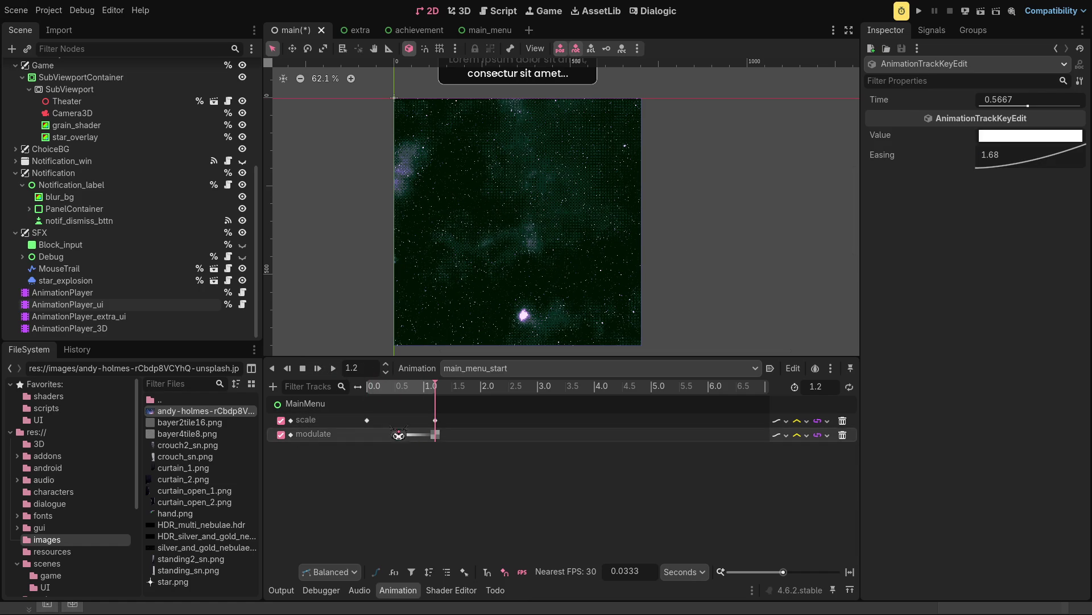
pyautogui.click(334, 369)
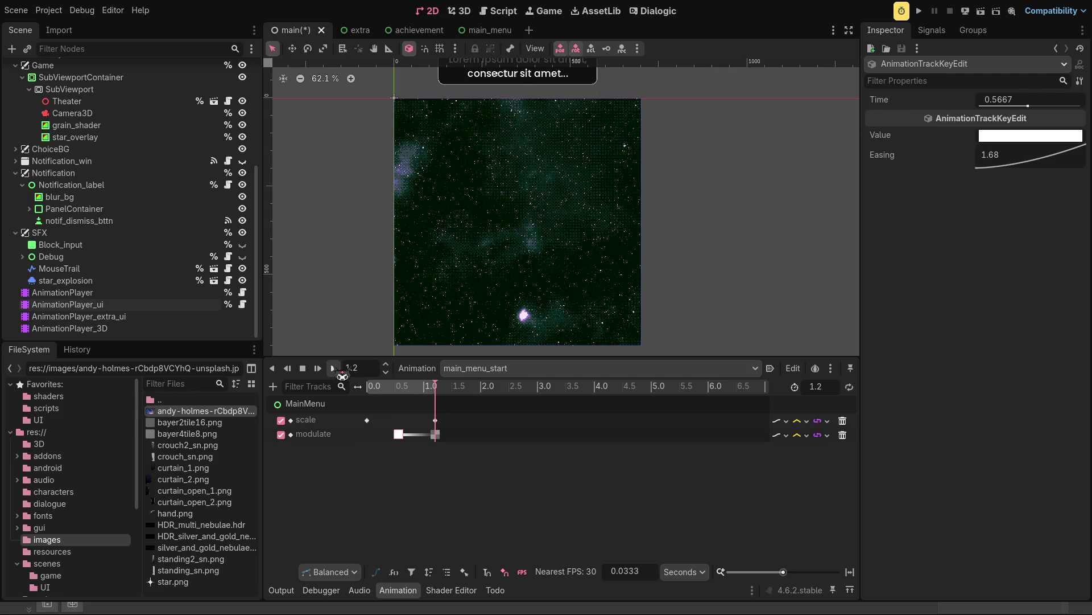
pyautogui.moveTo(399, 434); pyautogui.dragTo(397, 434)
pyautogui.click(334, 369)
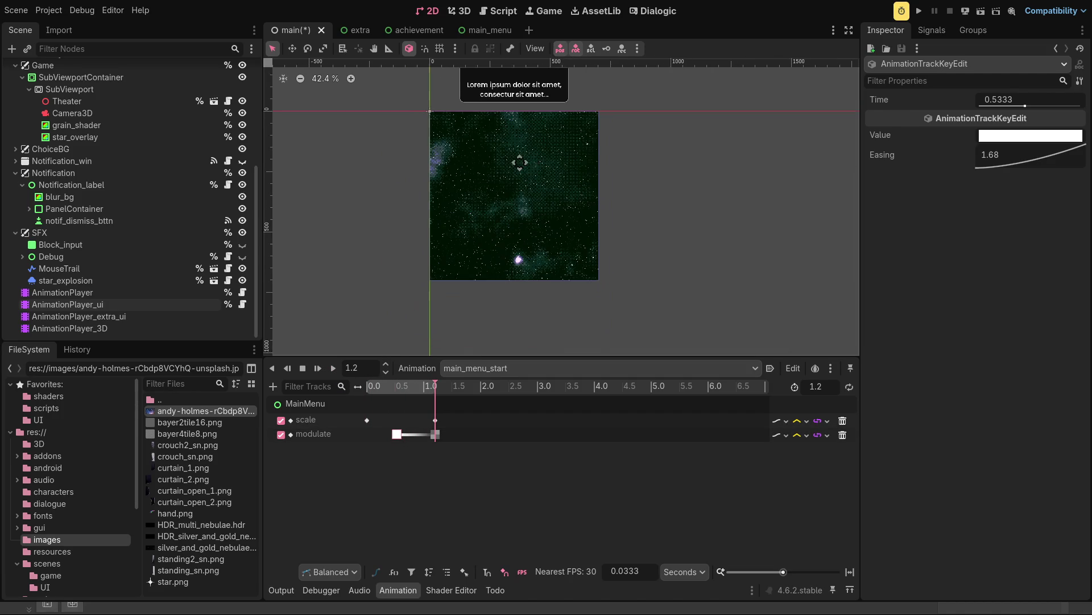
# Shorten the animation to 0.7 s and move the end keyframes to 0.7 s.
pyautogui.scroll(-1, 532, 171)
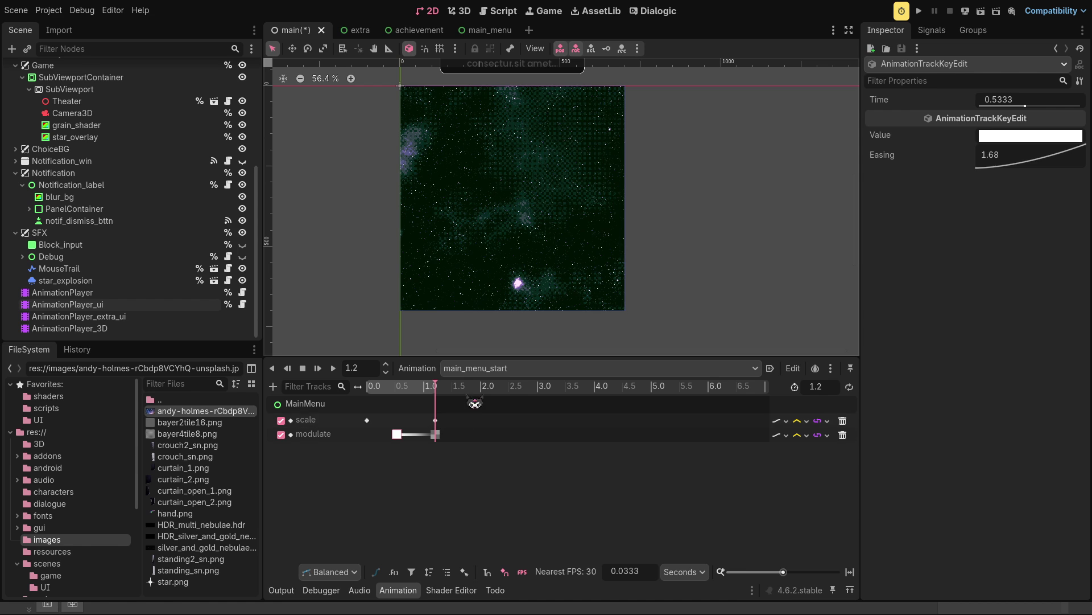
pyautogui.click(435, 420)
pyautogui.click(831, 388)
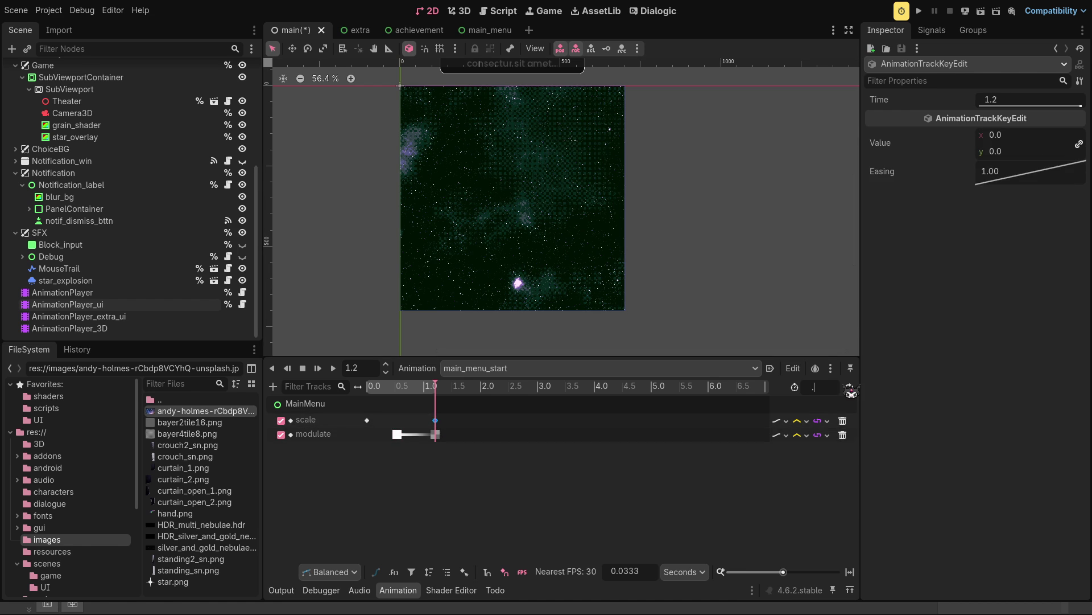
pyautogui.write('0.7')
pyautogui.press('Return')
pyautogui.moveTo(462, 465)
pyautogui.mouseDown()
pyautogui.moveTo(407, 421)
pyautogui.moveTo(420, 445)
pyautogui.mouseUp()
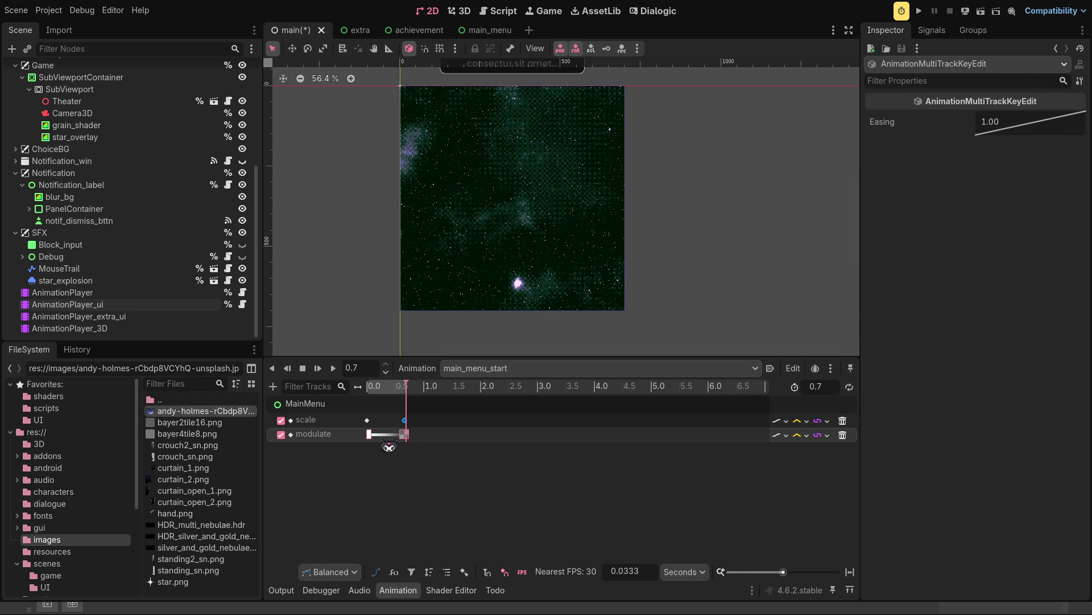
# Preview the shortened intro from the start, then save and run the game.
pyautogui.click(369, 434)
pyautogui.moveTo(382, 402); pyautogui.dragTo(357, 397)
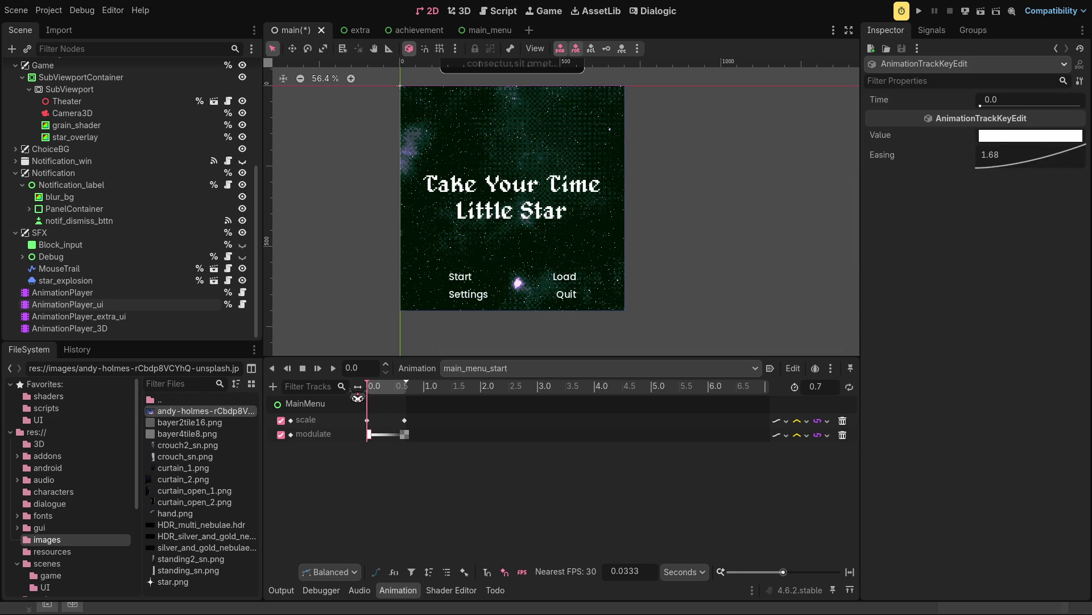
pyautogui.click(333, 368)
pyautogui.click(919, 11)
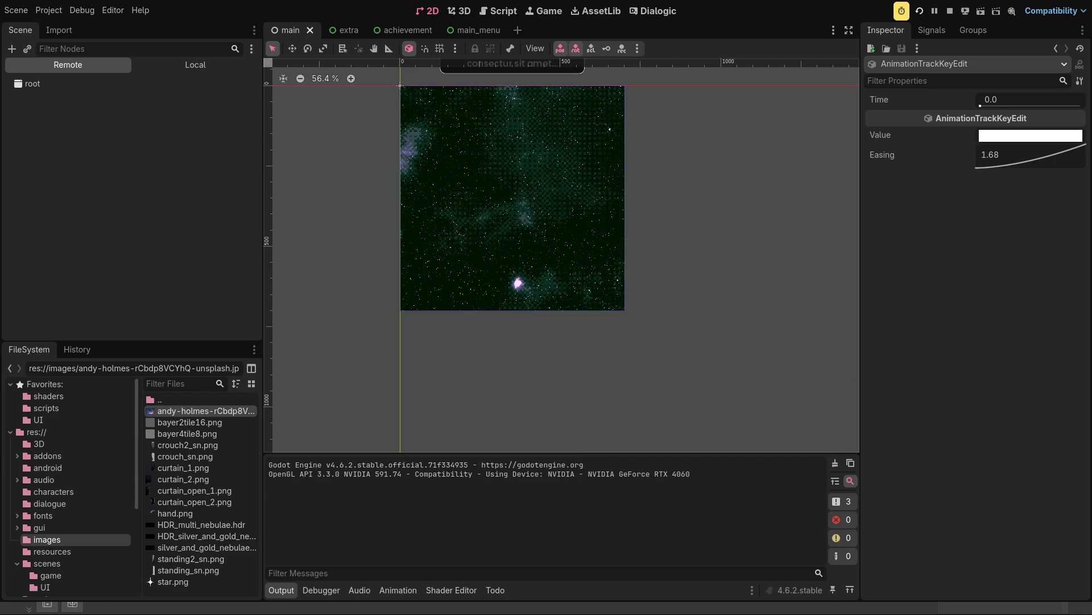
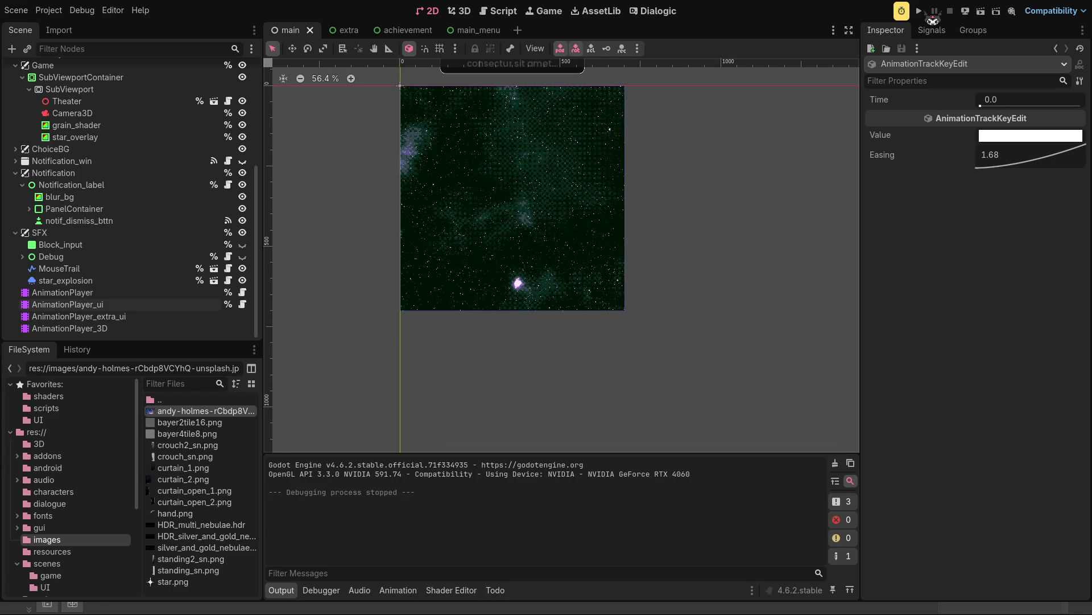
# Restart and then stop the running game, and select the MainMenu node.
pyautogui.click(920, 10)
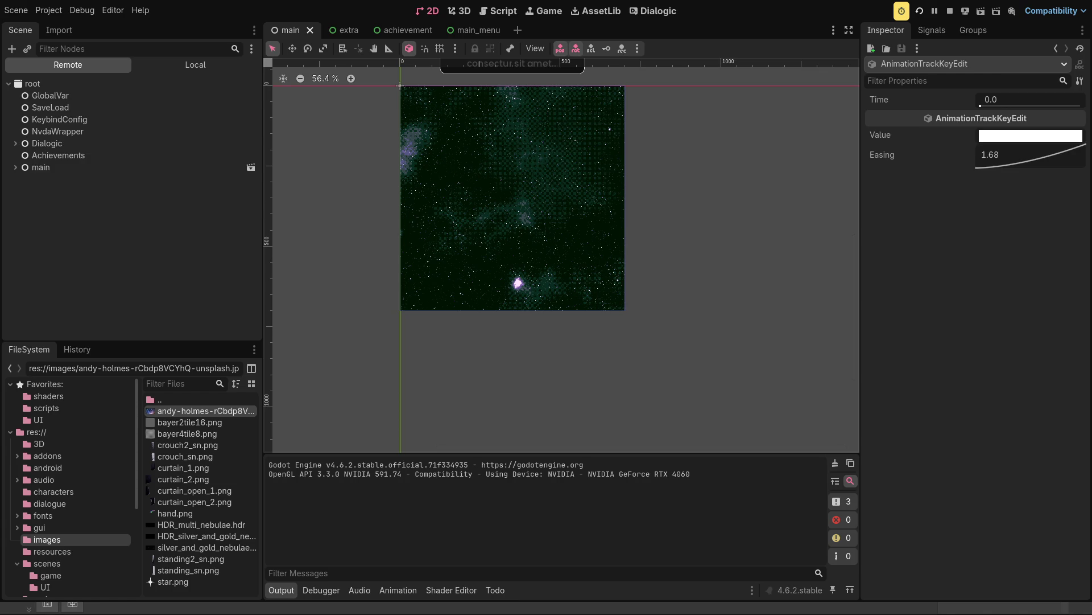
pyautogui.click(950, 11)
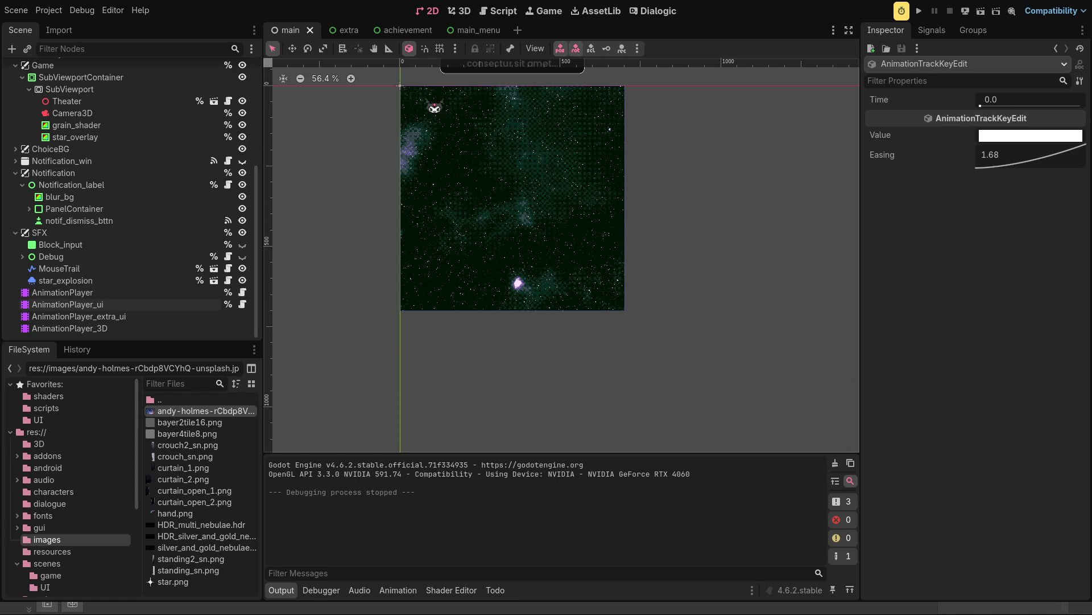
pyautogui.scroll(5, 114, 199)
pyautogui.click(114, 107)
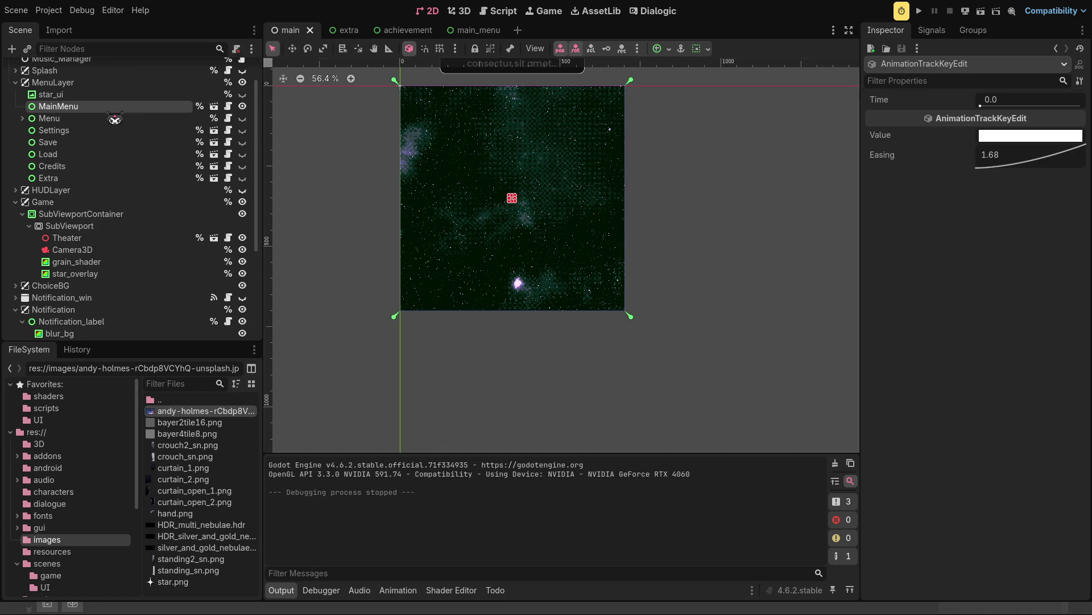
# Select AnimationPlayer_ui and scrub main_menu_start to its 0.41-second frame.
pyautogui.scroll(-5, 116, 227)
pyautogui.click(119, 305)
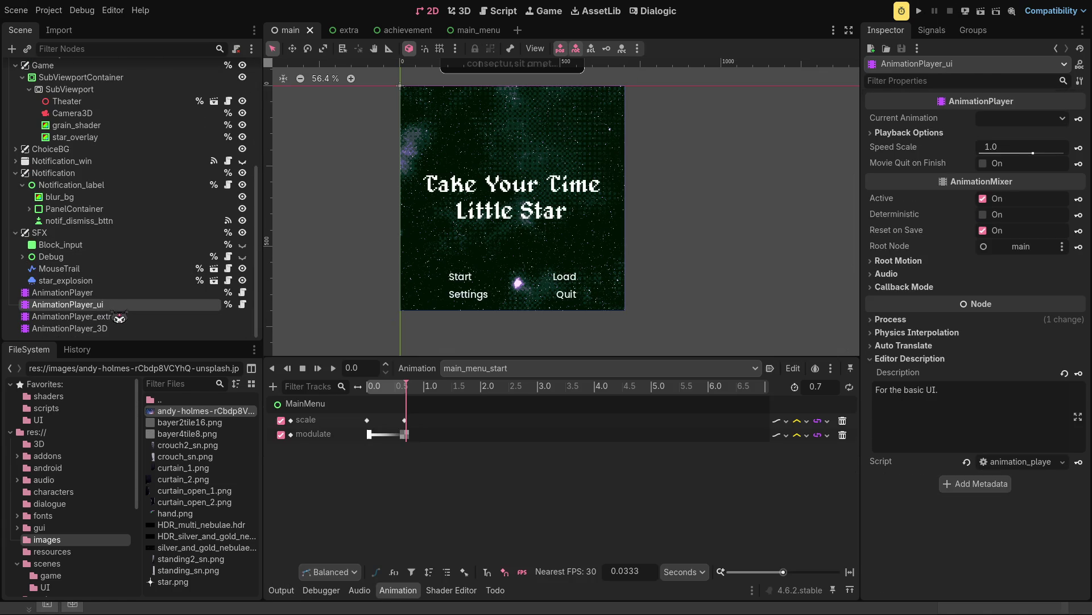
pyautogui.moveTo(400, 396); pyautogui.dragTo(391, 397)
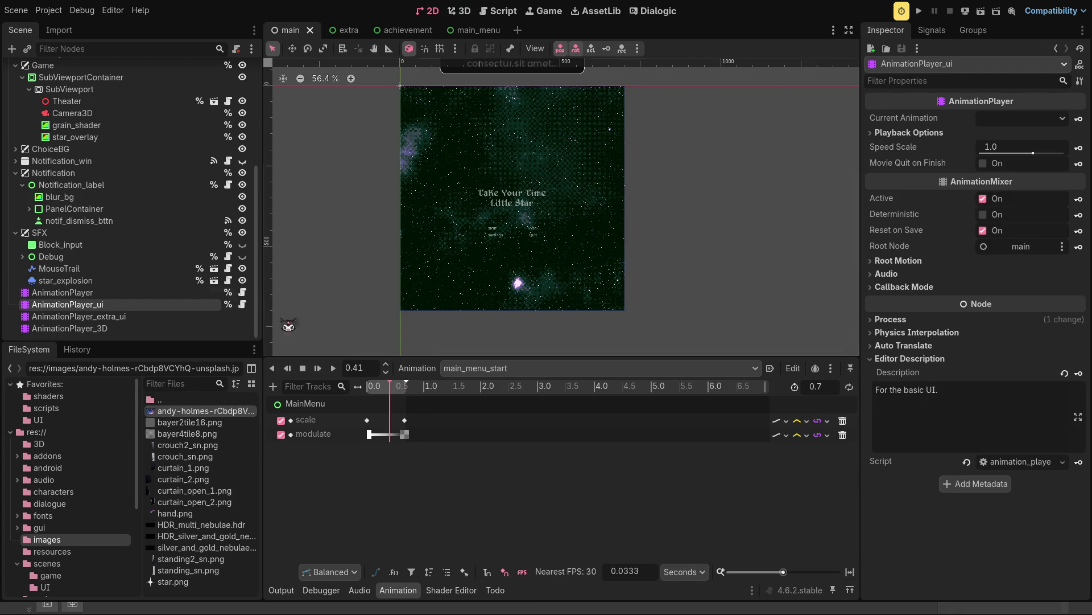
pyautogui.scroll(6, 164, 164)
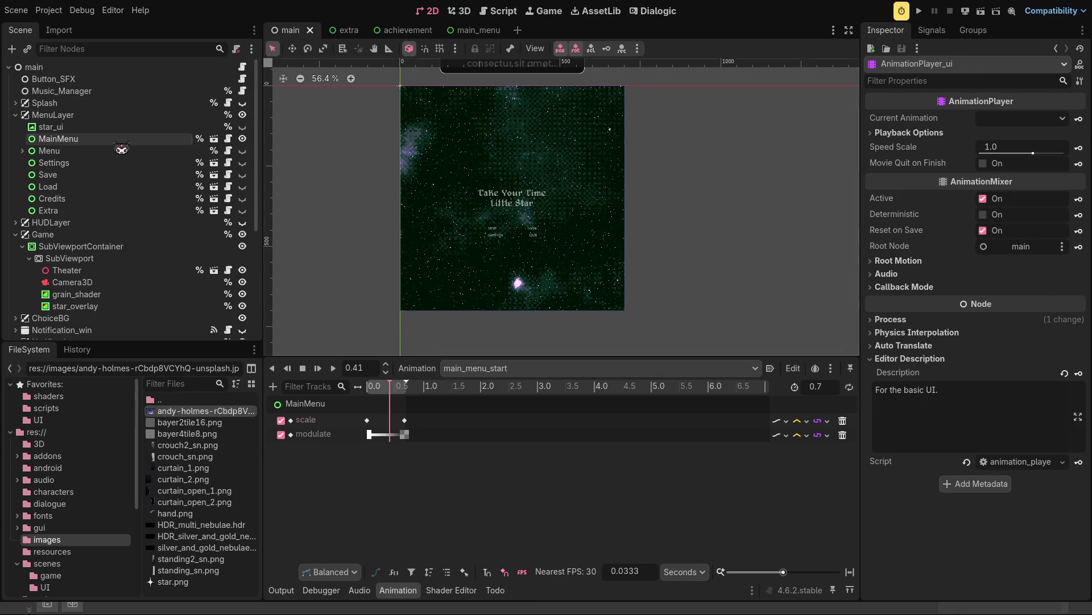
# Try MainMenu vertical pivot offset ratios 0.3, 0.2 and 0.35, then run the game.
pyautogui.click(58, 139)
pyautogui.click(1017, 239)
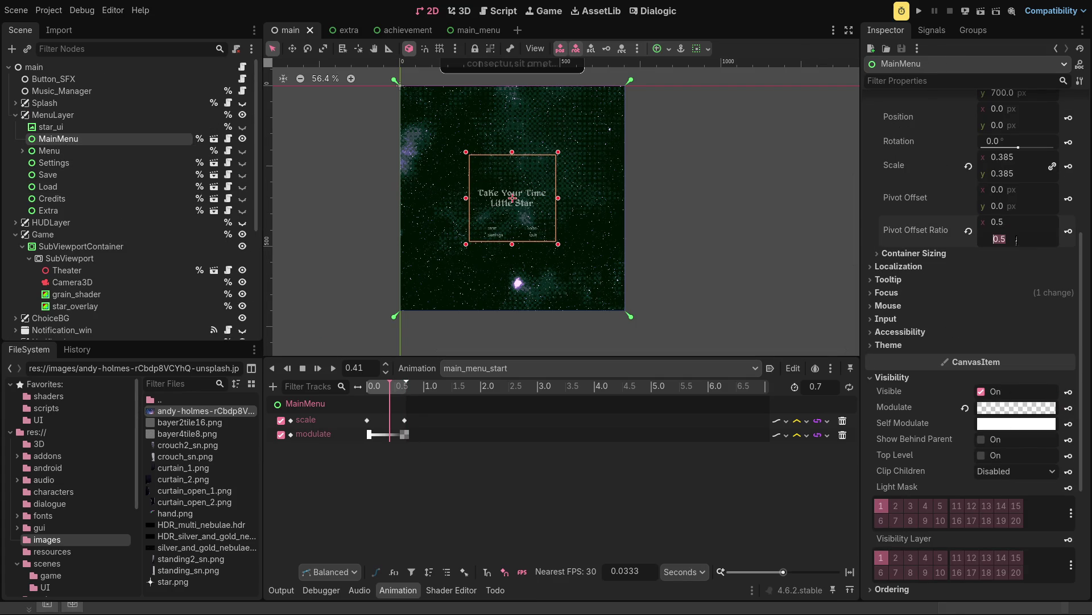
pyautogui.write('3')
pyautogui.press('Return')
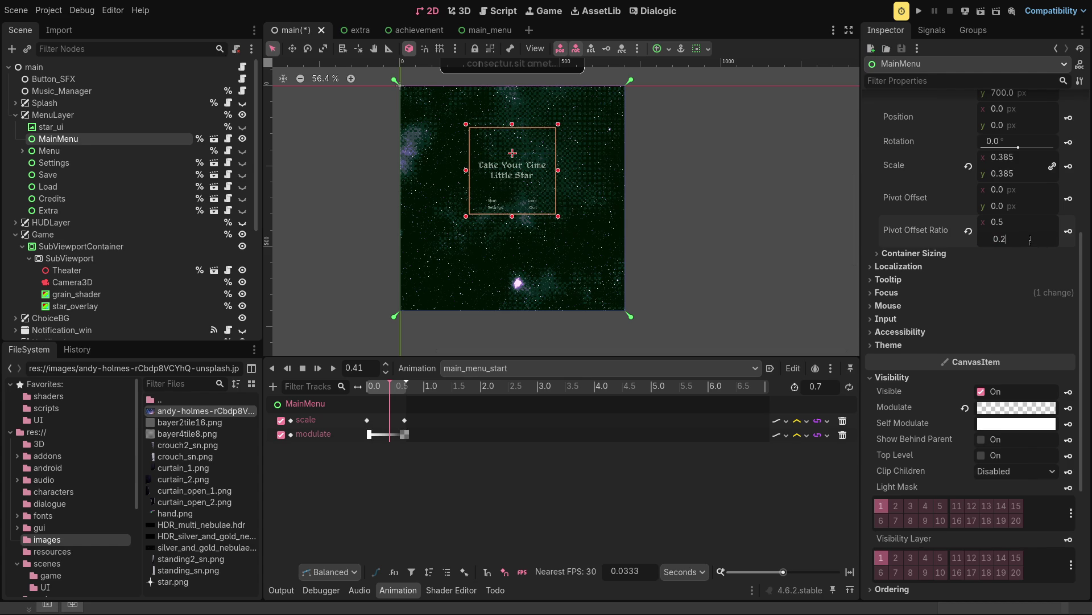
pyautogui.press('Return')
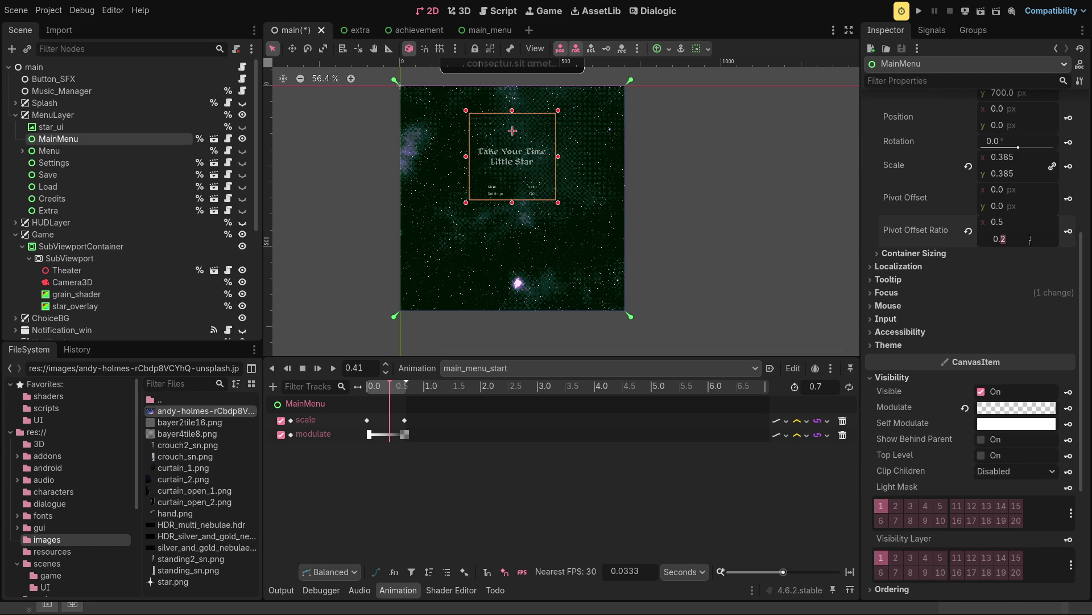
pyautogui.write('5')
pyautogui.press('Return')
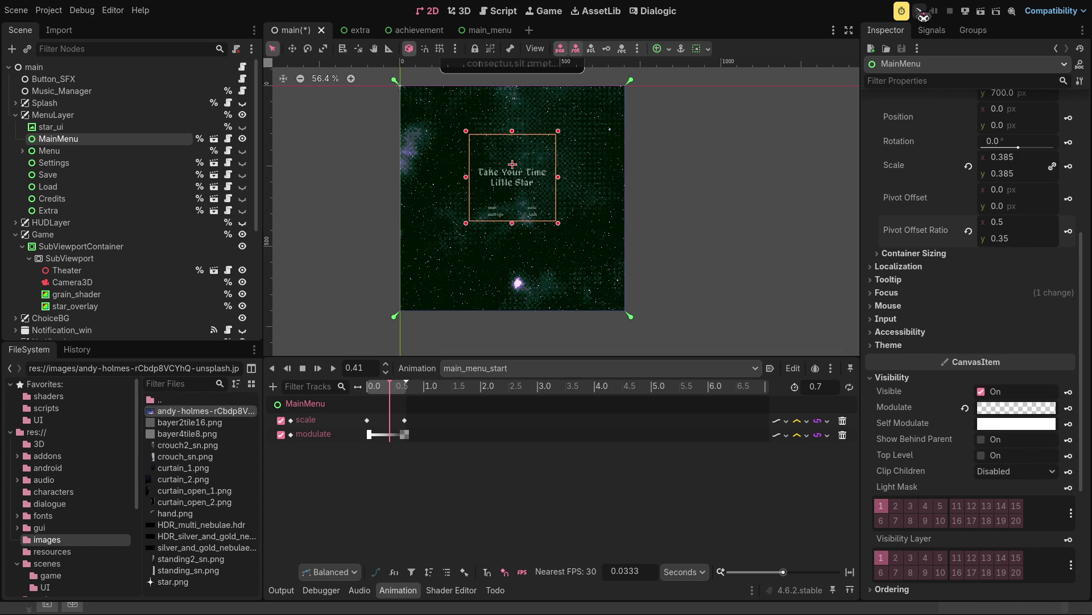
pyautogui.click(920, 11)
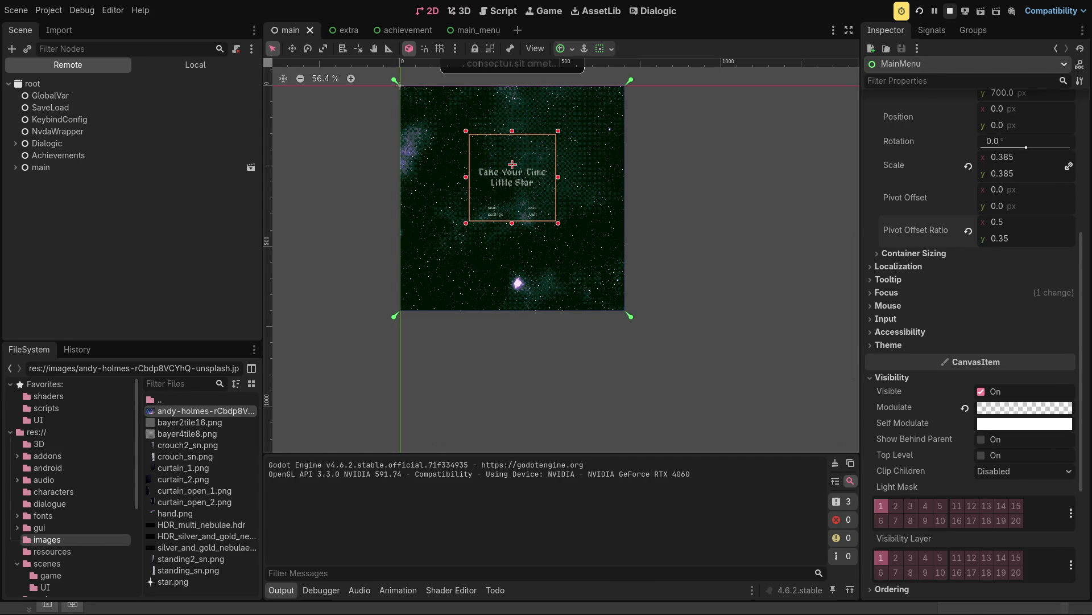
# Stop the game, settle the vertical pivot ratio at 0.45, and run it again.
pyautogui.click(1023, 238)
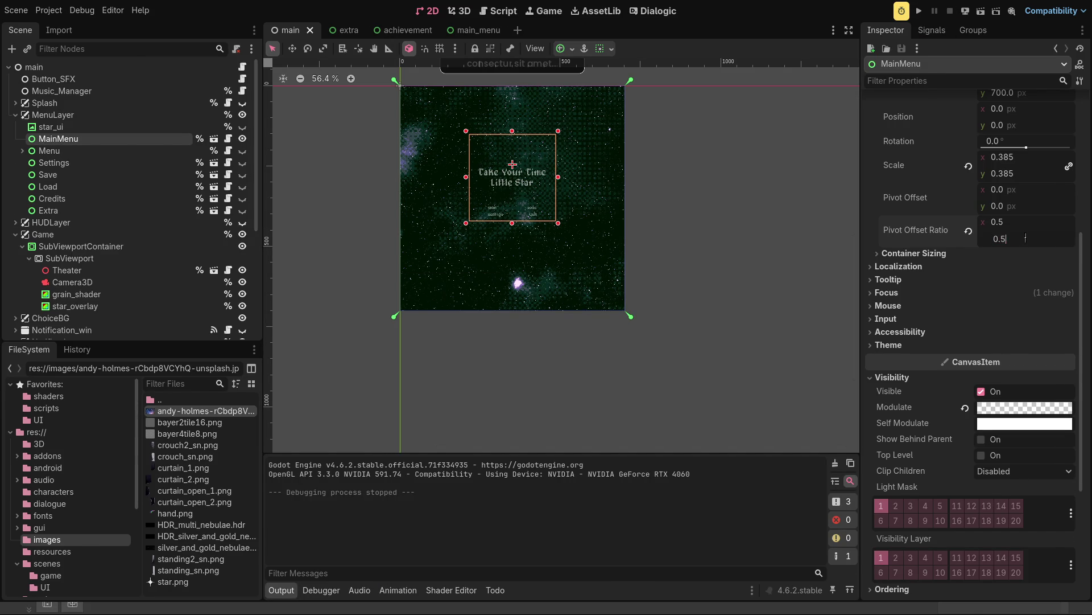
pyautogui.press('Return')
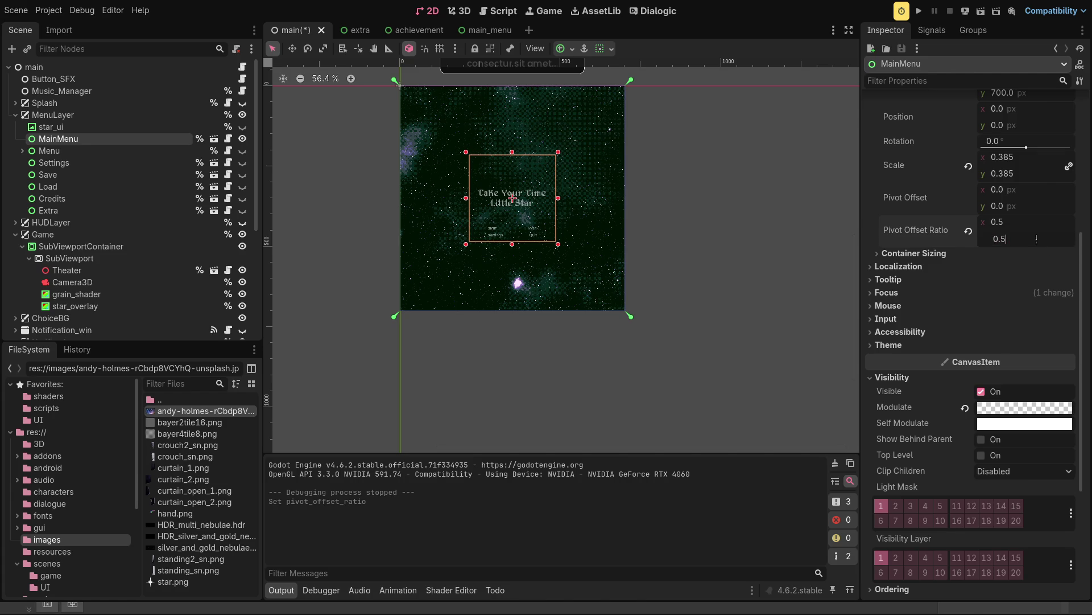
pyautogui.write('4')
pyautogui.press('Return')
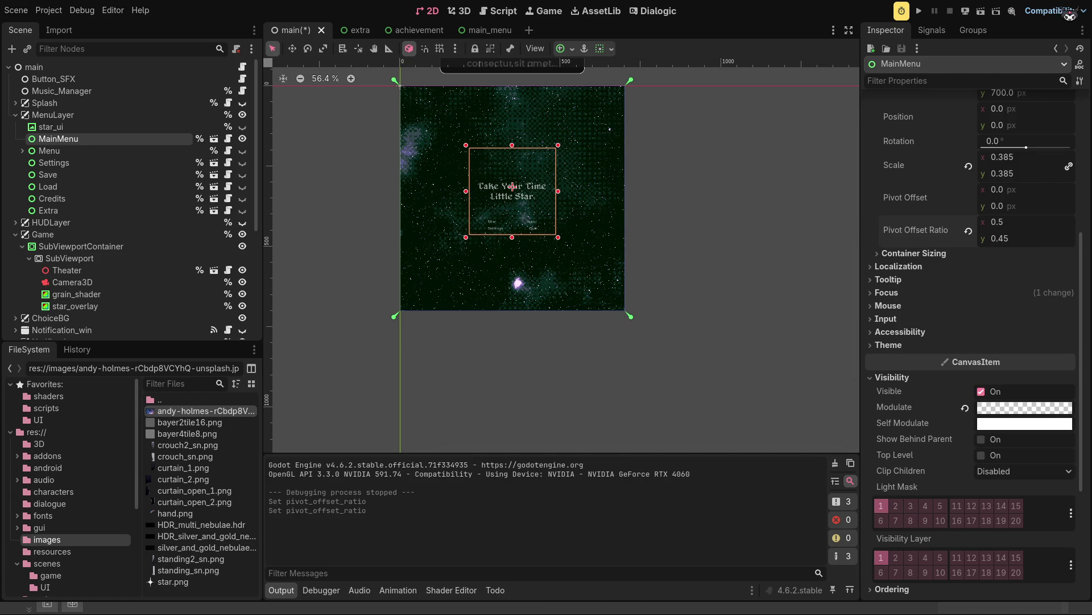
pyautogui.click(919, 11)
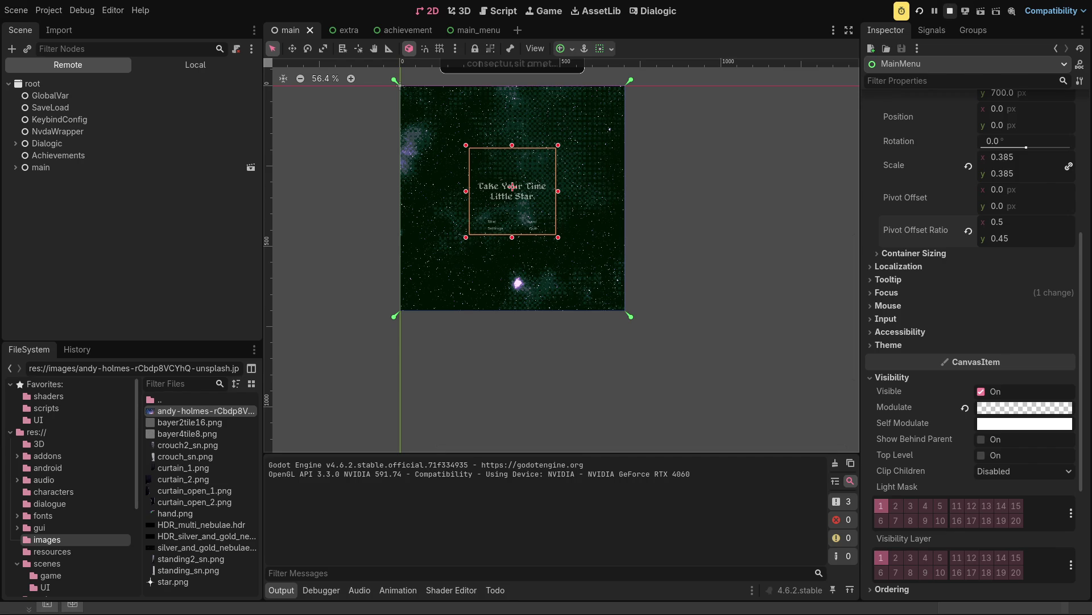
pyautogui.scroll(-5, 103, 273)
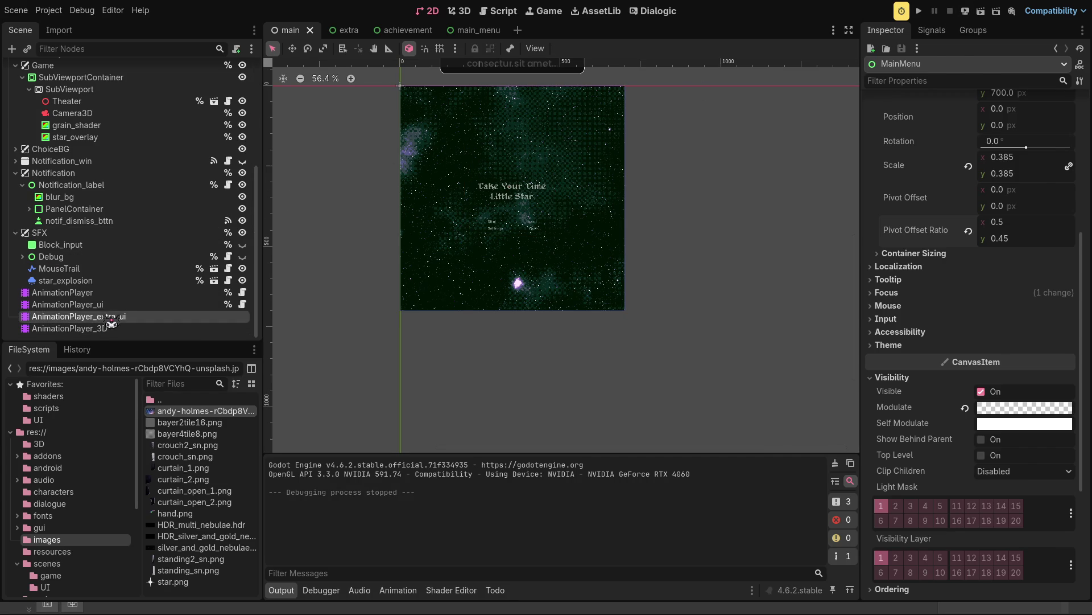
# Set the first scale key's easing to 3.48, replaying main_menu_start to check.
pyautogui.click(102, 304)
pyautogui.click(370, 421)
pyautogui.moveTo(1033, 165); pyautogui.dragTo(990, 159)
pyautogui.click(335, 368)
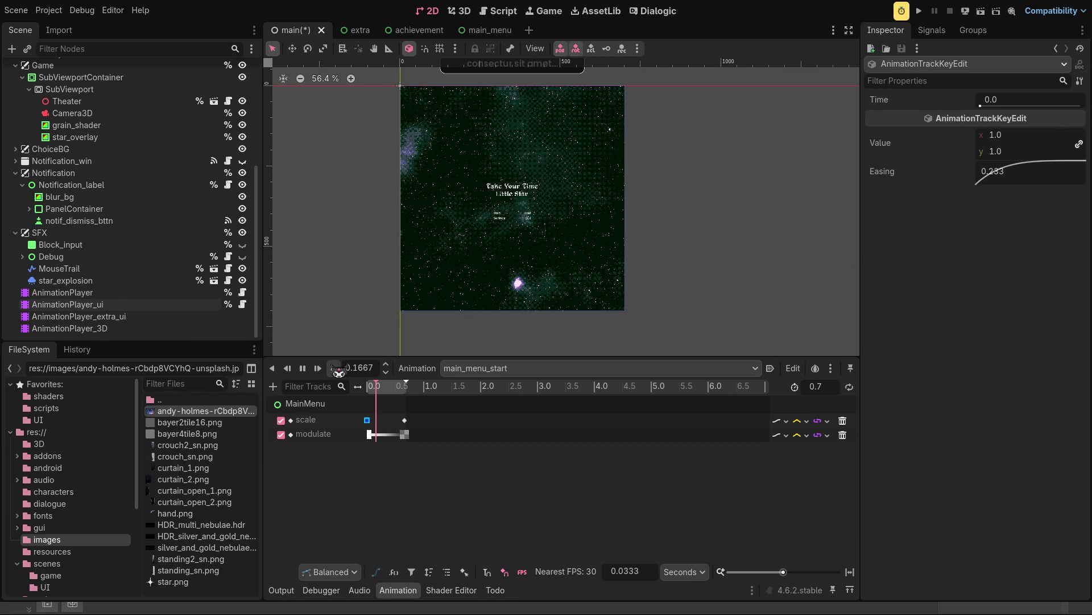
pyautogui.moveTo(1002, 171); pyautogui.dragTo(1048, 227)
pyautogui.click(334, 368)
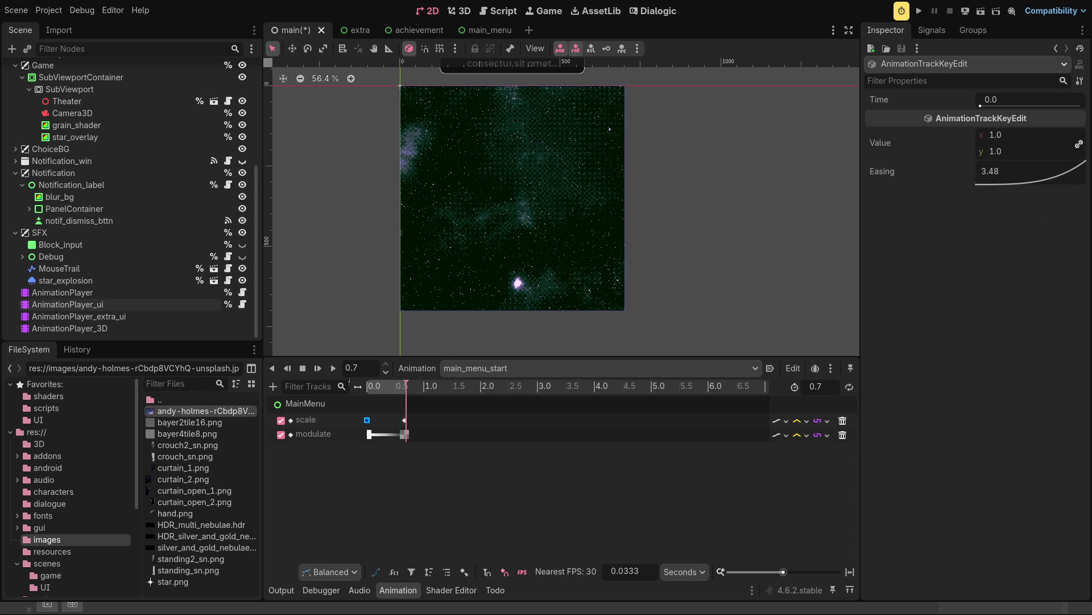
pyautogui.click(334, 368)
# Ease the final scale key to 0.466 and move the closing scale and modulate keys later.
pyautogui.click(404, 420)
pyautogui.moveTo(1001, 182)
pyautogui.mouseDown()
pyautogui.moveTo(990, 159)
pyautogui.moveTo(781, 182)
pyautogui.mouseUp()
pyautogui.click(333, 368)
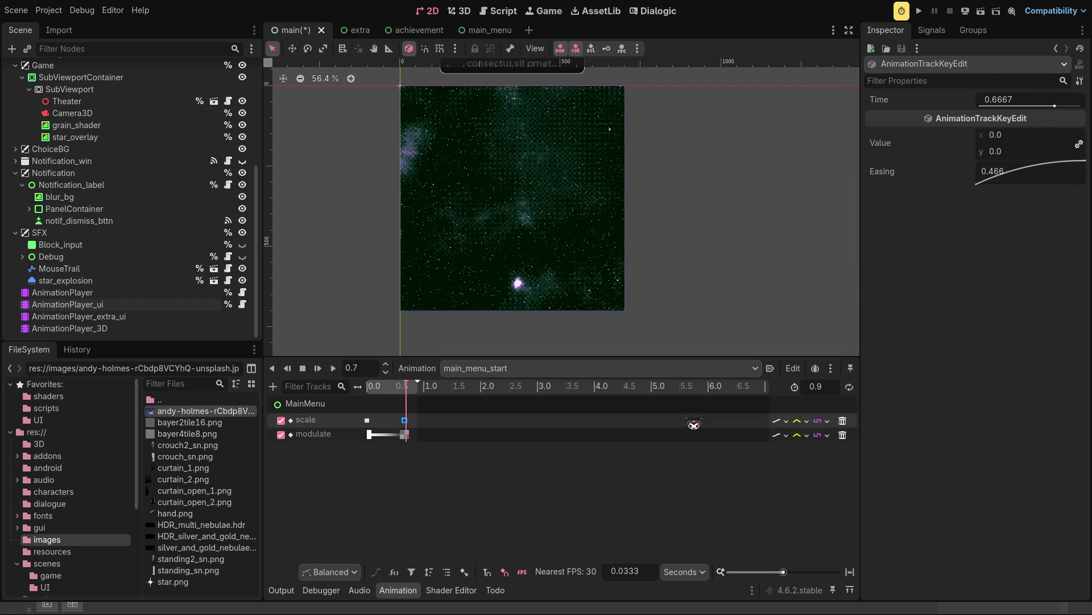
pyautogui.keyDown('shift'); pyautogui.click(406, 435); pyautogui.keyUp('shift')
pyautogui.moveTo(415, 444); pyautogui.dragTo(425, 445)
pyautogui.click(375, 389)
# Replay main_menu_start from the start several times to check the new timing.
pyautogui.click(334, 368)
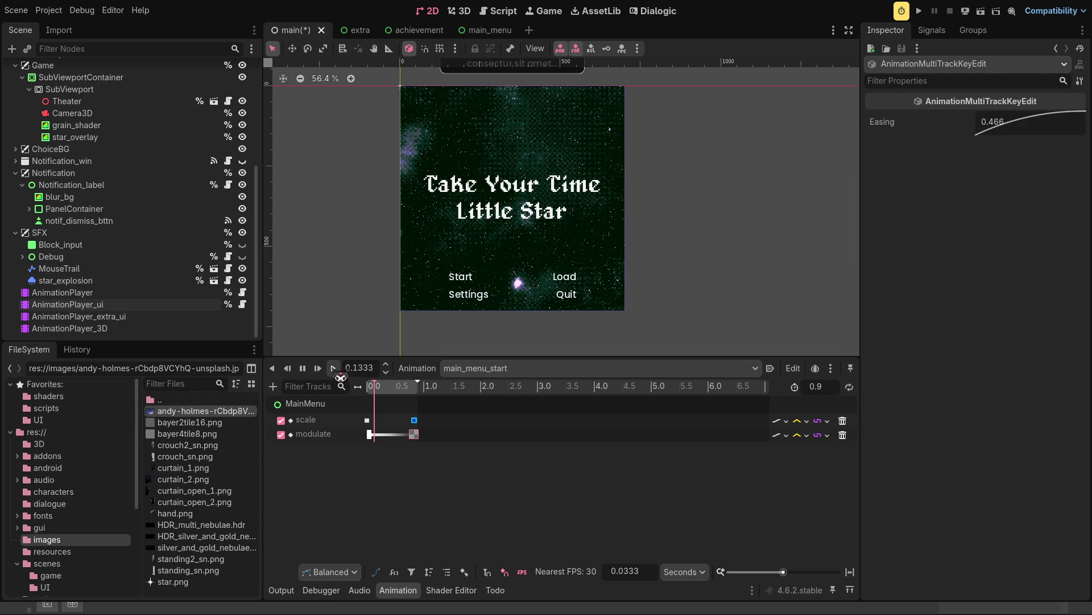
pyautogui.hotkey('shift', 'd')
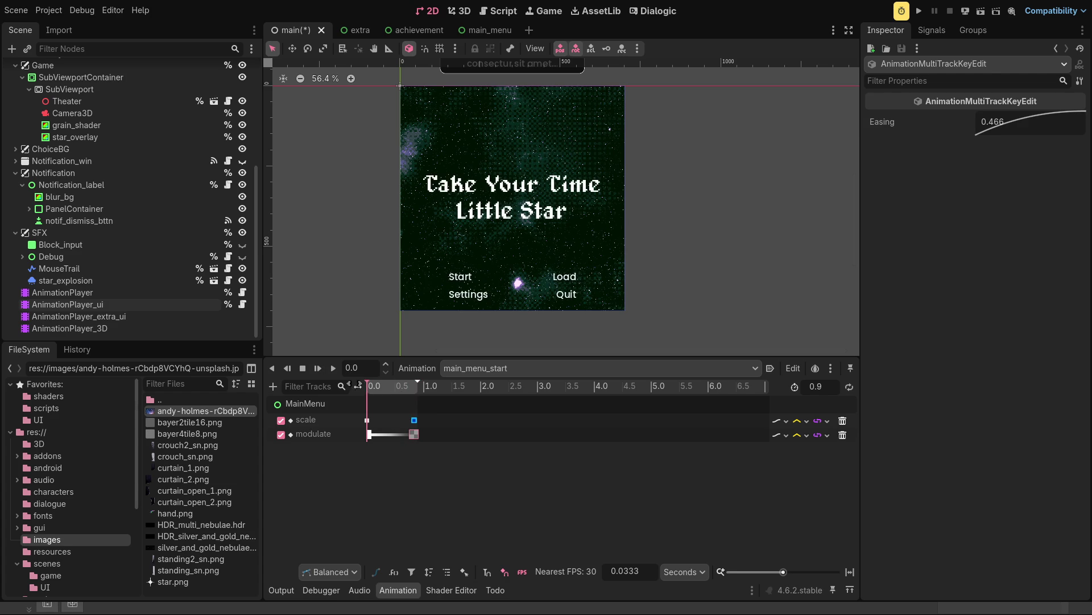
pyautogui.click(367, 387)
pyautogui.click(333, 369)
pyautogui.click(334, 368)
pyautogui.click(333, 368)
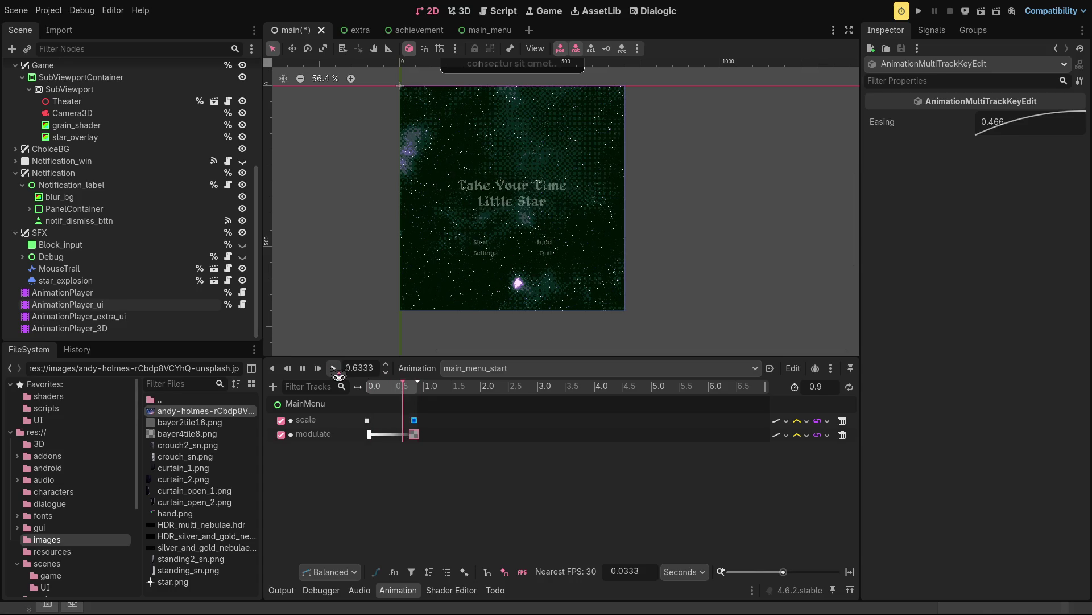
pyautogui.click(333, 368)
pyautogui.click(334, 368)
pyautogui.click(369, 421)
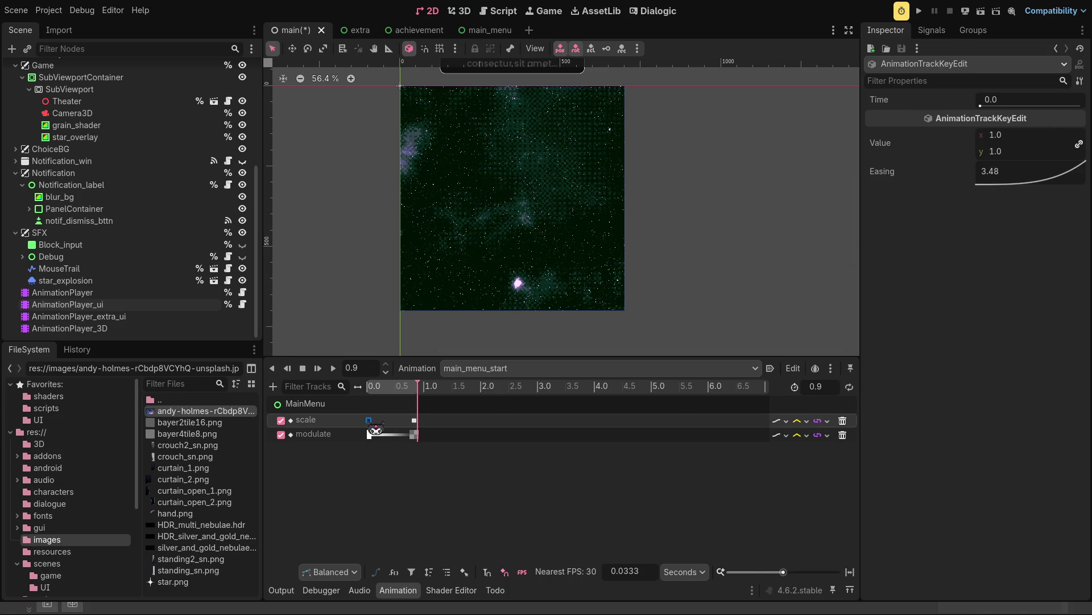
# Tune the final scale key's easing through 5.85 and 0.210, settling at 0.353.
pyautogui.click(370, 434)
pyautogui.click(369, 420)
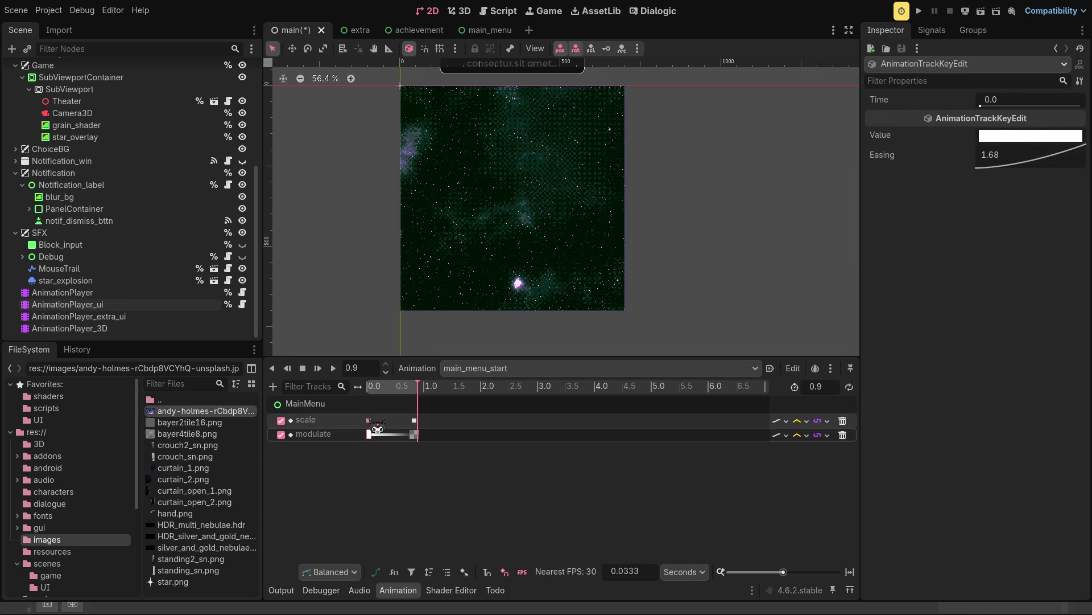
pyautogui.click(415, 420)
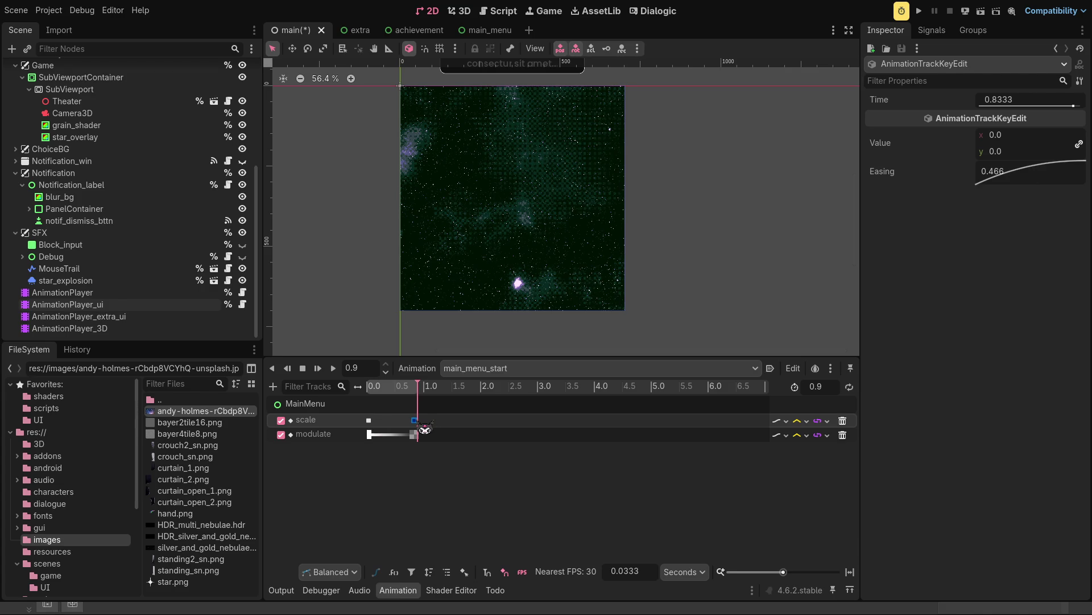
pyautogui.moveTo(1013, 170)
pyautogui.mouseDown()
pyautogui.moveTo(1040, 201)
pyautogui.moveTo(731, 280)
pyautogui.mouseUp()
pyautogui.click(333, 368)
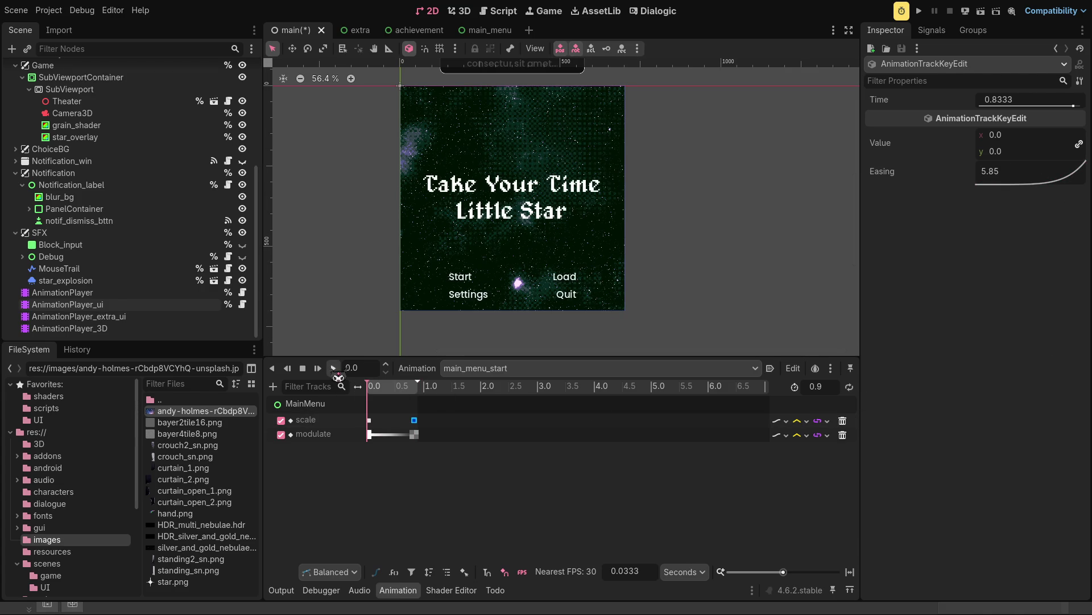
pyautogui.moveTo(1023, 178); pyautogui.dragTo(977, 122)
pyautogui.click(333, 368)
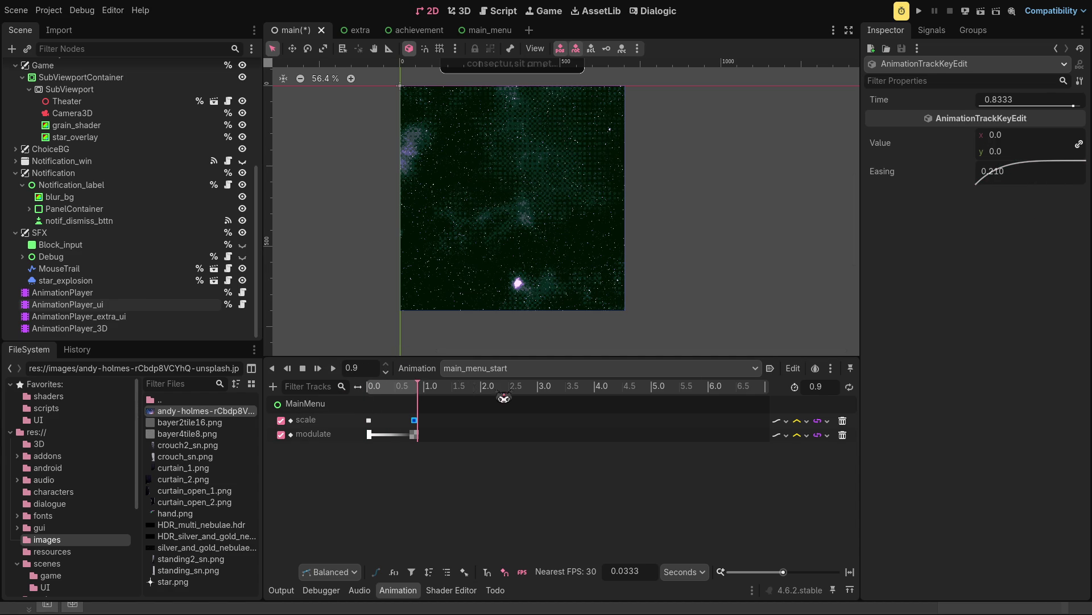
pyautogui.moveTo(984, 171); pyautogui.dragTo(987, 165)
# Ease the final modulate key to 0.307 and the first modulate key to 2.29, then preview midway.
pyautogui.click(413, 435)
pyautogui.click(334, 368)
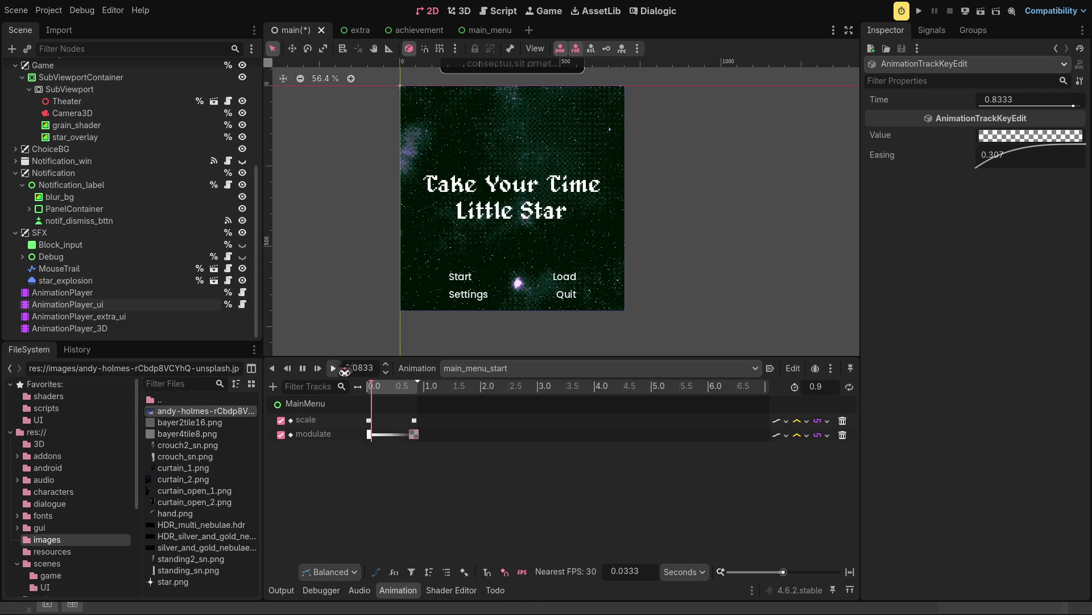
pyautogui.click(371, 436)
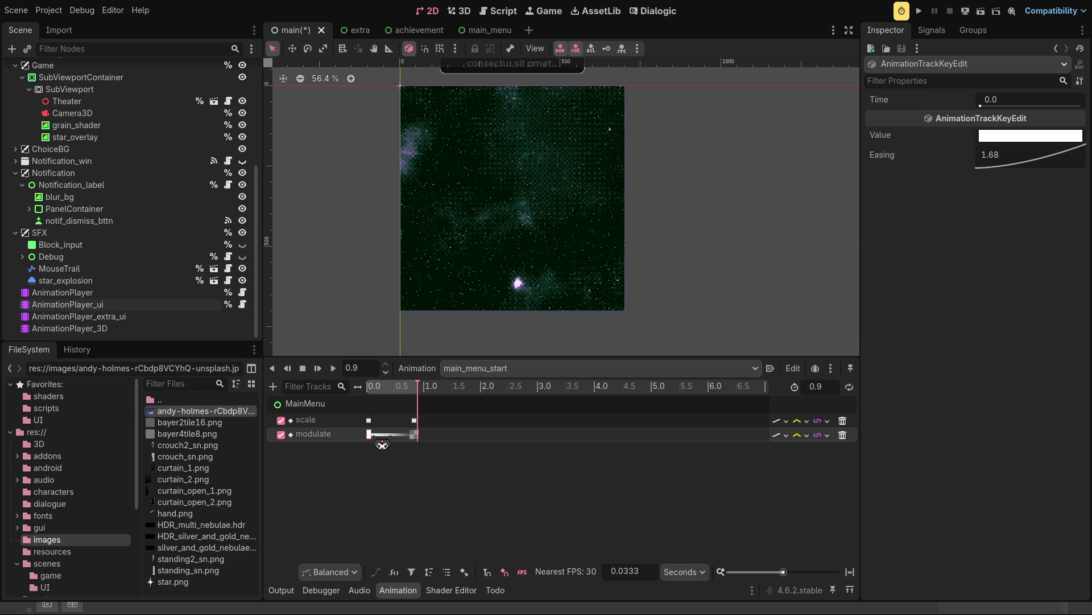
pyautogui.moveTo(1047, 154); pyautogui.dragTo(1068, 151)
pyautogui.click(333, 368)
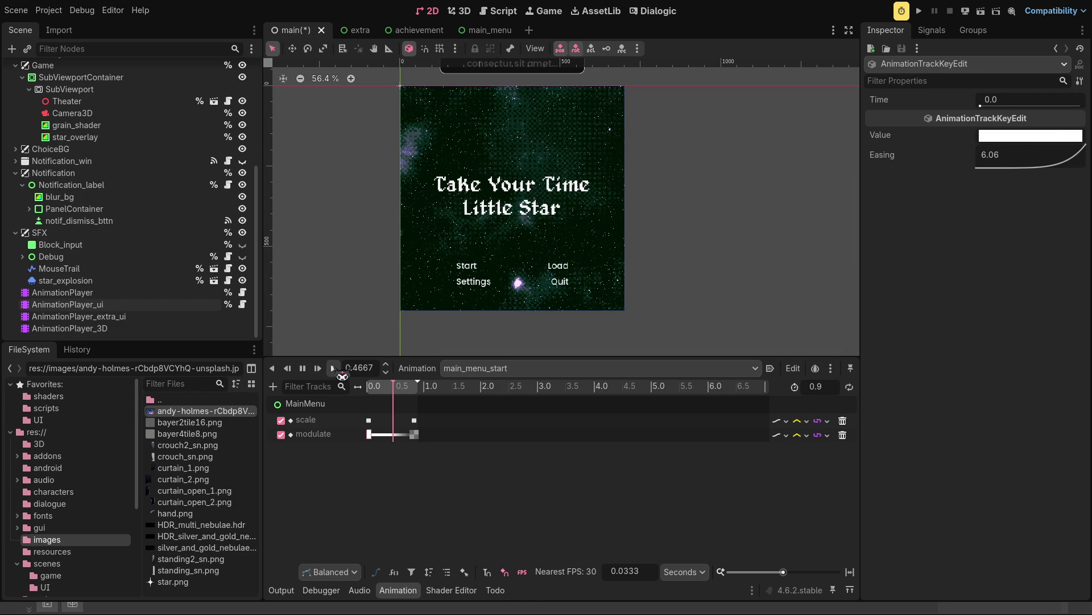
pyautogui.moveTo(996, 153); pyautogui.dragTo(1018, 160)
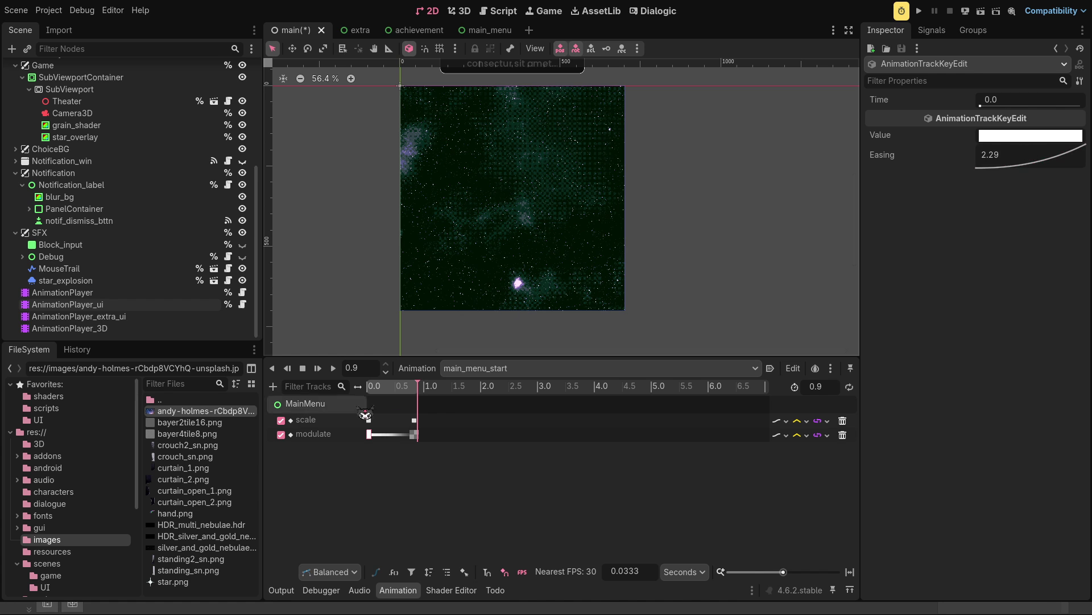
pyautogui.click(334, 368)
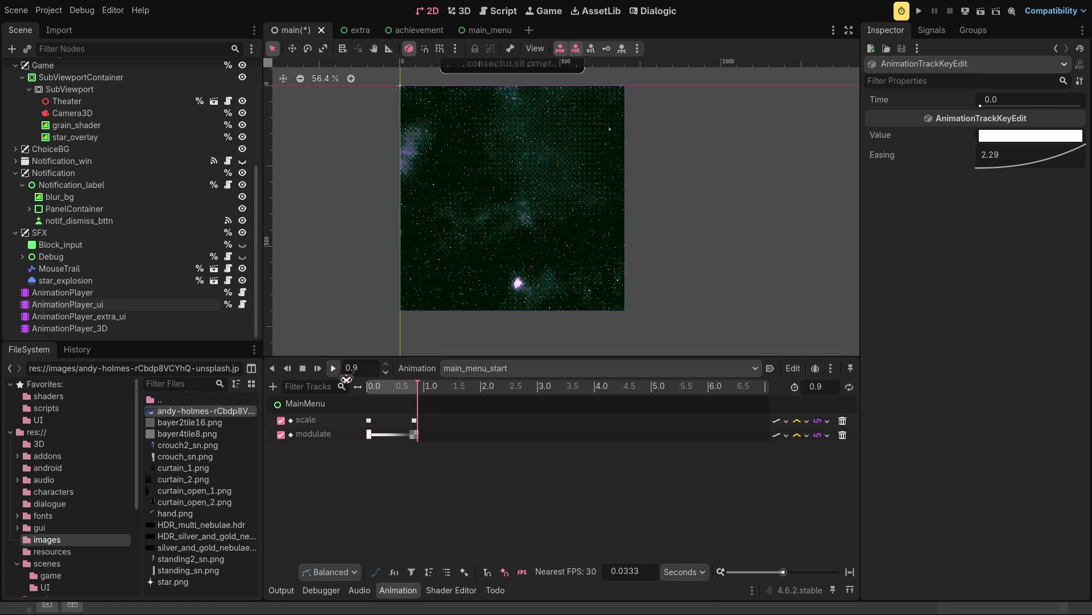
pyautogui.moveTo(373, 387); pyautogui.dragTo(398, 393)
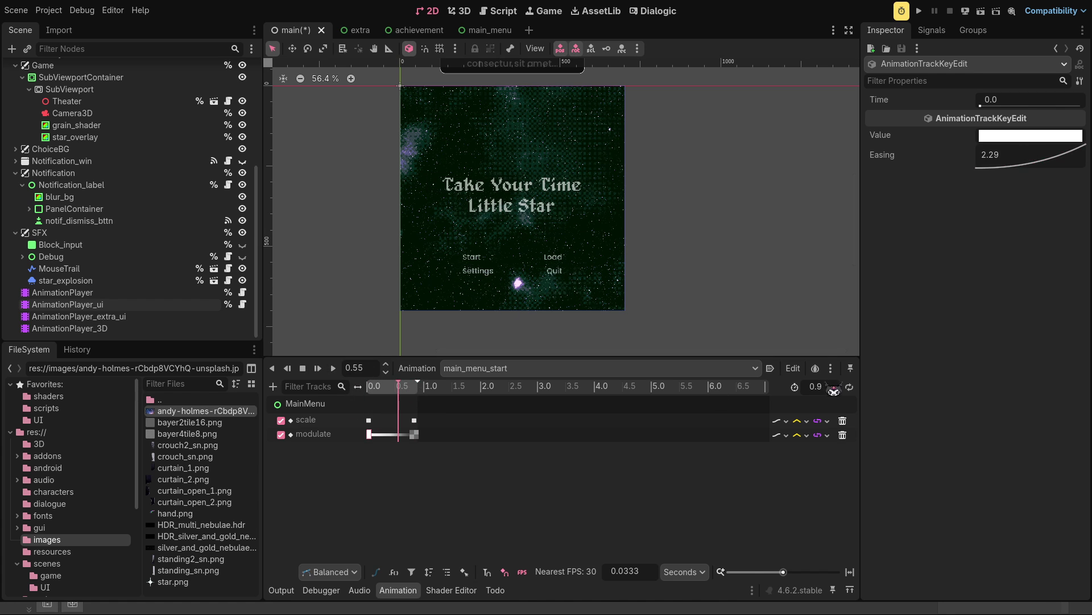
# Make main_menu_start 1.4 s long and shift the opening scale and modulate keys later.
pyautogui.press('Return')
pyautogui.moveTo(435, 470)
pyautogui.mouseDown()
pyautogui.moveTo(409, 412)
pyautogui.moveTo(453, 444)
pyautogui.mouseUp()
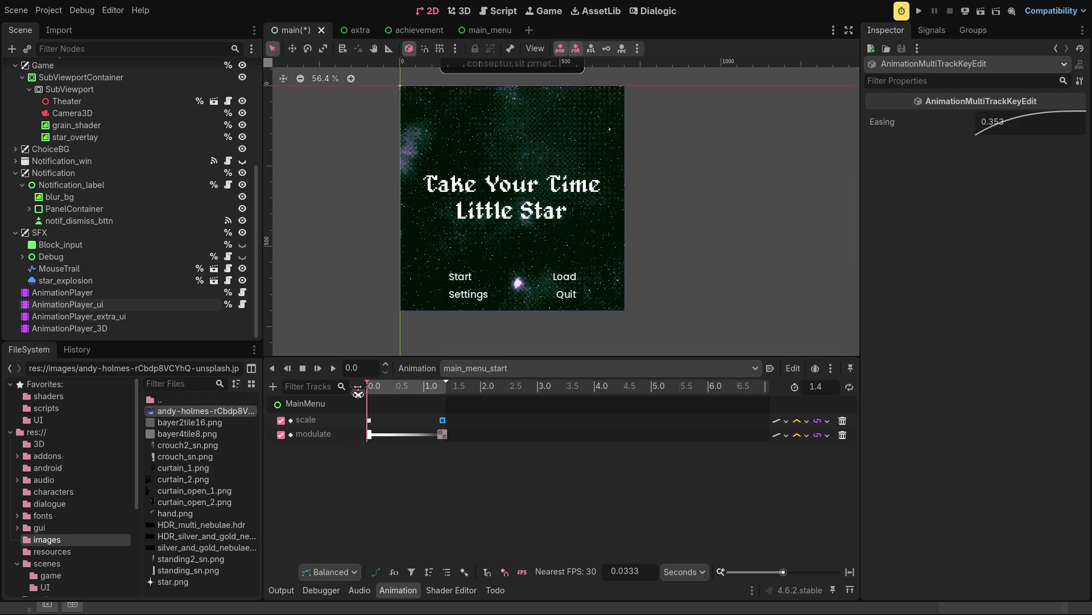
pyautogui.click(334, 369)
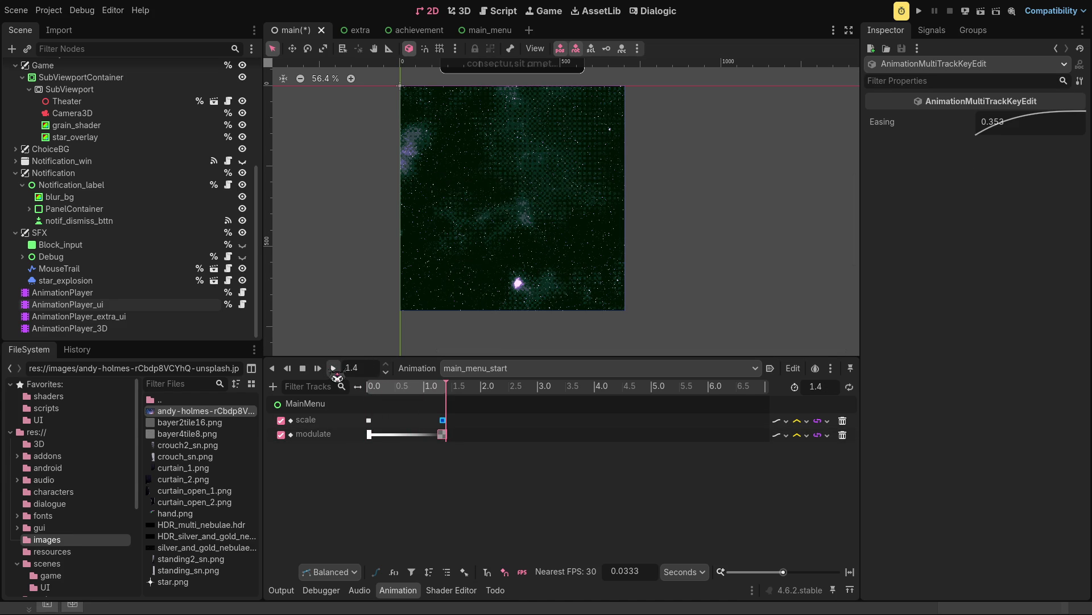
pyautogui.click(334, 369)
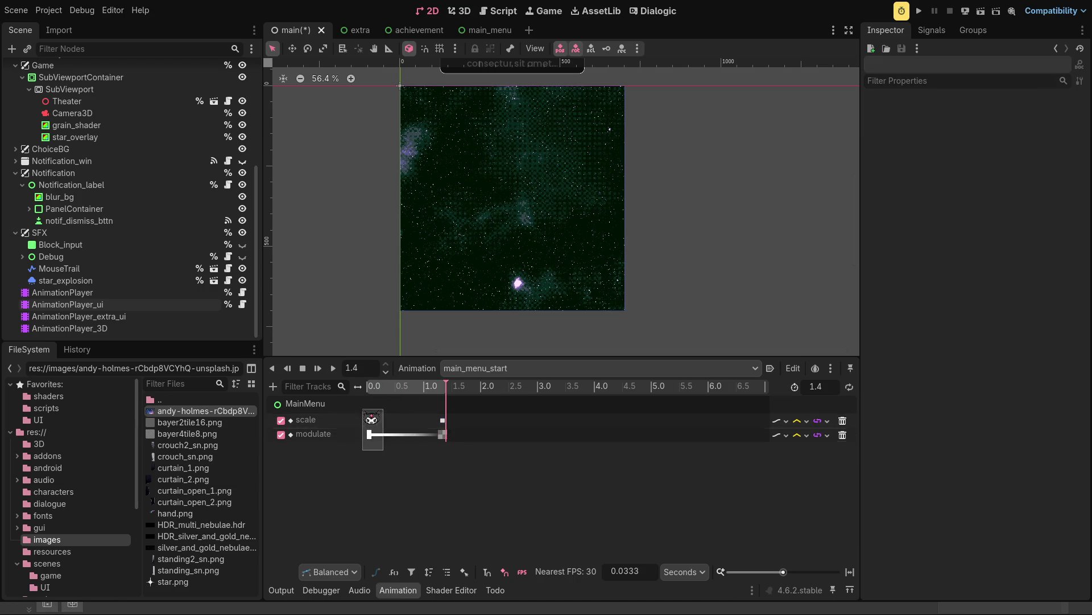
pyautogui.click(369, 434)
pyautogui.click(386, 443)
pyautogui.moveTo(353, 413); pyautogui.dragTo(381, 444)
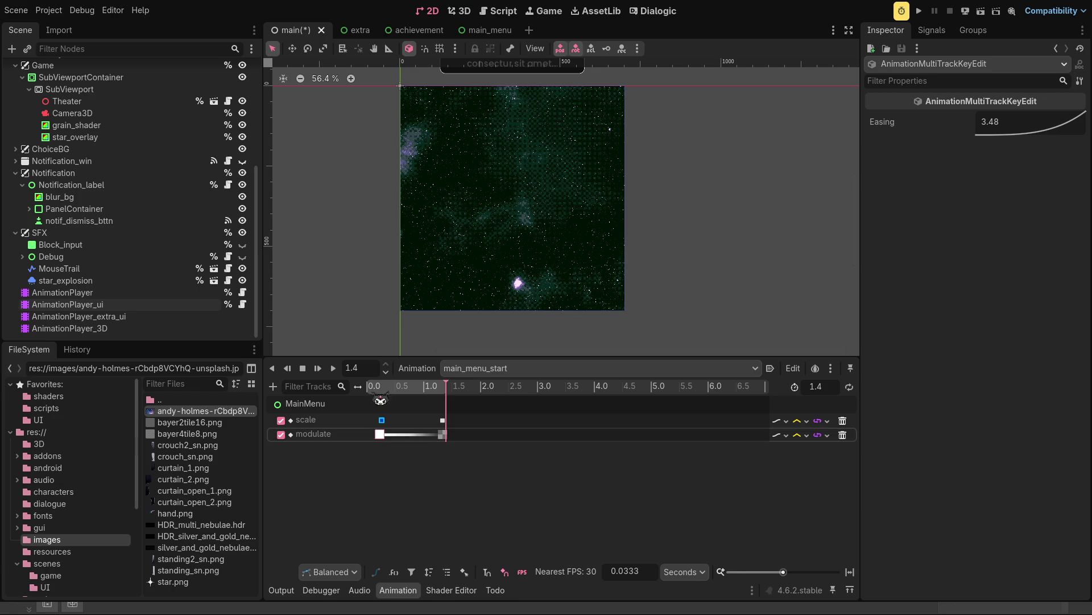
pyautogui.click(376, 386)
pyautogui.click(333, 368)
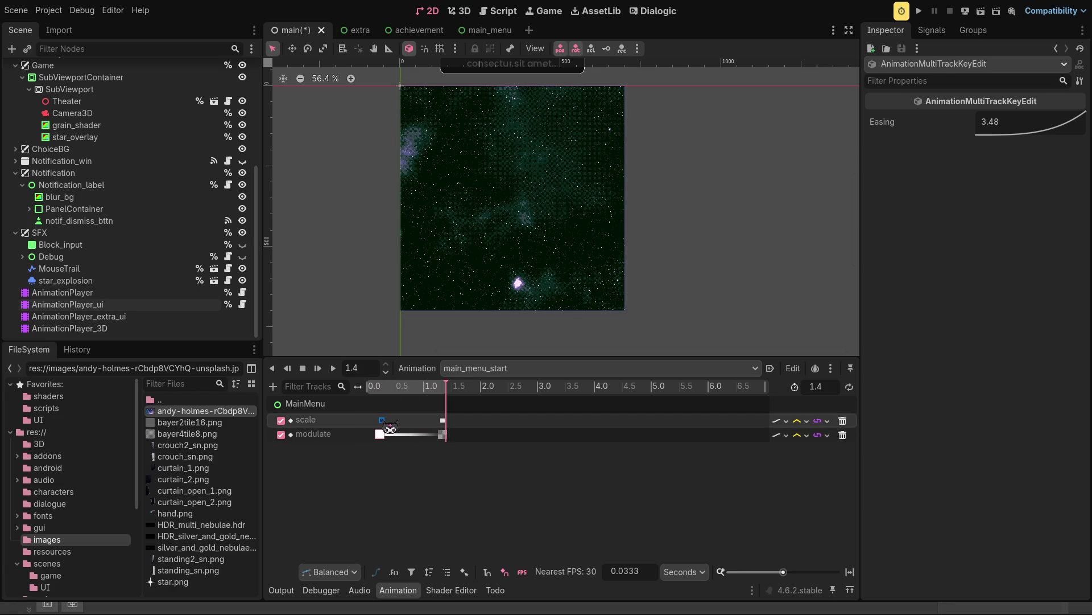
# Give the early scale key a value of 1.1 and move it one frame later.
pyautogui.click(381, 421)
pyautogui.keyDown('shift'); pyautogui.click(380, 434); pyautogui.keyUp('shift')
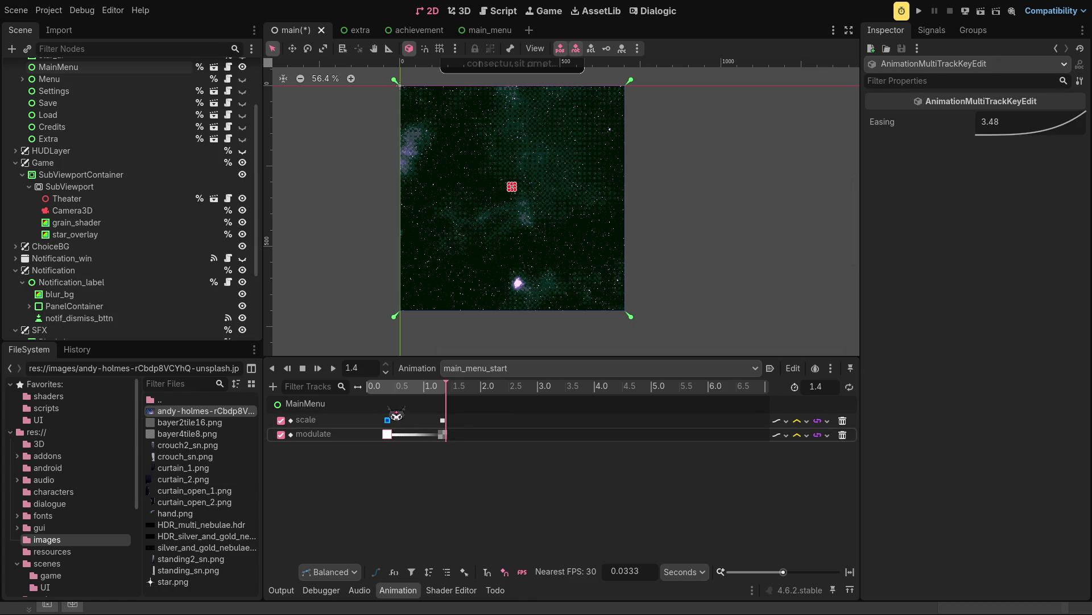
pyautogui.click(368, 387)
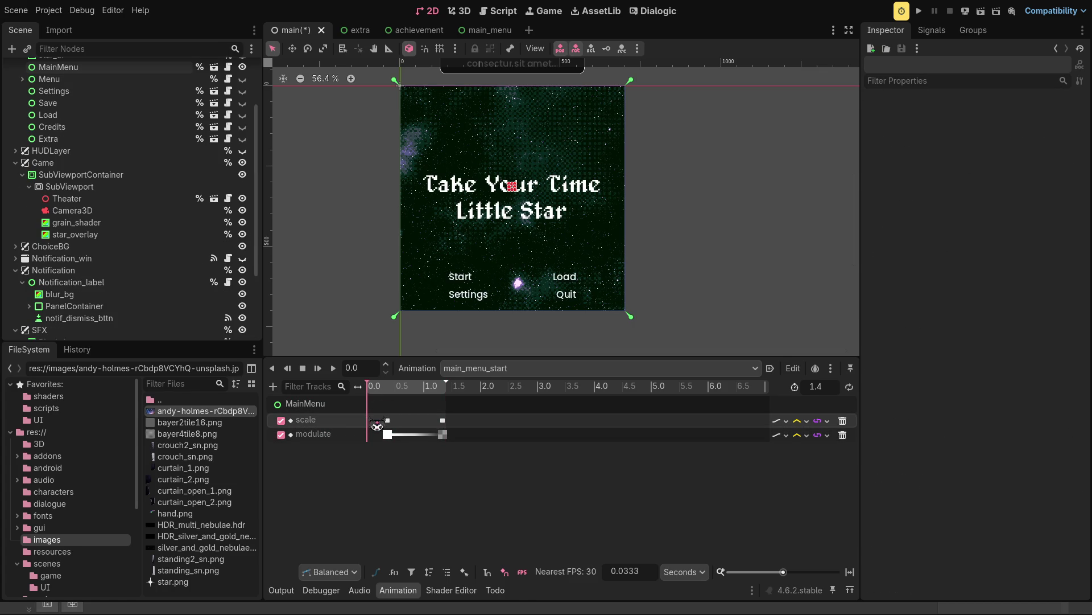
pyautogui.click(371, 420)
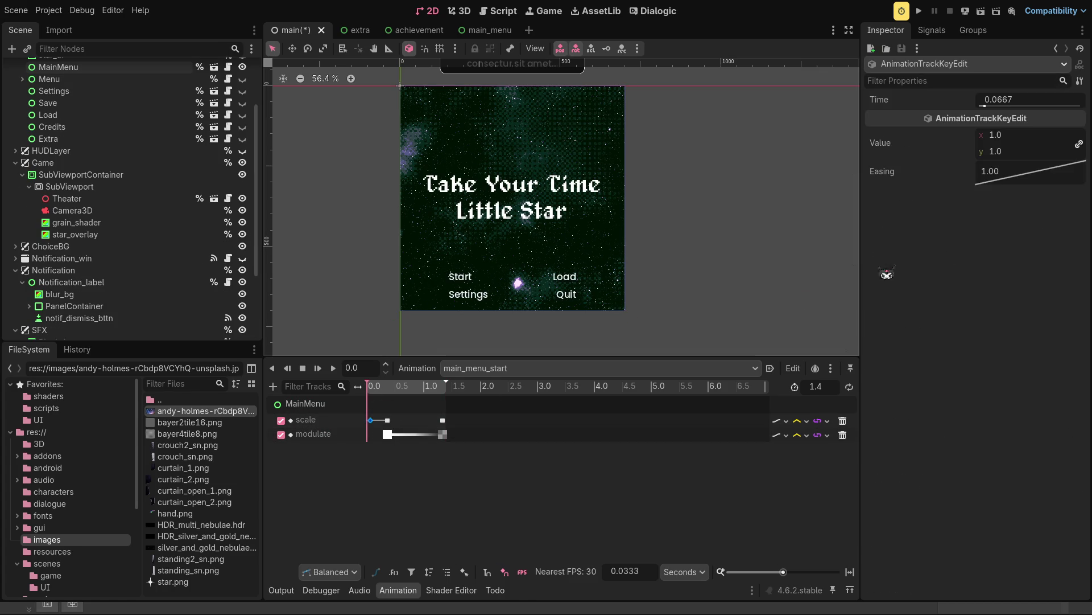
pyautogui.click(1013, 135)
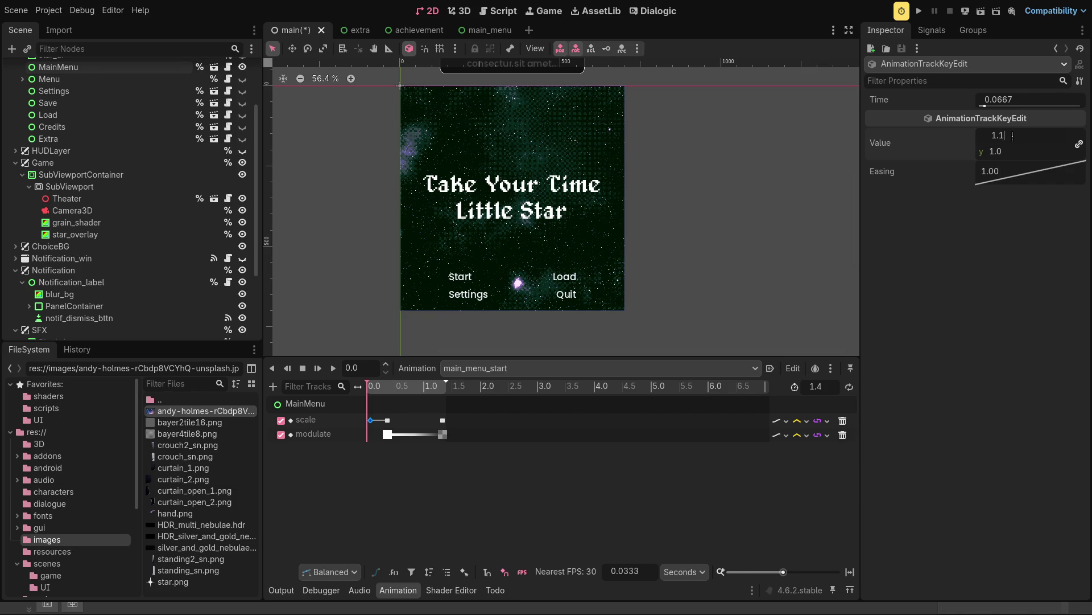
pyautogui.press('Return')
pyautogui.moveTo(384, 428); pyautogui.dragTo(388, 429)
pyautogui.click(333, 368)
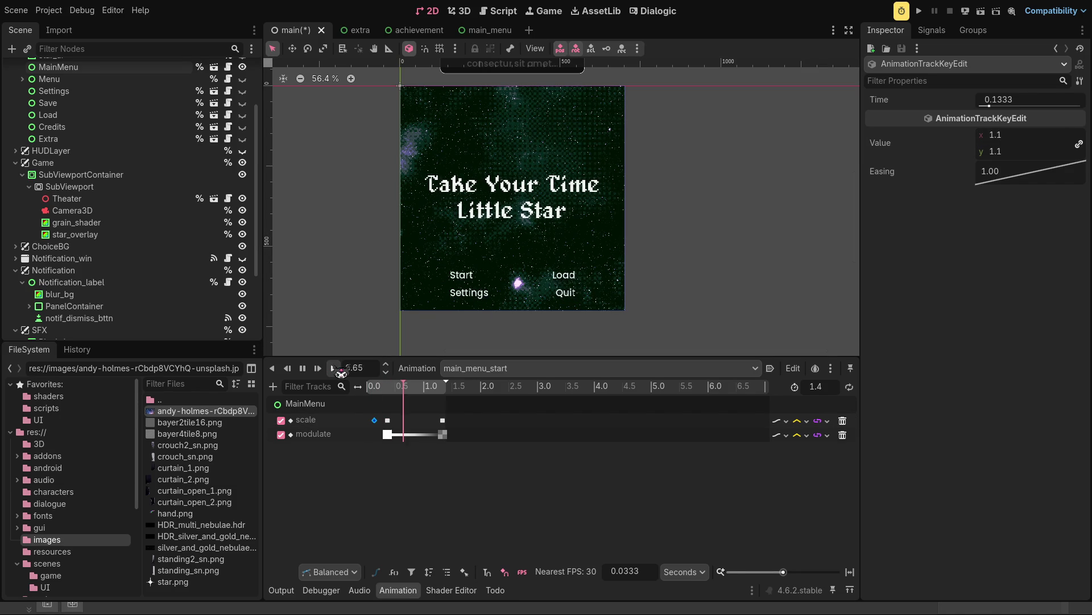
pyautogui.moveTo(369, 387)
pyautogui.mouseDown()
pyautogui.moveTo(392, 392)
pyautogui.moveTo(364, 387)
pyautogui.mouseUp()
# Place the early scale key at 0.0333 s holding 1.0 and play the animation through.
pyautogui.click(1018, 135)
pyautogui.press('Return')
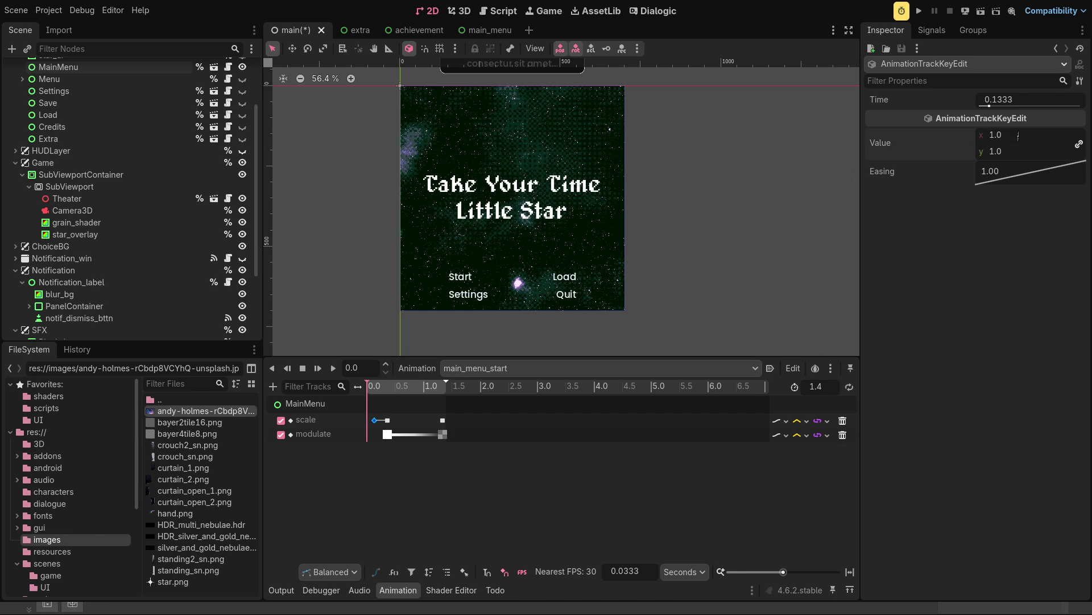
pyautogui.click(374, 389)
pyautogui.hotkey('ctrl', 'z')
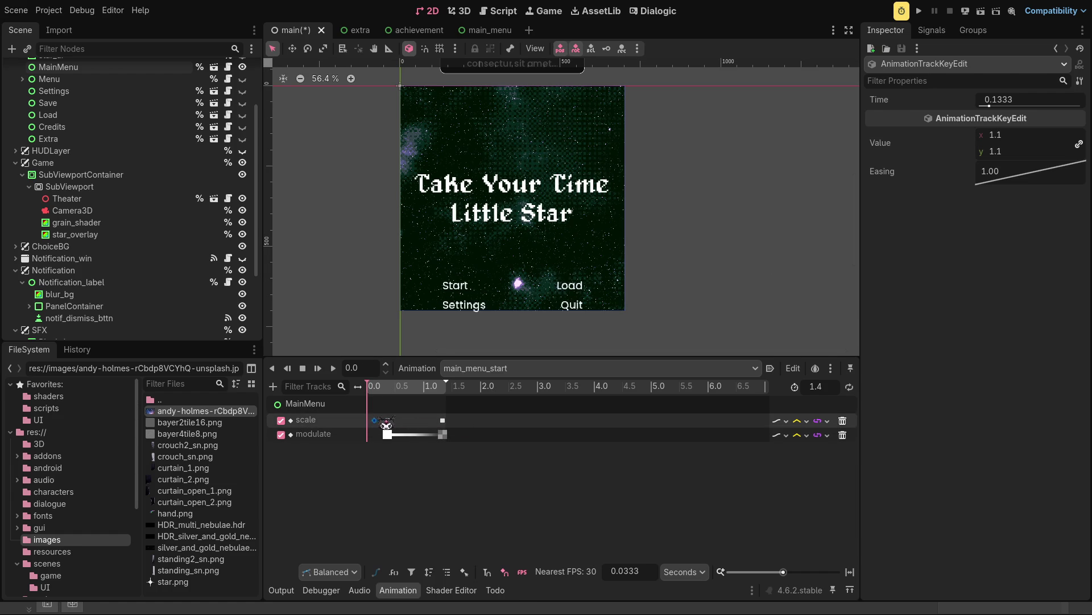
pyautogui.moveTo(376, 421); pyautogui.dragTo(369, 421)
pyautogui.click(1023, 135)
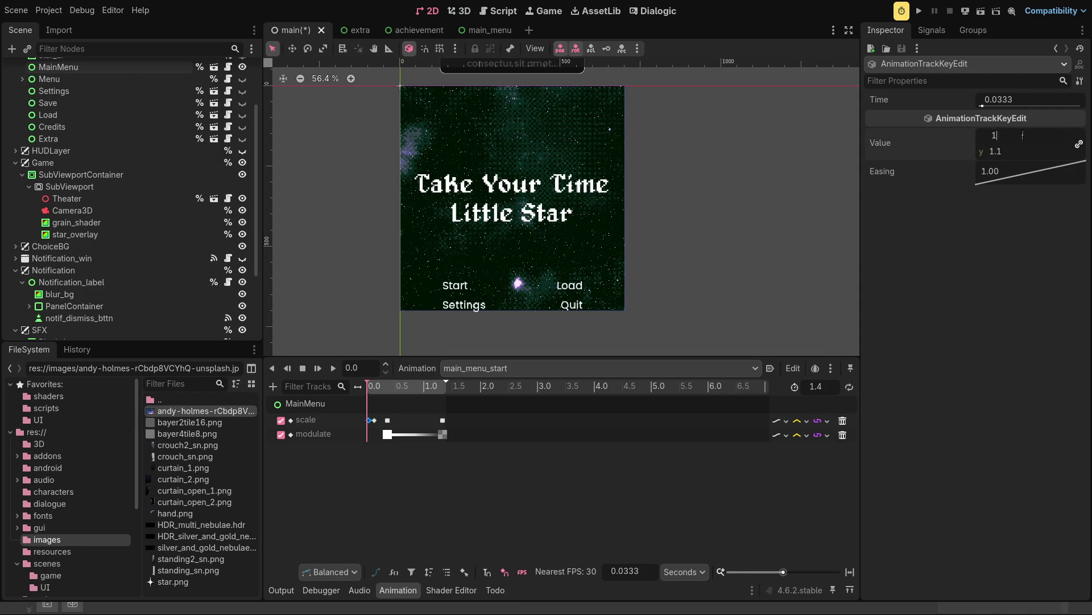
pyautogui.press('Return')
pyautogui.click(333, 368)
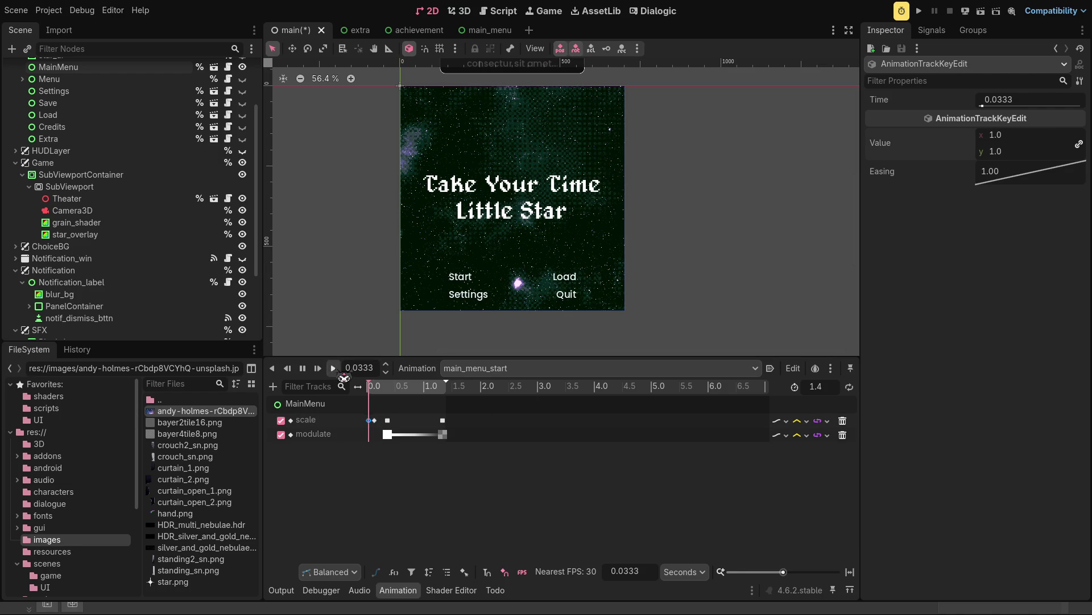
pyautogui.keyDown('shift'); pyautogui.click(385, 436); pyautogui.keyUp('shift')
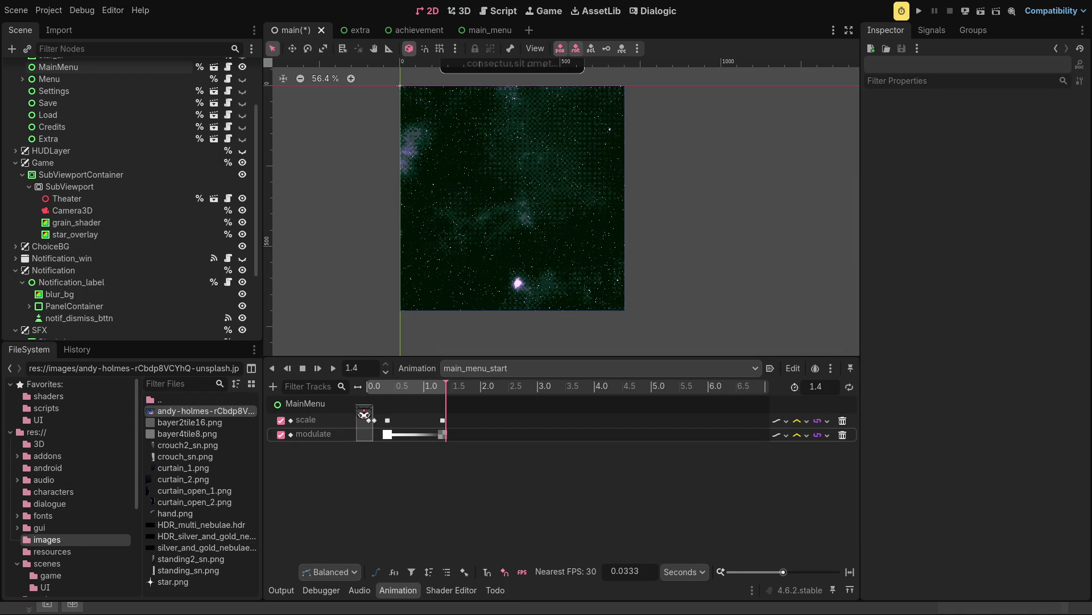
# Move the opening scale and modulate keys earlier and replay main_menu_start to check.
pyautogui.moveTo(377, 411); pyautogui.dragTo(396, 444)
pyautogui.click(370, 386)
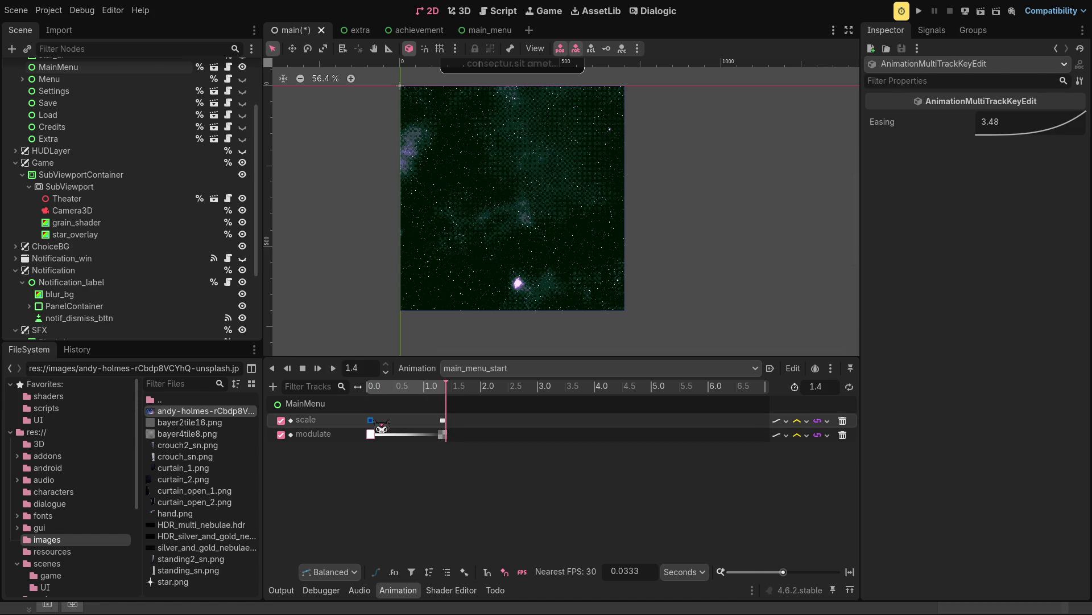
pyautogui.click(374, 387)
pyautogui.click(333, 368)
pyautogui.click(333, 369)
pyautogui.click(335, 374)
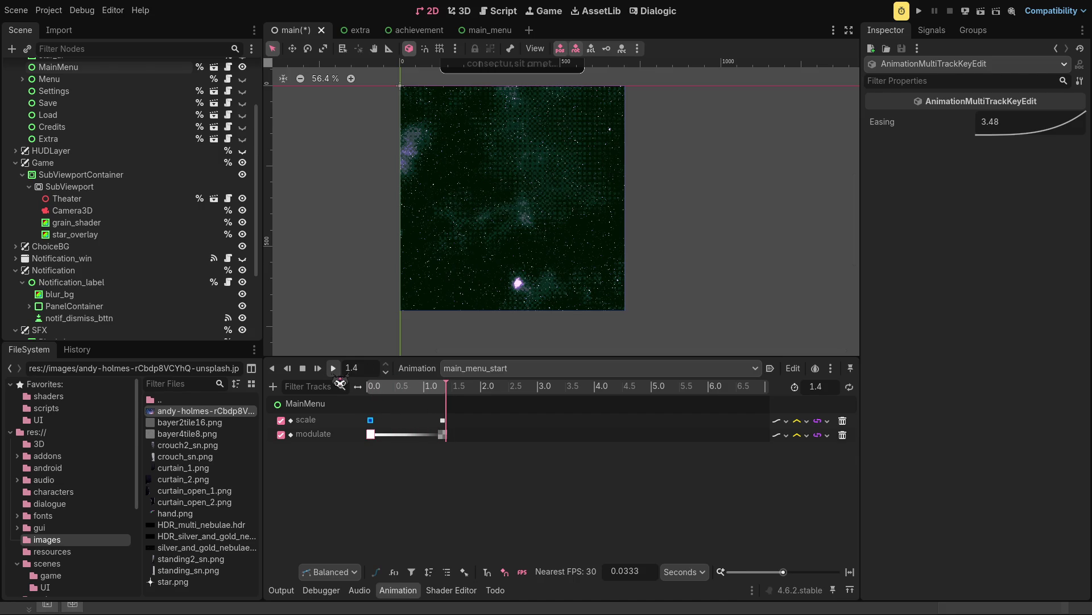
pyautogui.click(334, 374)
# Steepen the opening modulate key's easing to 4.59 and the scale key's to 6.06, then save and run.
pyautogui.click(379, 440)
pyautogui.click(374, 435)
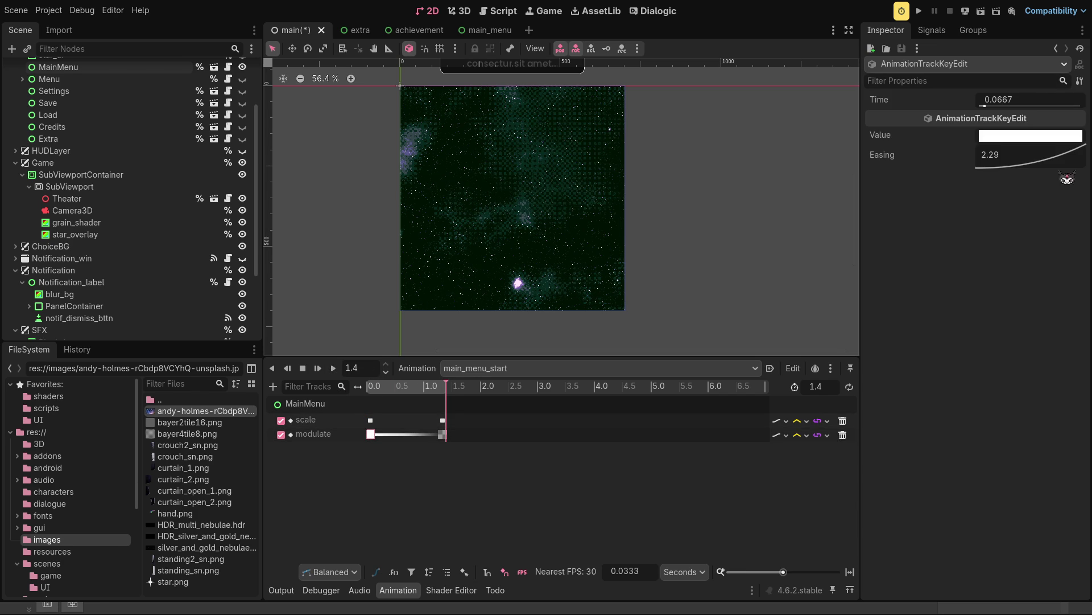
pyautogui.moveTo(1014, 166)
pyautogui.mouseDown()
pyautogui.moveTo(1026, 178)
pyautogui.moveTo(1053, 171)
pyautogui.mouseUp()
pyautogui.click(370, 420)
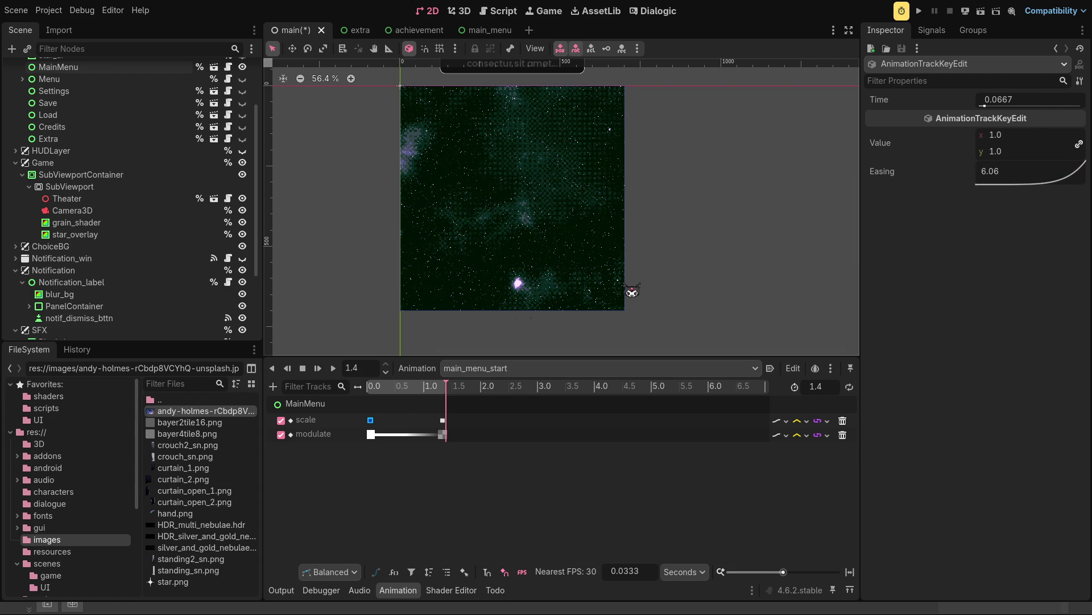
pyautogui.click(333, 368)
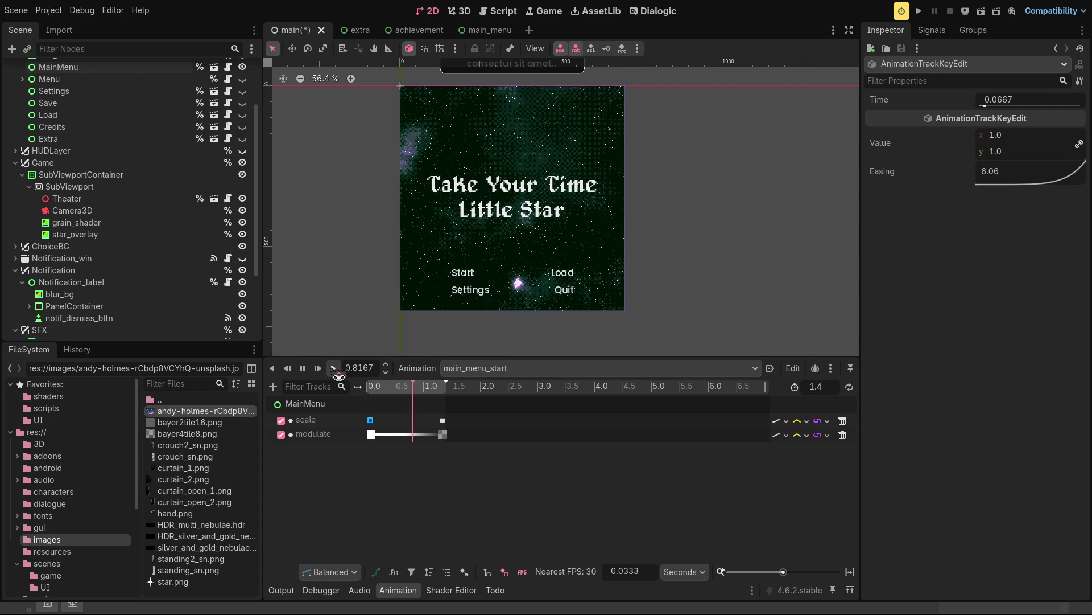
pyautogui.click(333, 368)
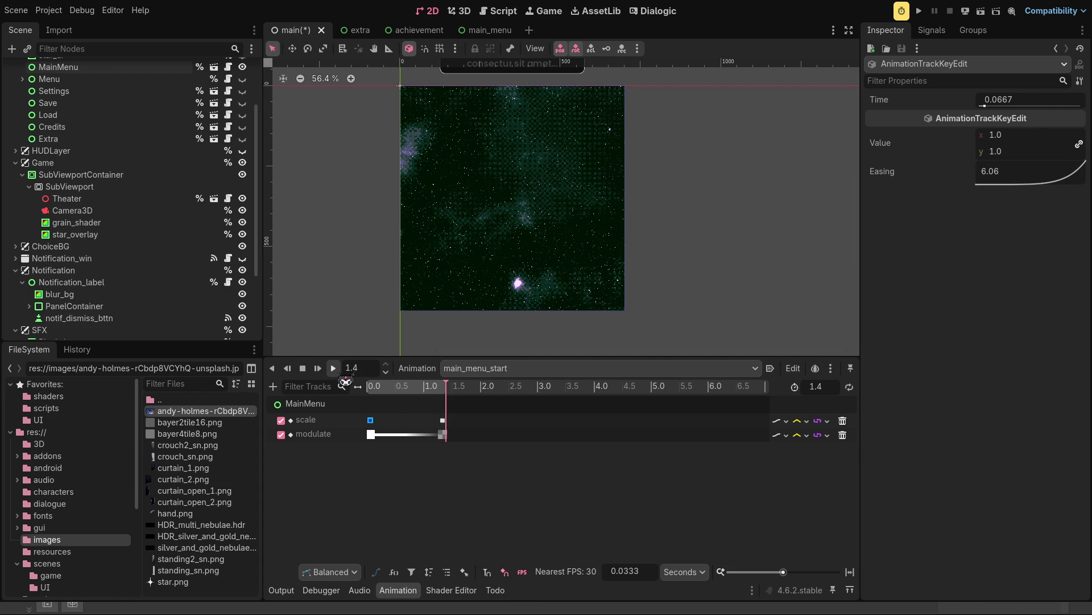
pyautogui.click(919, 10)
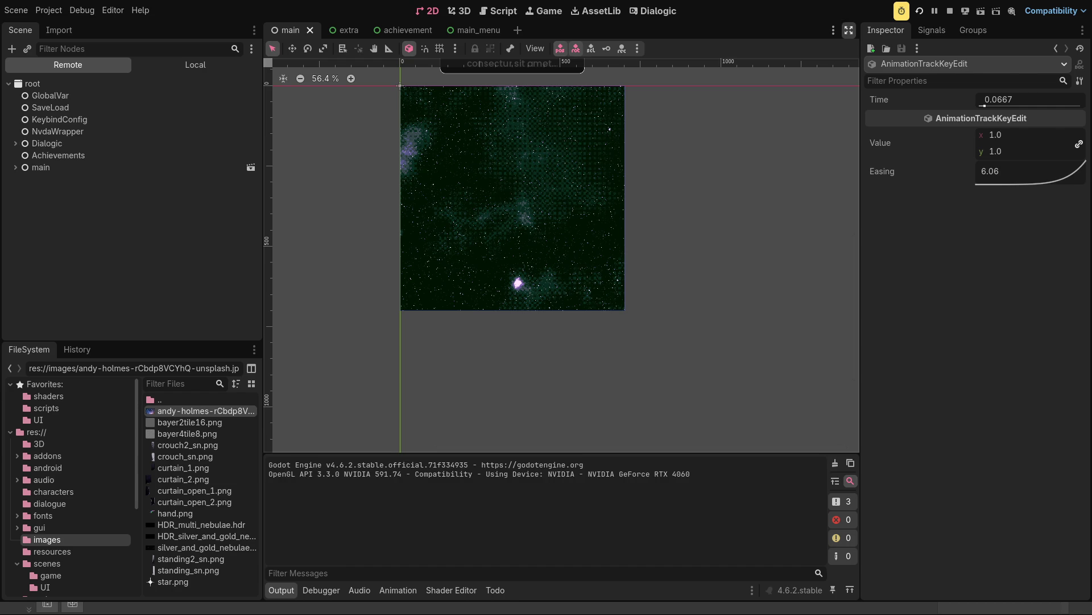
# Stop the game and soften the opening modulate key's easing to 1.86.
pyautogui.click(950, 11)
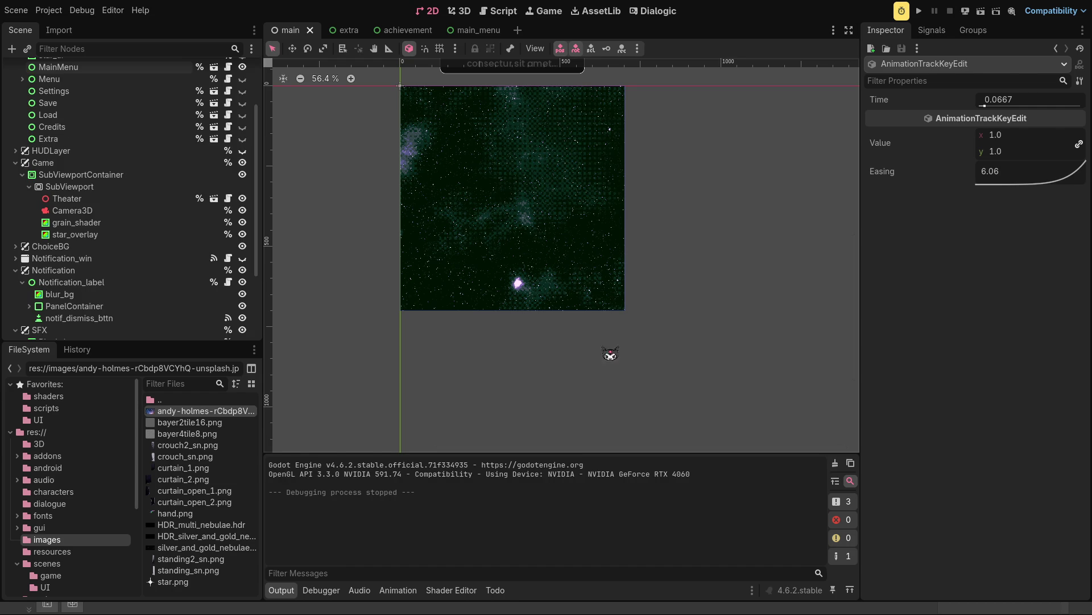
pyautogui.scroll(-5, 111, 310)
pyautogui.click(111, 307)
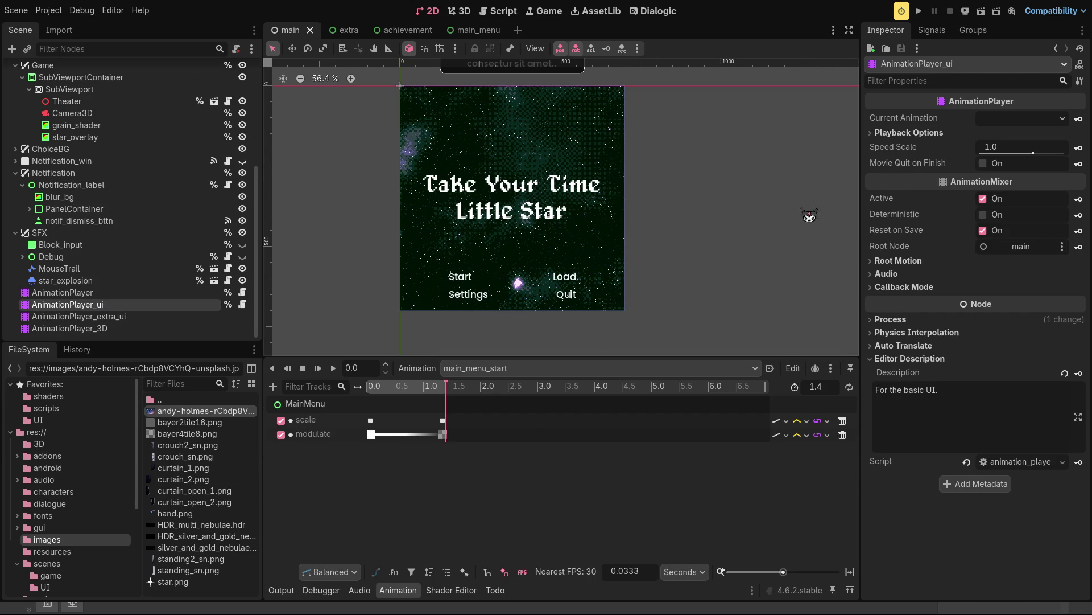
pyautogui.click(371, 434)
pyautogui.moveTo(1039, 177); pyautogui.dragTo(1026, 132)
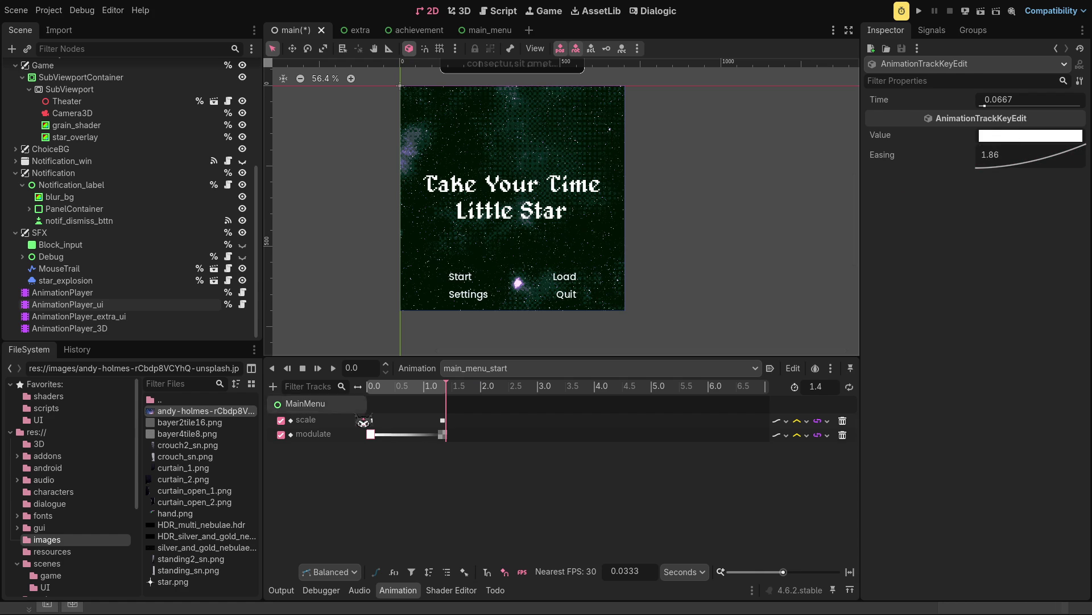
# Set the opening scale key's easing to 2.14, test-run the game, then open main_menu.gd.
pyautogui.click(370, 420)
pyautogui.moveTo(1053, 177); pyautogui.dragTo(1050, 161)
pyautogui.click(920, 11)
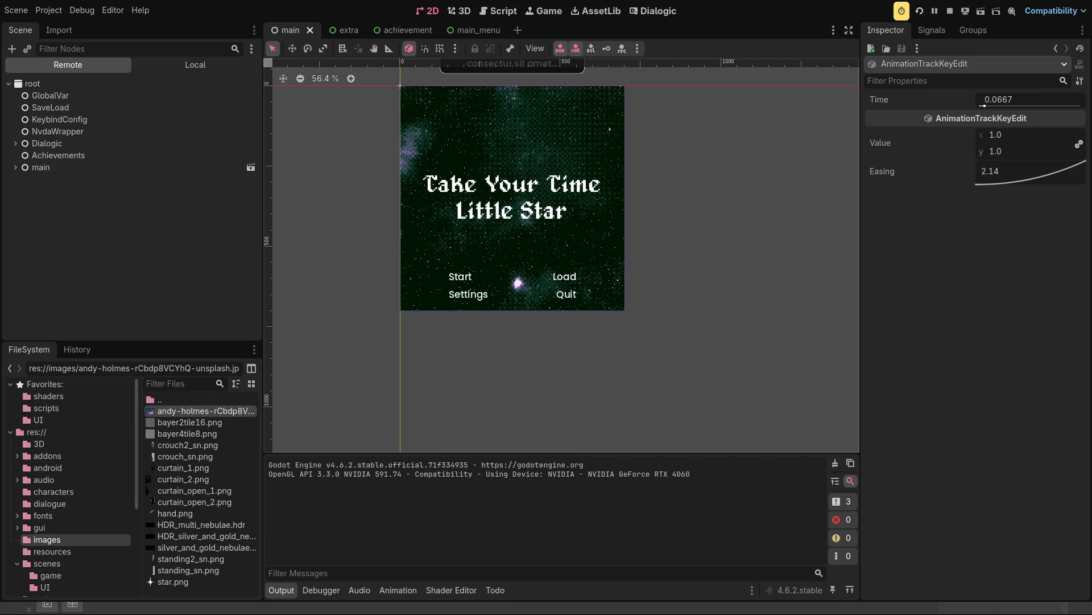
pyautogui.click(950, 11)
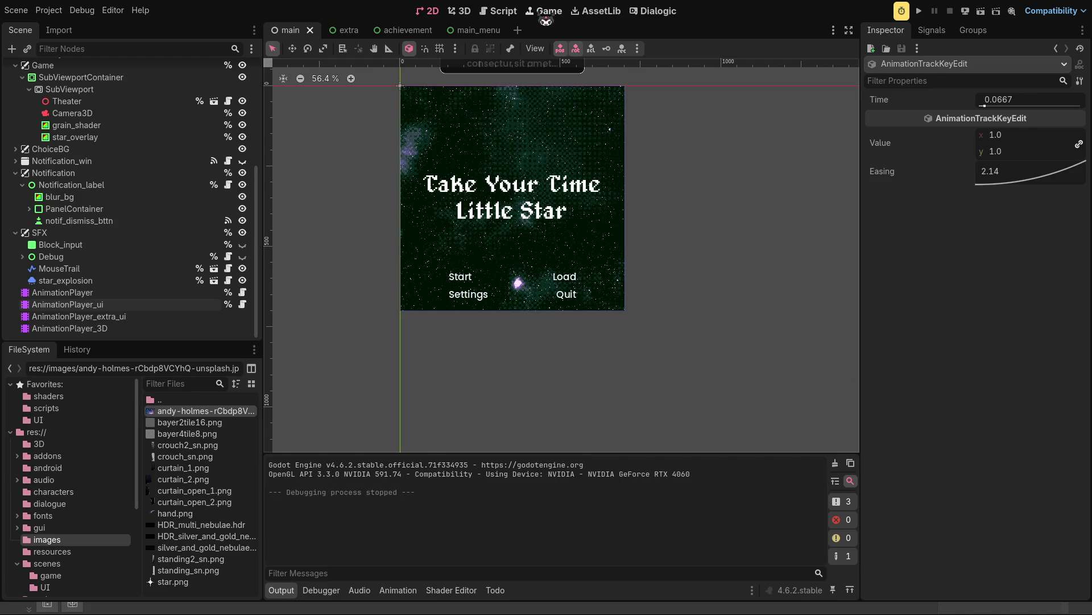
pyautogui.click(501, 12)
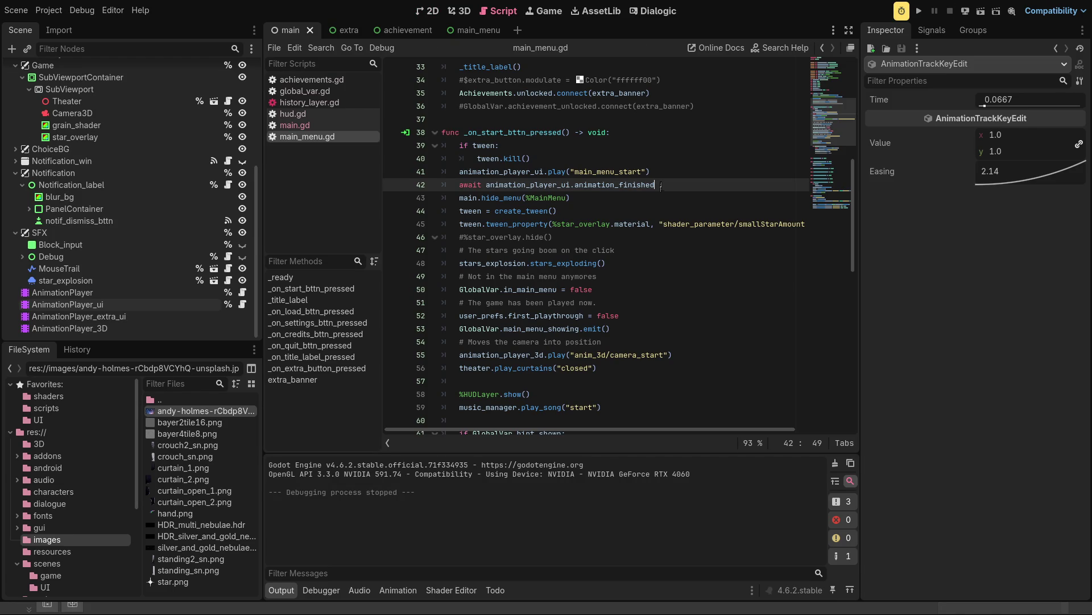
# Select lines 40–42 of main_menu.gd, then open and close hud.gd.
pyautogui.moveTo(666, 181); pyautogui.dragTo(662, 158)
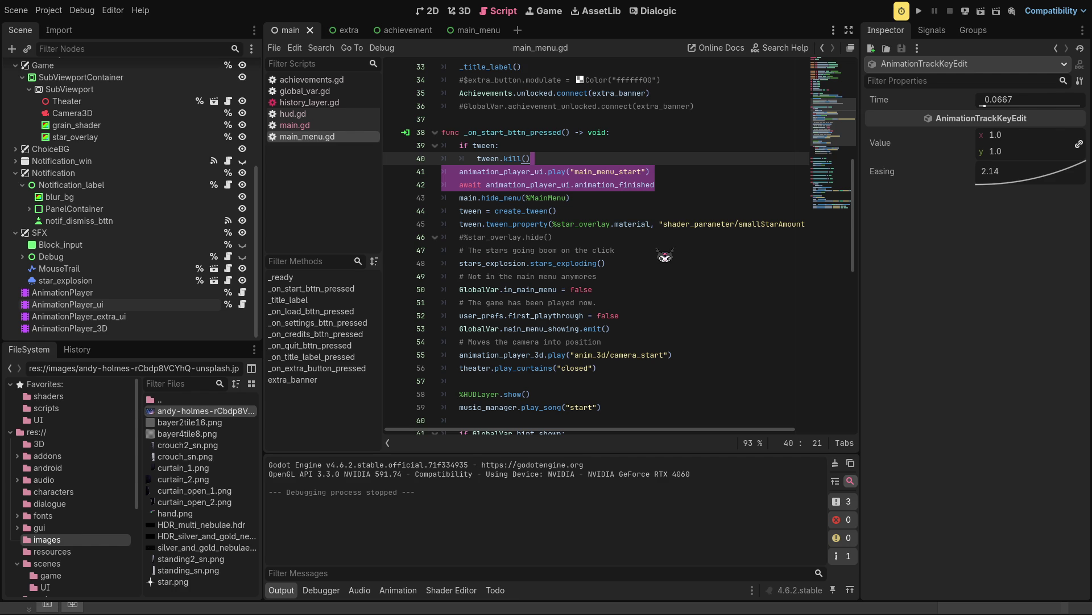
pyautogui.click(614, 184)
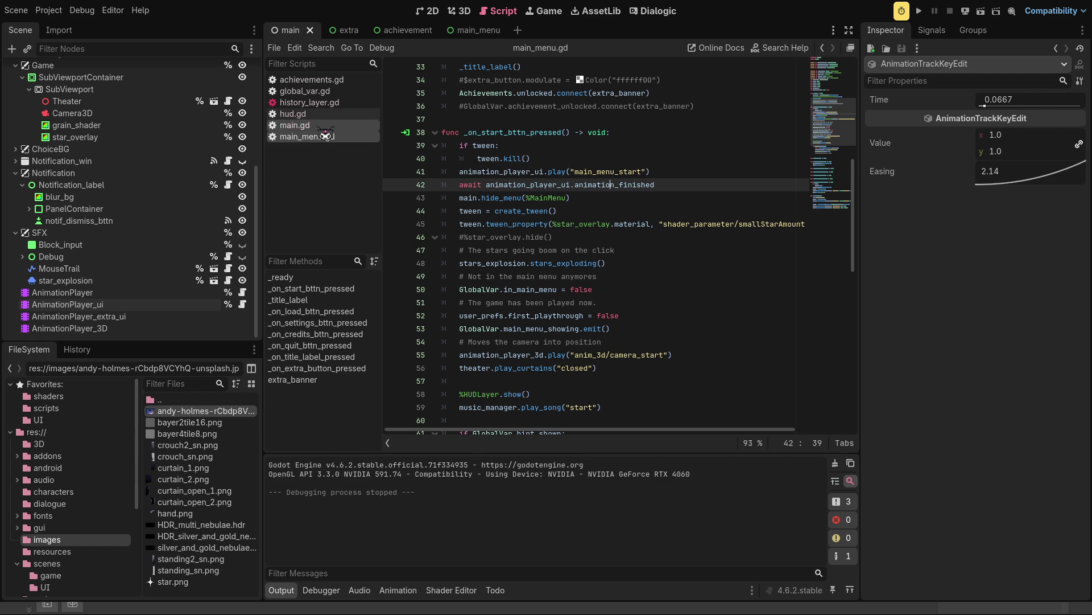
pyautogui.click(296, 114)
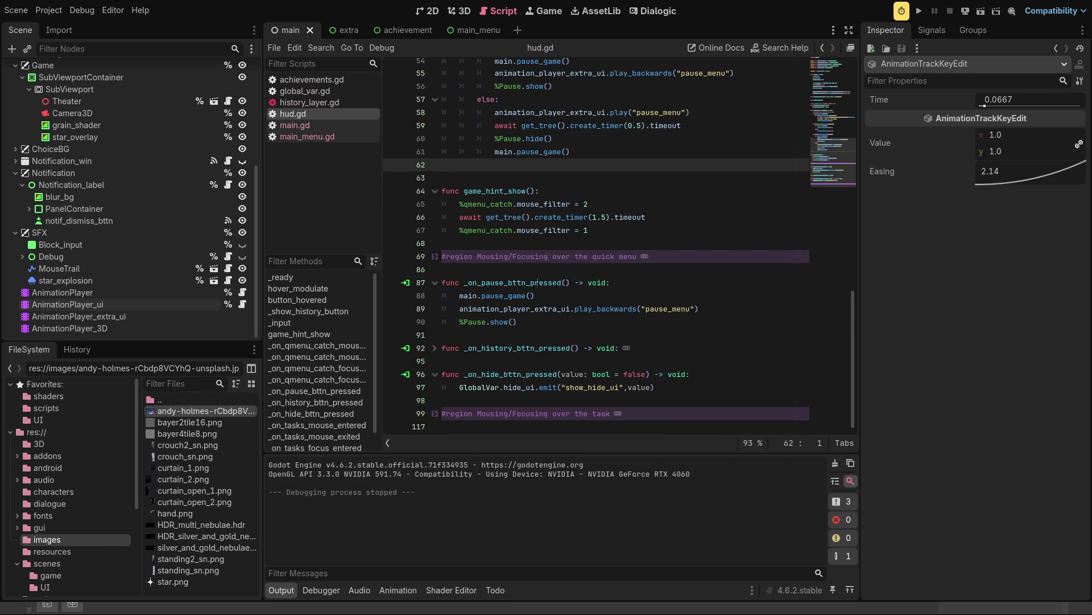
pyautogui.scroll(5, 538, 282)
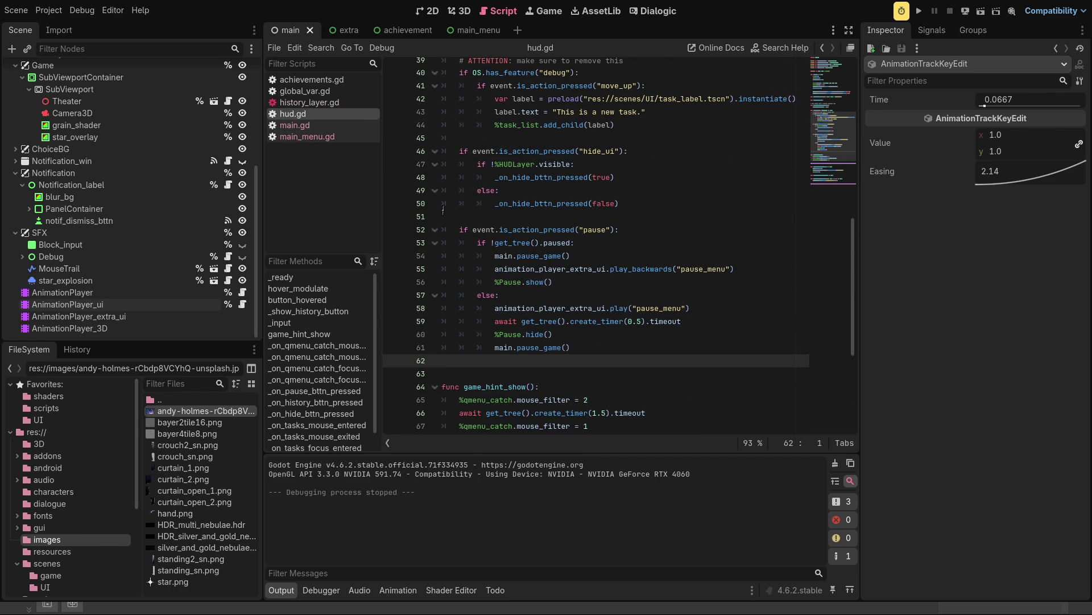
pyautogui.middleClick(298, 114)
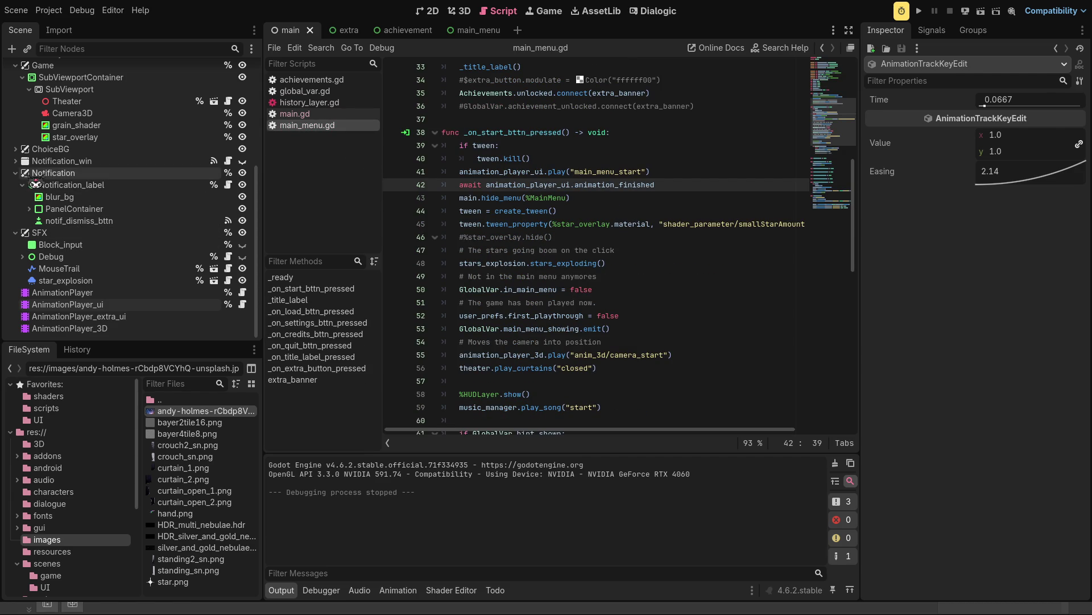
# Expand HUDLayer and inspect qmenu_catch, quick_menu, Tasks and Pause, then revisit lines 48 and 44.
pyautogui.click(16, 161)
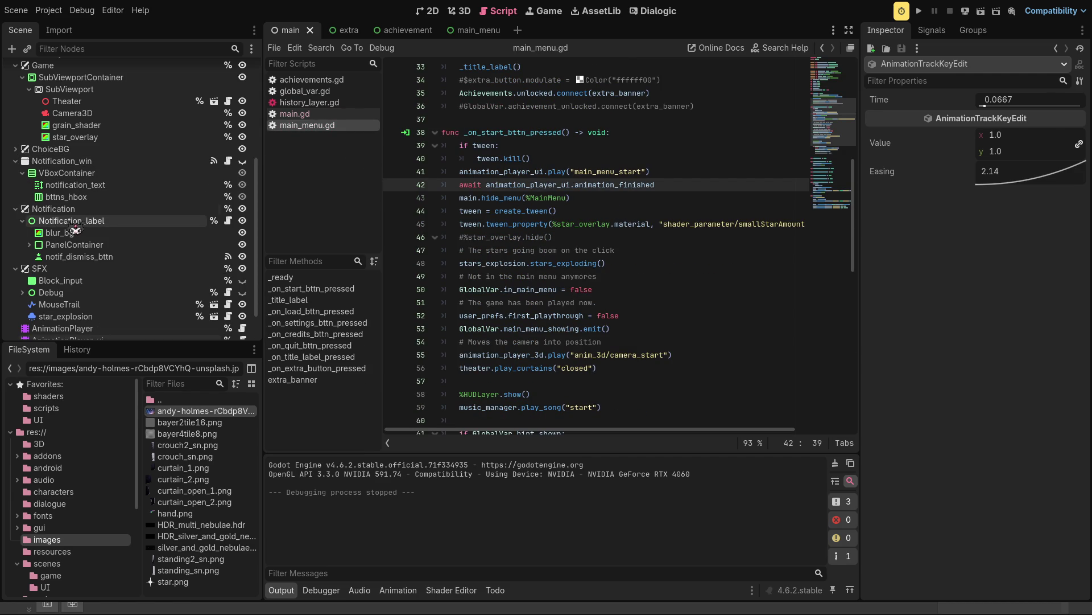
pyautogui.click(16, 195)
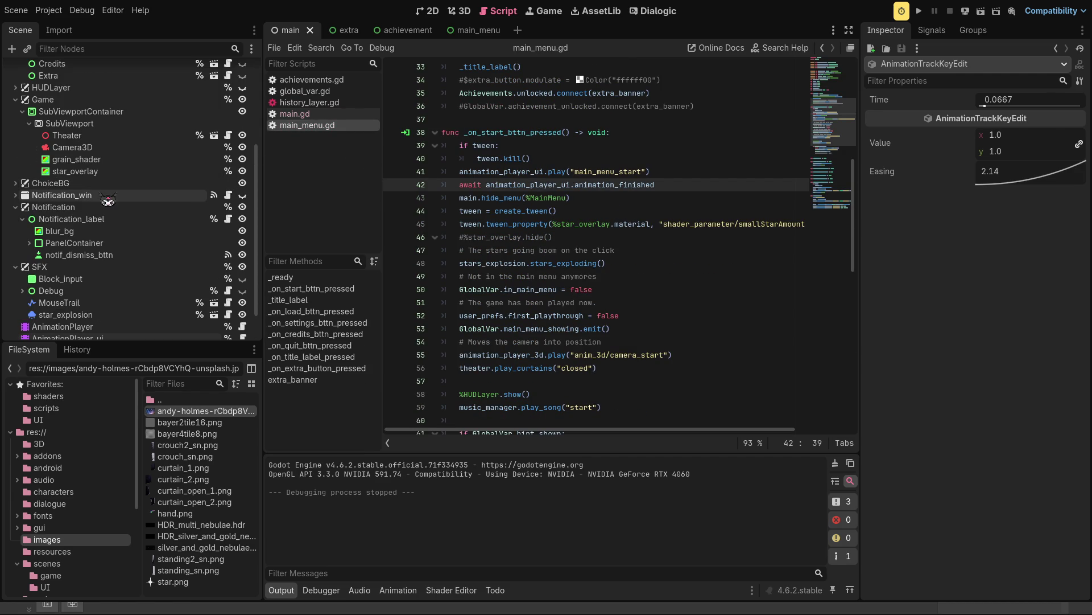
pyautogui.scroll(3, 43, 195)
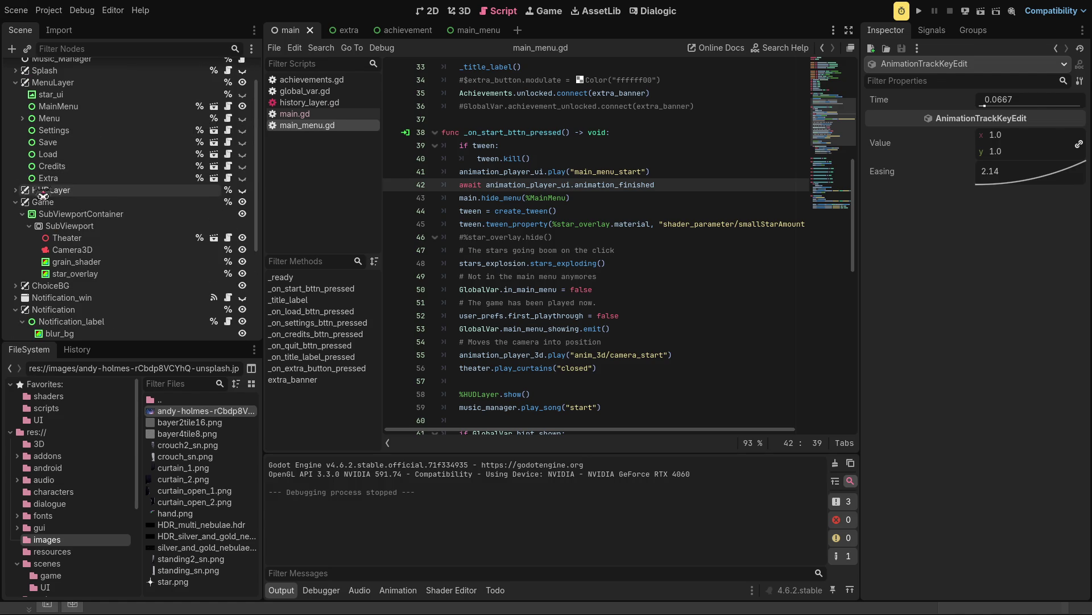
pyautogui.click(15, 190)
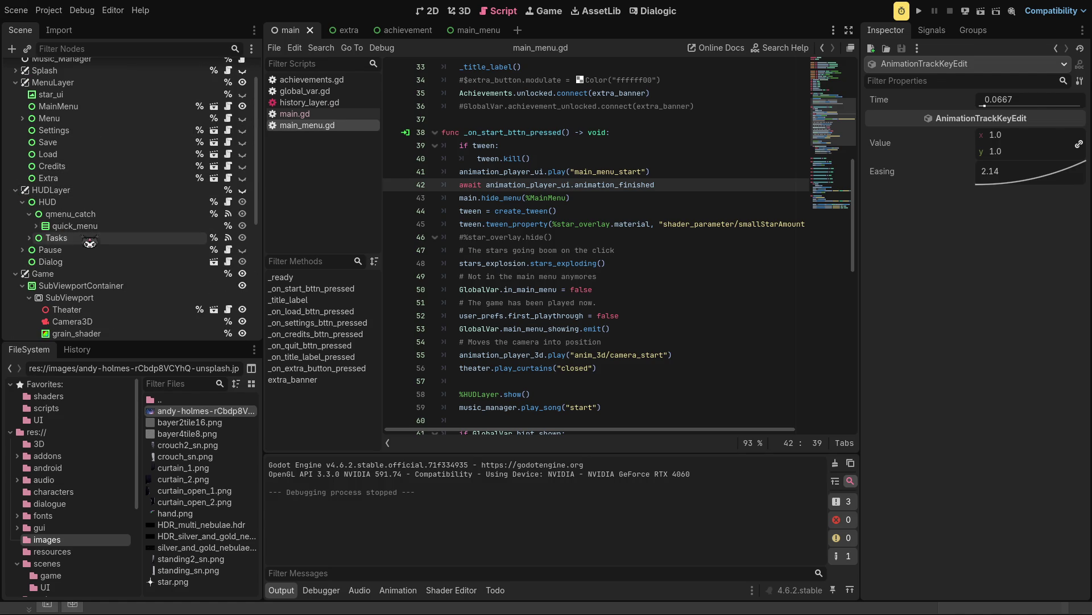
pyautogui.click(85, 213)
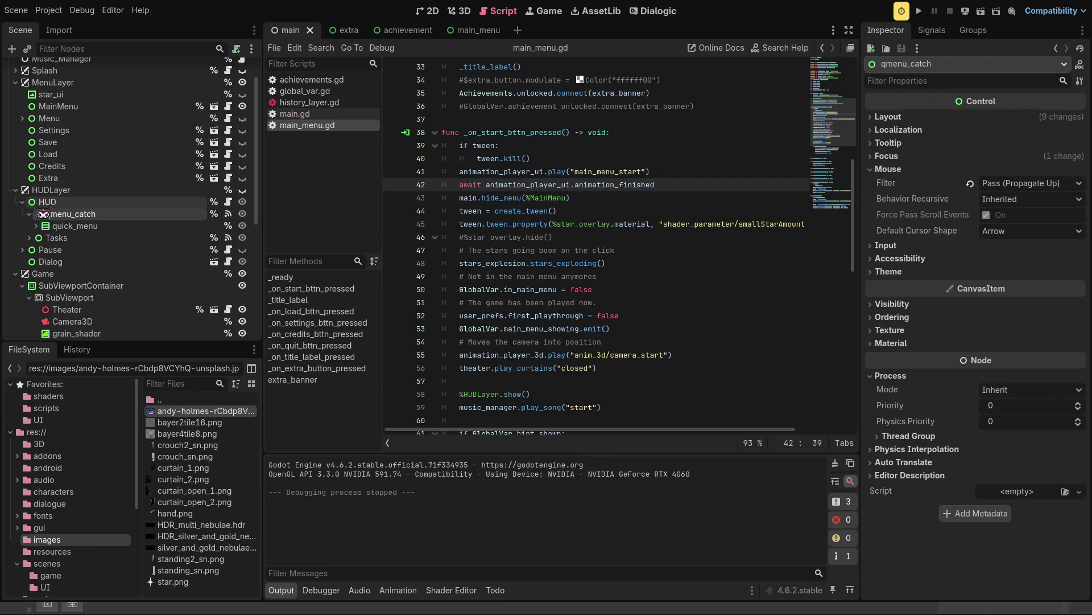
pyautogui.click(77, 226)
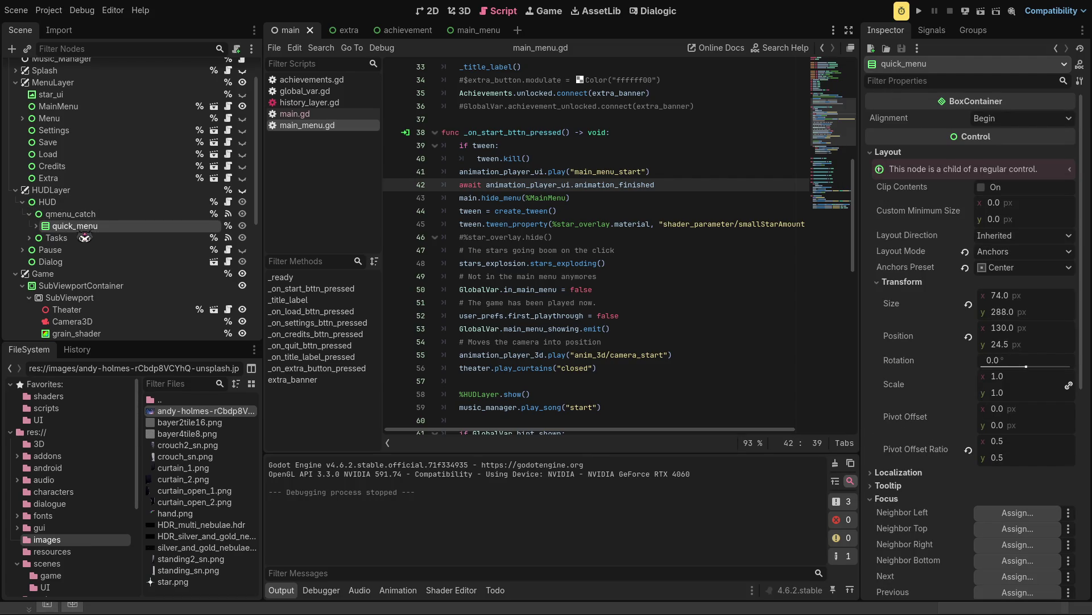
pyautogui.click(84, 238)
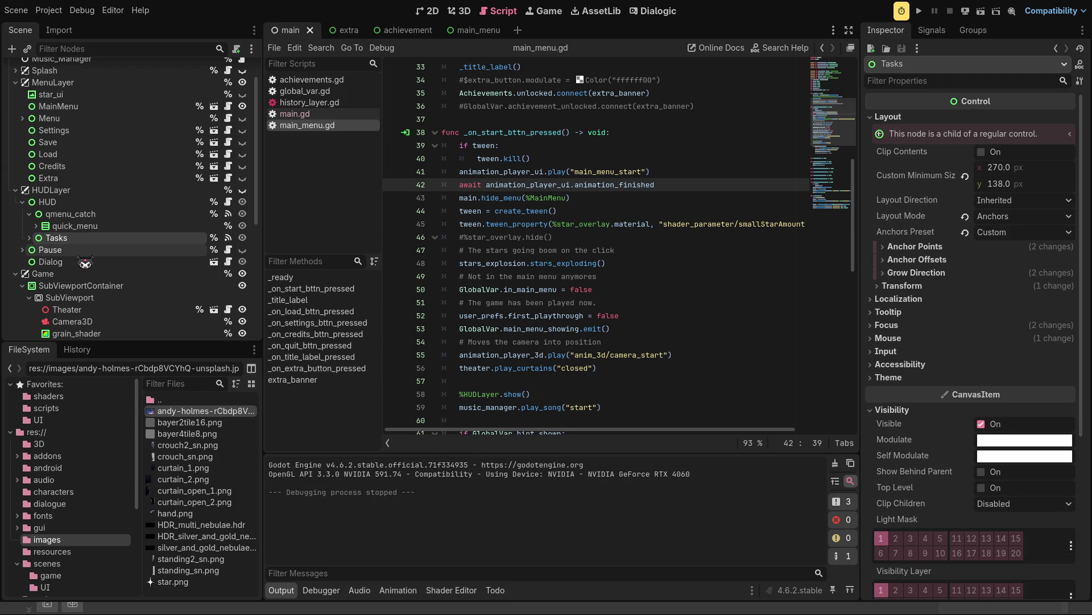
pyautogui.click(83, 249)
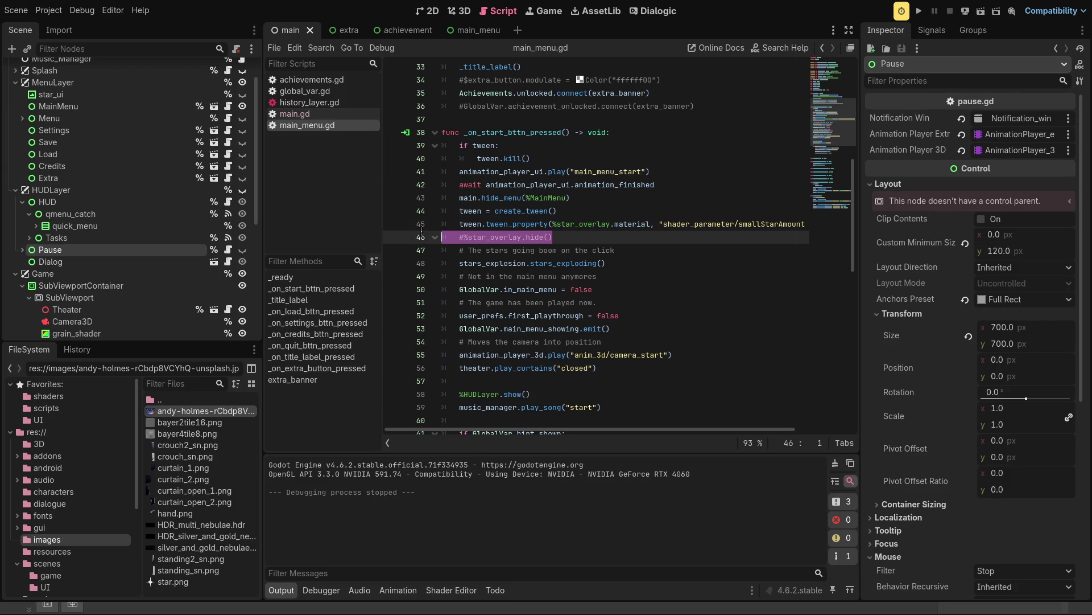
pyautogui.click(639, 263)
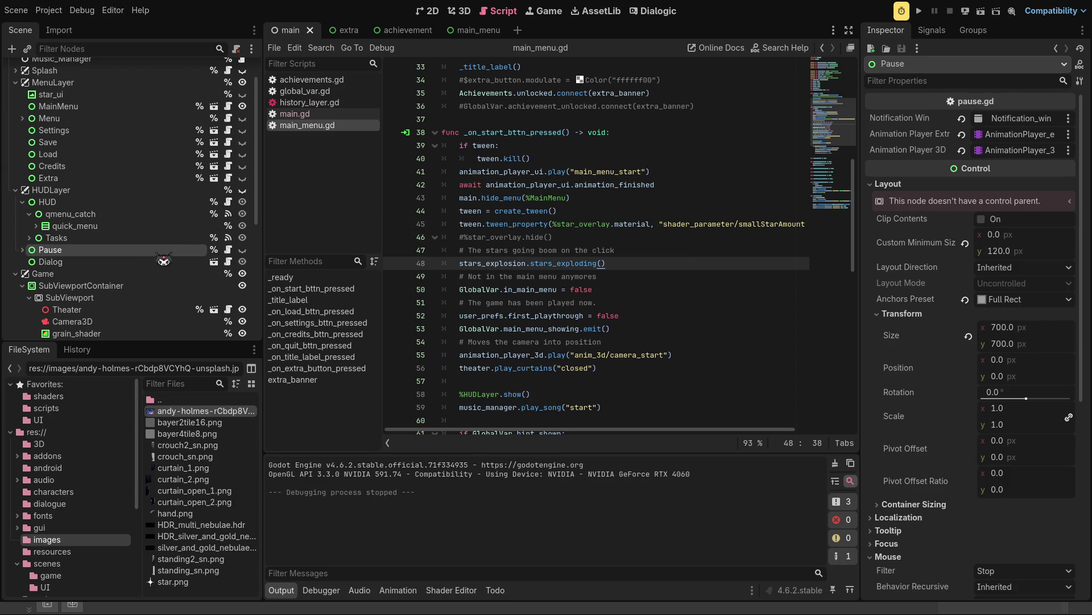
pyautogui.click(580, 206)
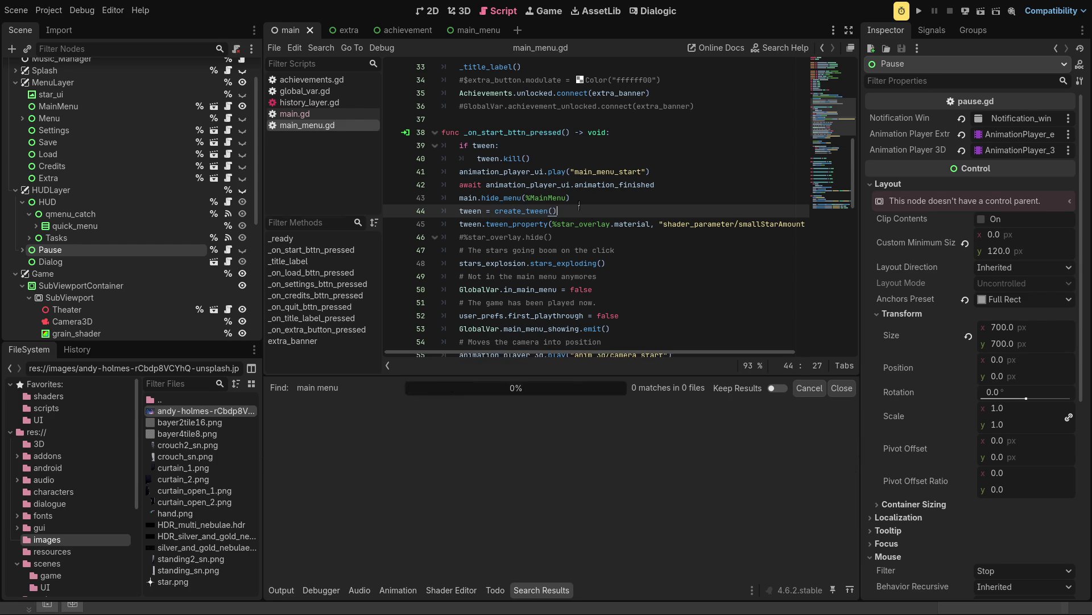
# Search the project for 'main_menu' and open pause.gd at the _on_main_menu_bttn_pressed match.
pyautogui.click(681, 300)
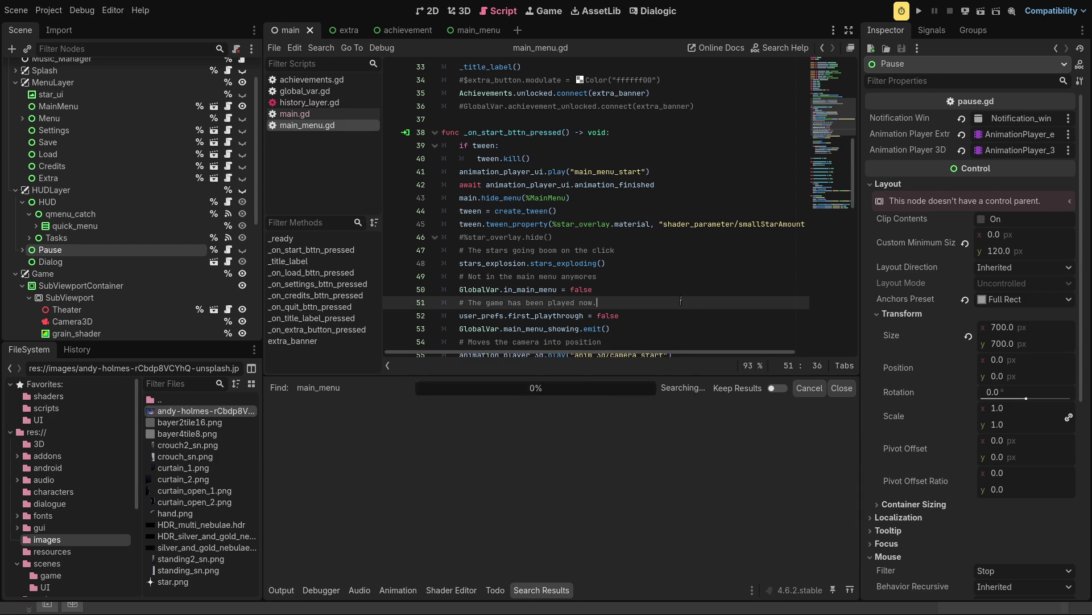
pyautogui.scroll(-5, 523, 487)
pyautogui.scroll(-3, 523, 488)
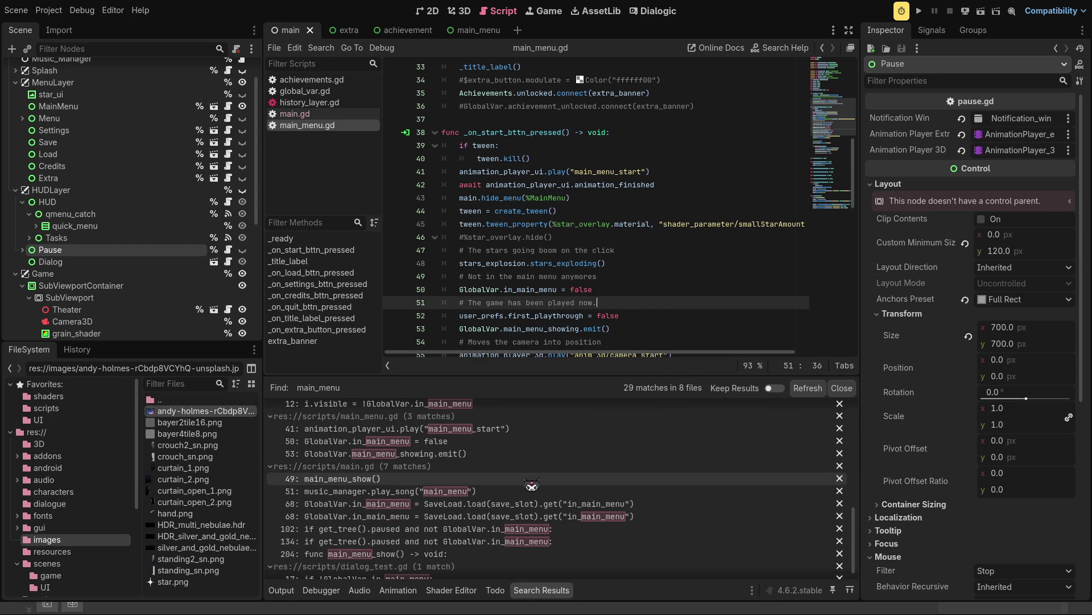
pyautogui.scroll(-3, 567, 481)
pyautogui.scroll(-6, 568, 485)
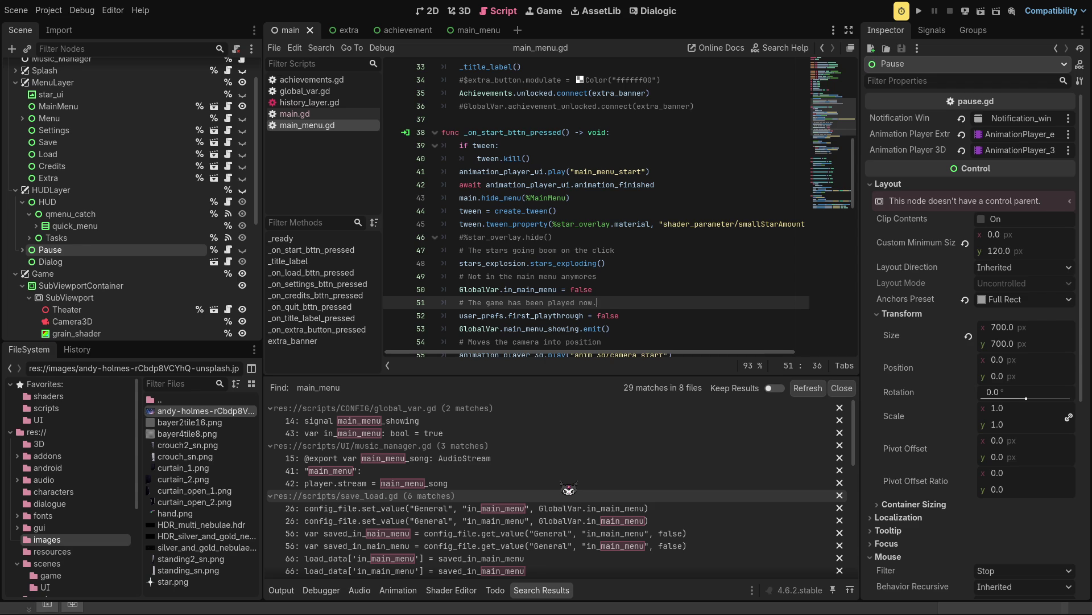
pyautogui.scroll(-2, 569, 490)
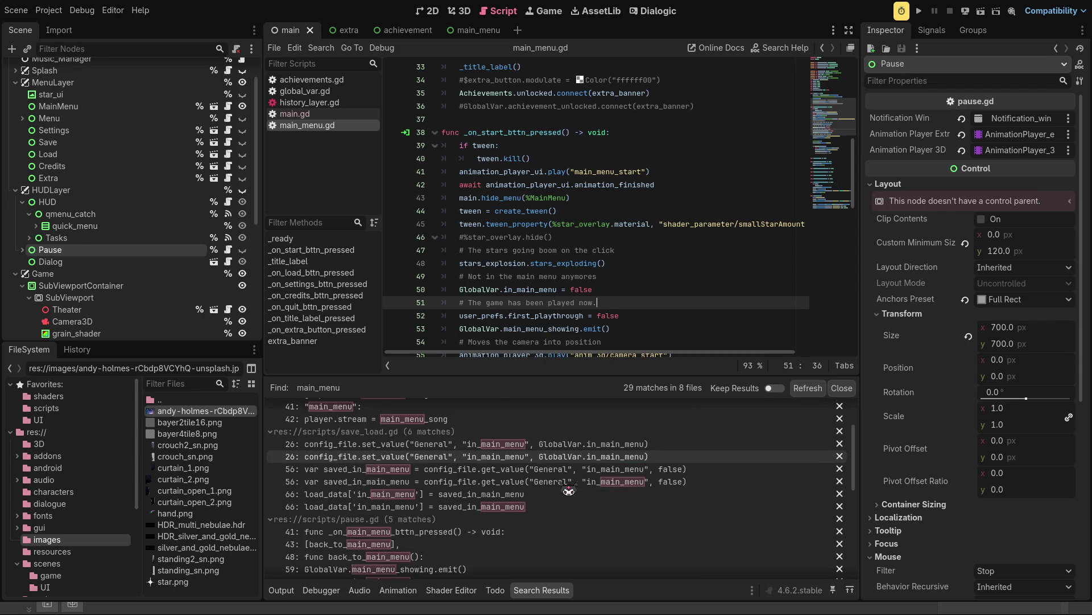
pyautogui.scroll(-3, 568, 489)
pyautogui.click(553, 447)
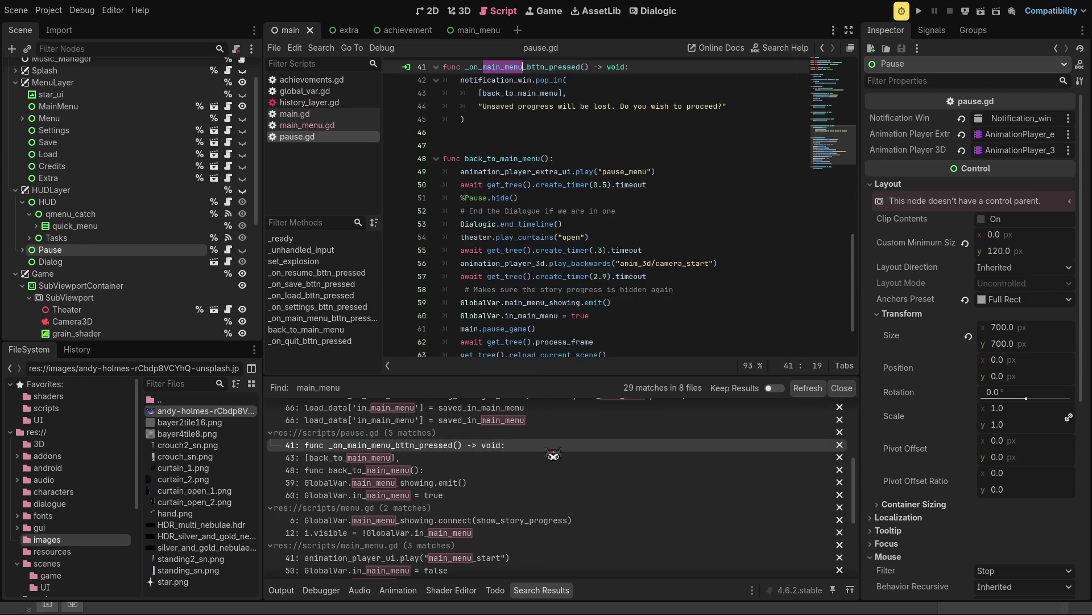
# Paste the main_menu_start play and await lines right after main.pause_game().
pyautogui.scroll(3, 659, 183)
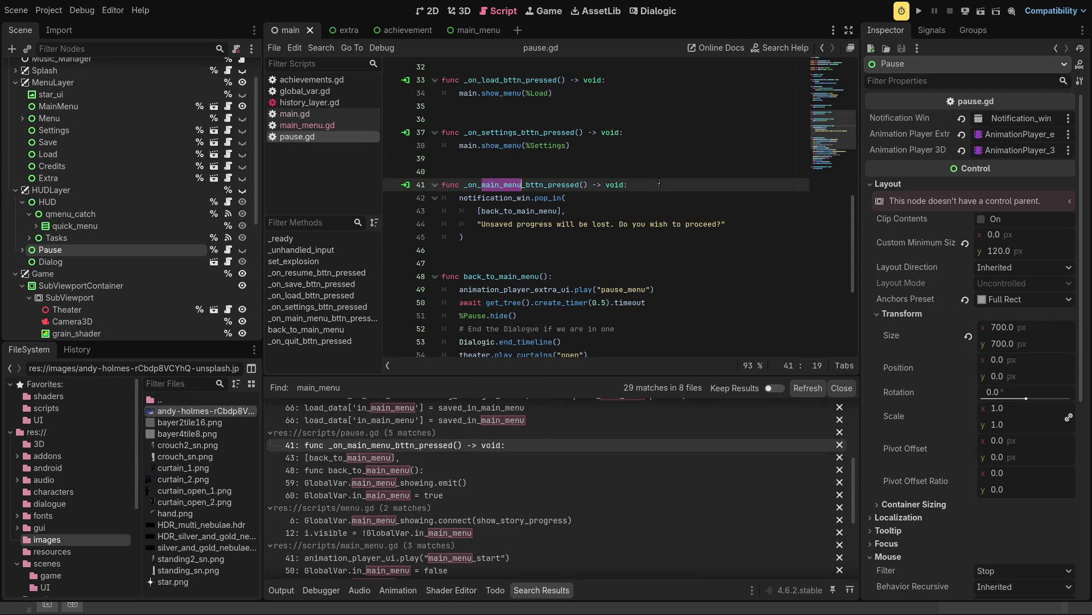
pyautogui.scroll(-4, 660, 243)
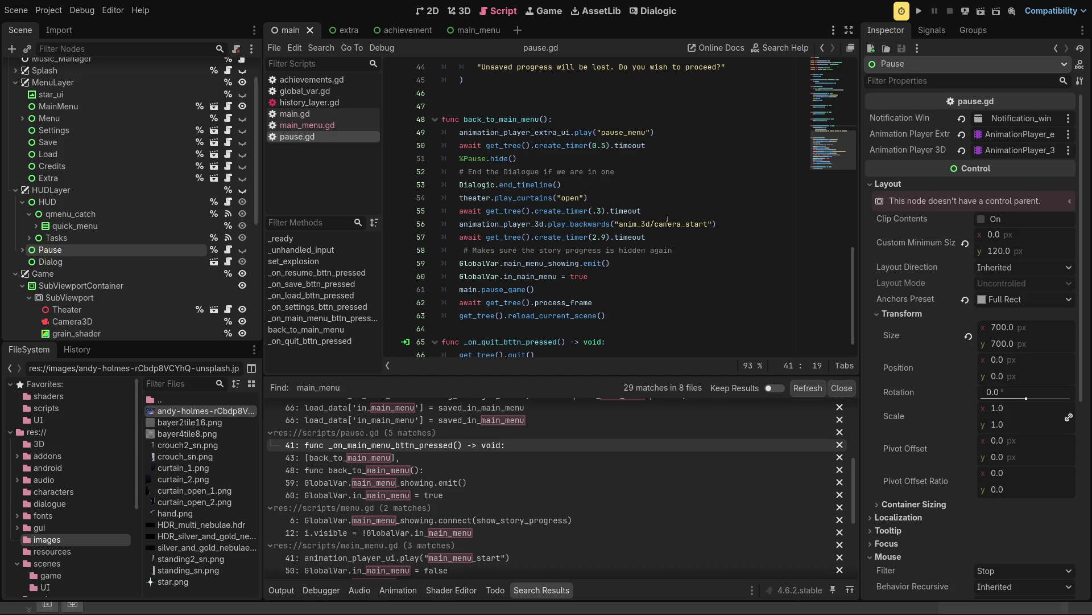
pyautogui.click(676, 233)
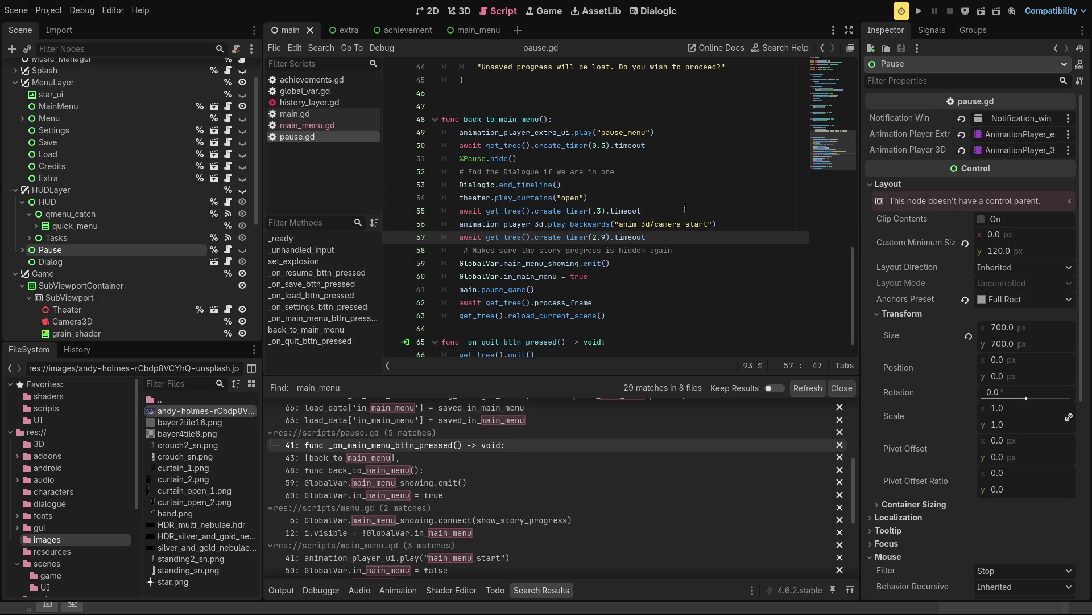
pyautogui.click(599, 289)
pyautogui.press('Return')
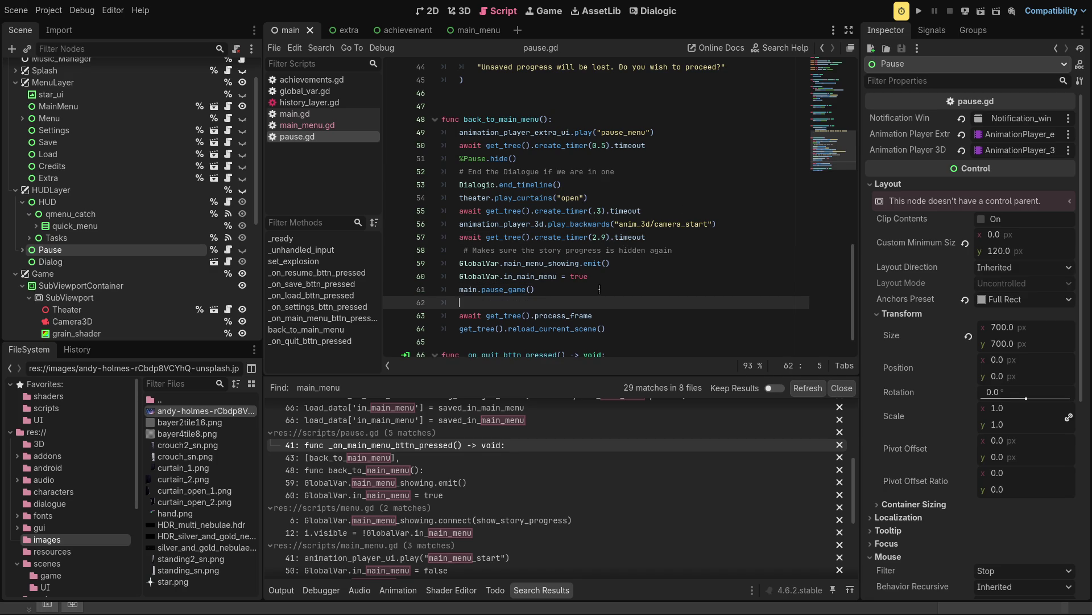
pyautogui.write('animation_player_ui.play("main_menu_start") \tawait animation_player_ui.animation_finished')
pyautogui.click(611, 306)
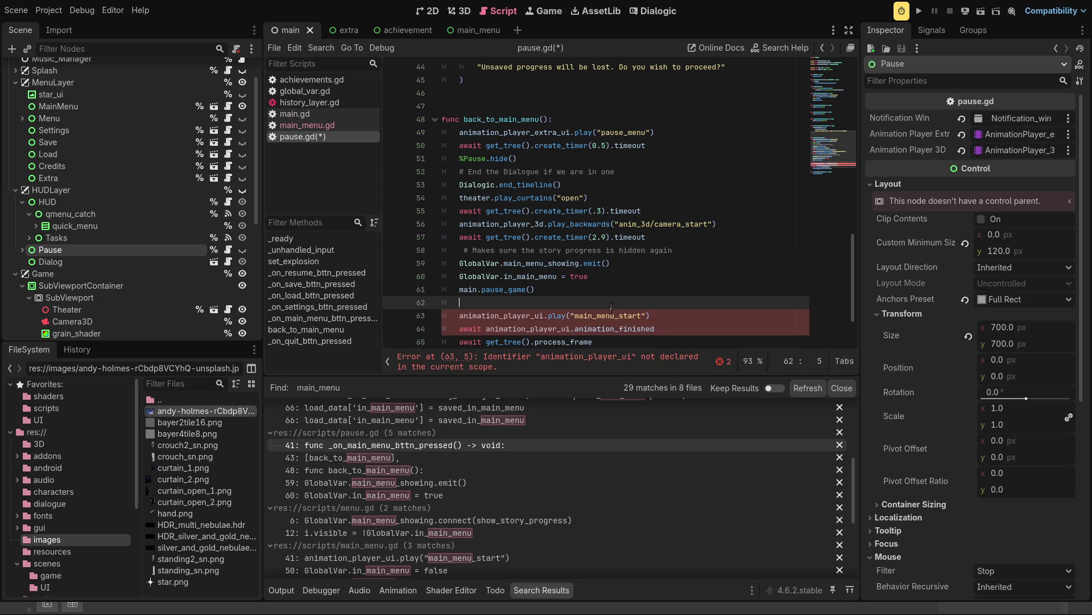
pyautogui.press('BackSpace')
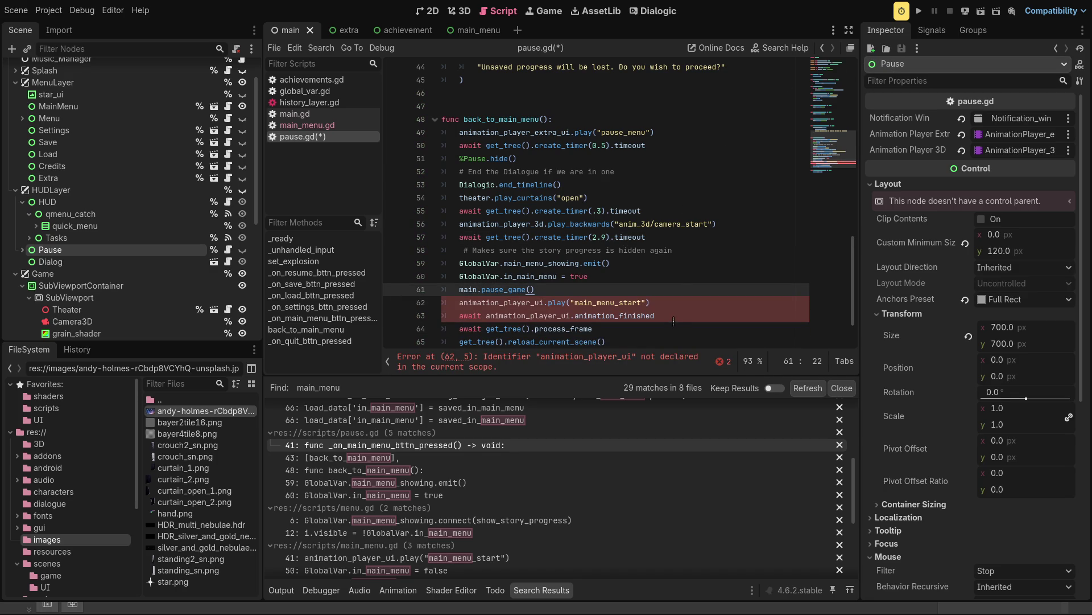
pyautogui.click(841, 83)
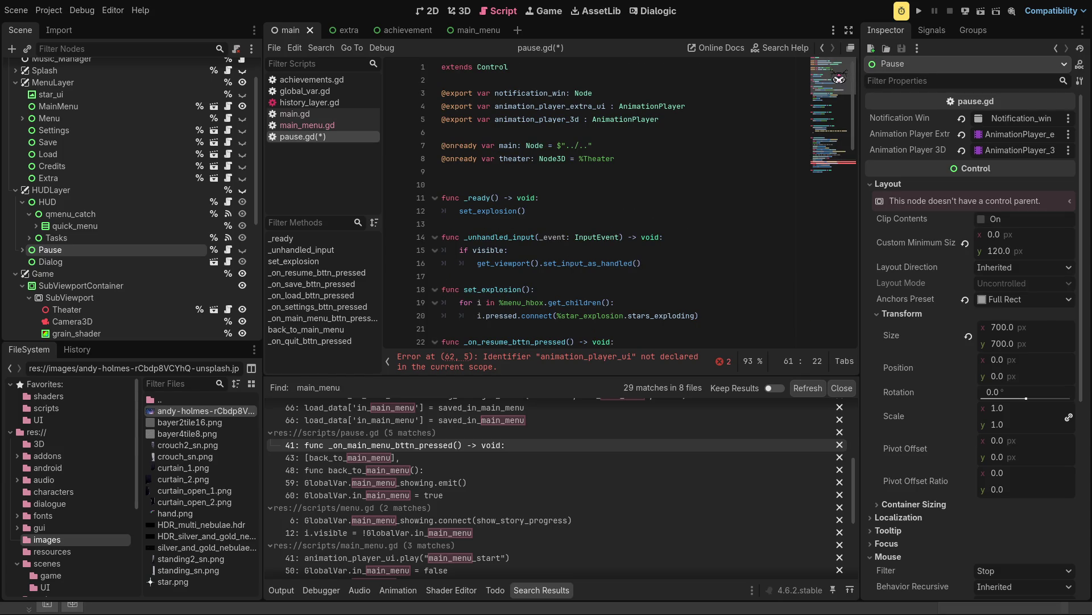
pyautogui.moveTo(699, 111); pyautogui.dragTo(677, 98)
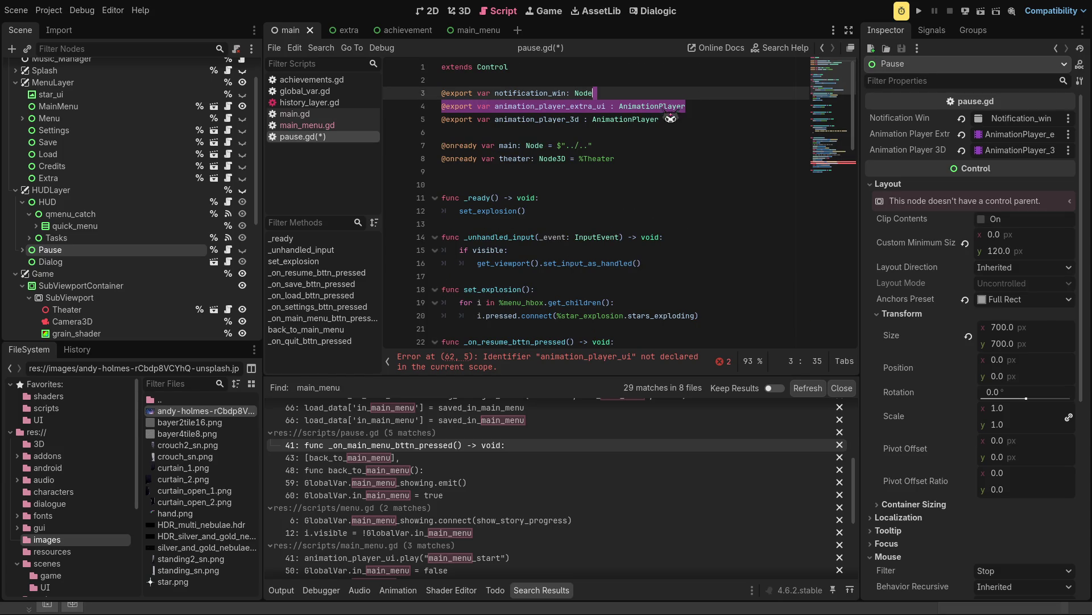
pyautogui.hotkey('ctrl', 'c')
pyautogui.click(641, 94)
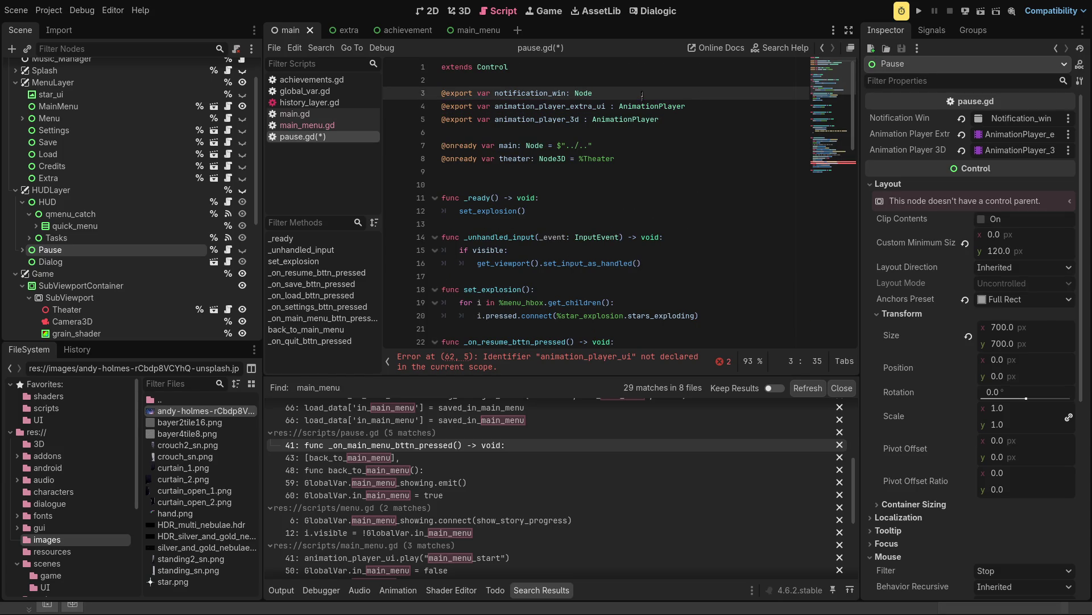
pyautogui.hotkey('ctrl', 'v')
pyautogui.moveTo(596, 105); pyautogui.dragTo(570, 106)
pyautogui.press('BackSpace')
pyautogui.click(690, 158)
pyautogui.hotkey('ctrl', 's')
# Assign AnimationPlayer_ui to the Animation Player UI export and run the project.
pyautogui.scroll(-5, 122, 260)
pyautogui.scroll(-3, 122, 260)
pyautogui.moveTo(69, 314)
pyautogui.mouseDown()
pyautogui.moveTo(512, 198)
pyautogui.moveTo(1016, 134)
pyautogui.mouseUp()
pyautogui.click(918, 11)
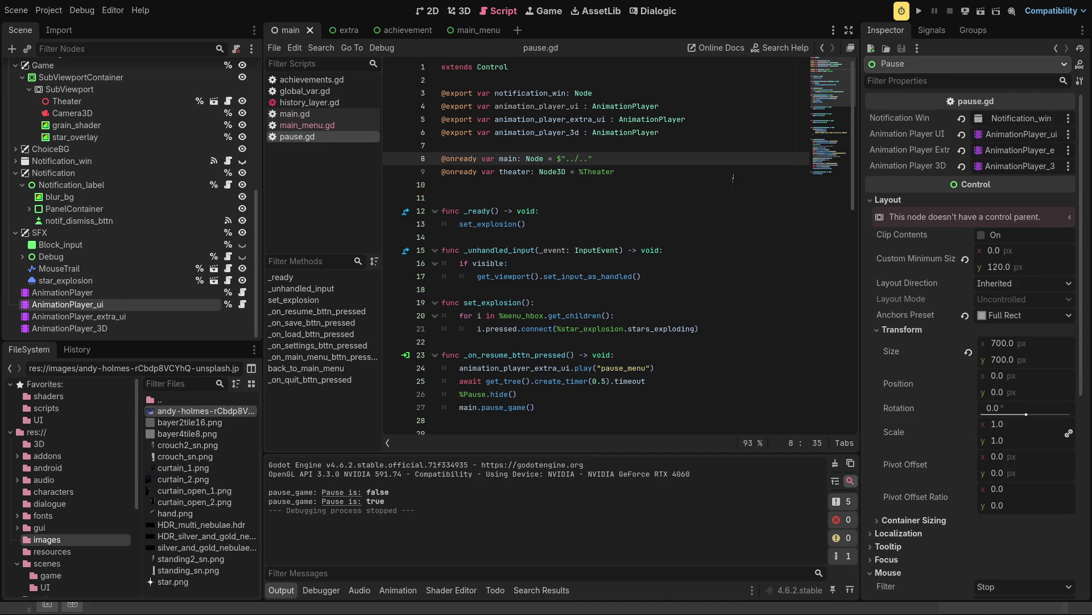
# Glance through main_menu.gd, then open pause.gd scrolled down to back_to_main_menu.
pyautogui.click(353, 126)
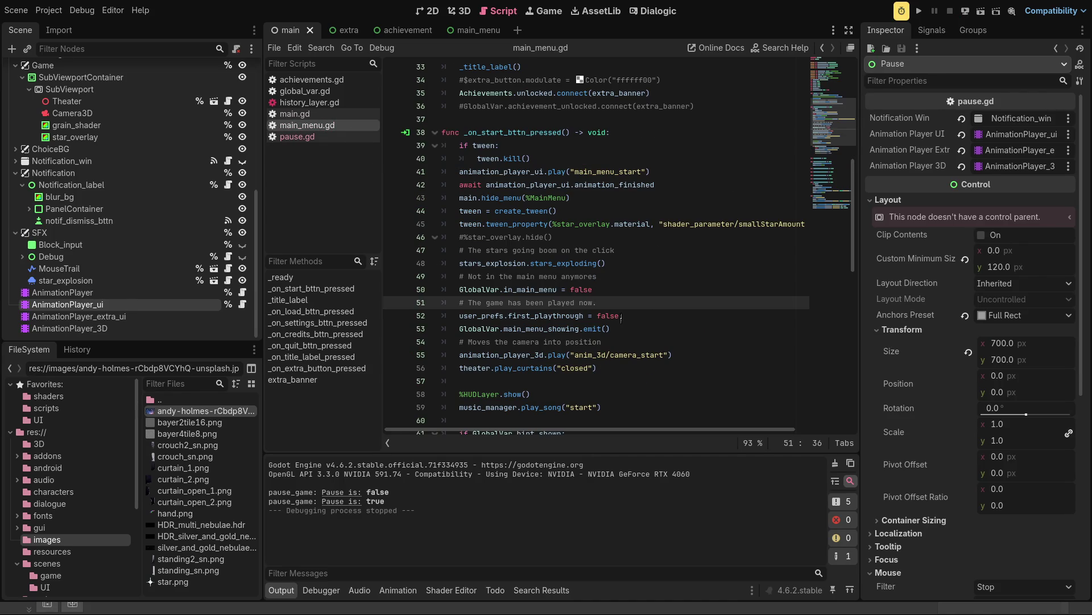
pyautogui.scroll(-4, 645, 317)
pyautogui.scroll(-9, 645, 316)
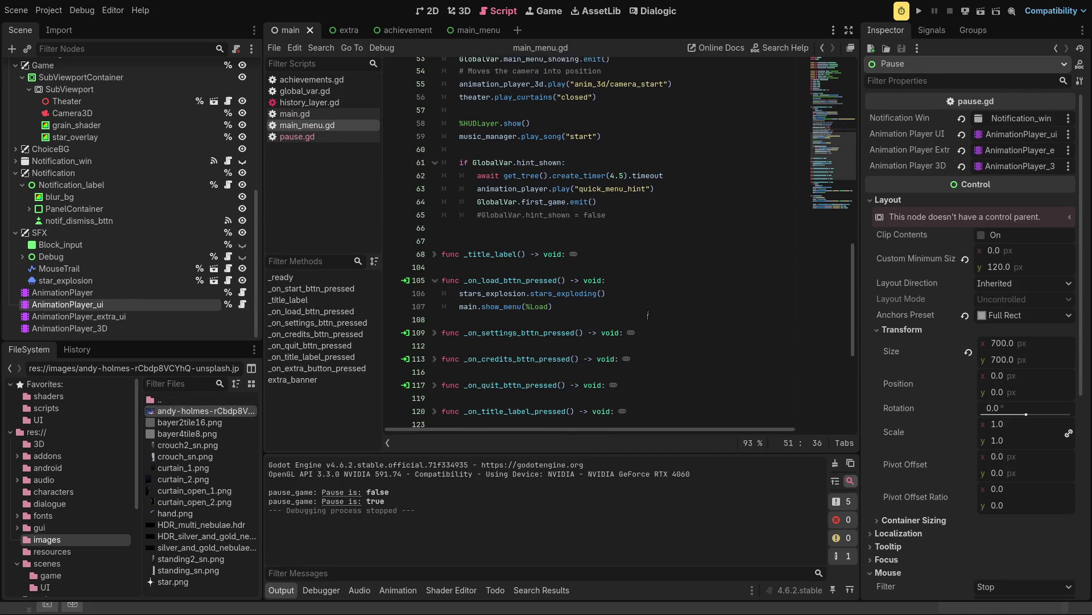
pyautogui.scroll(3, 647, 315)
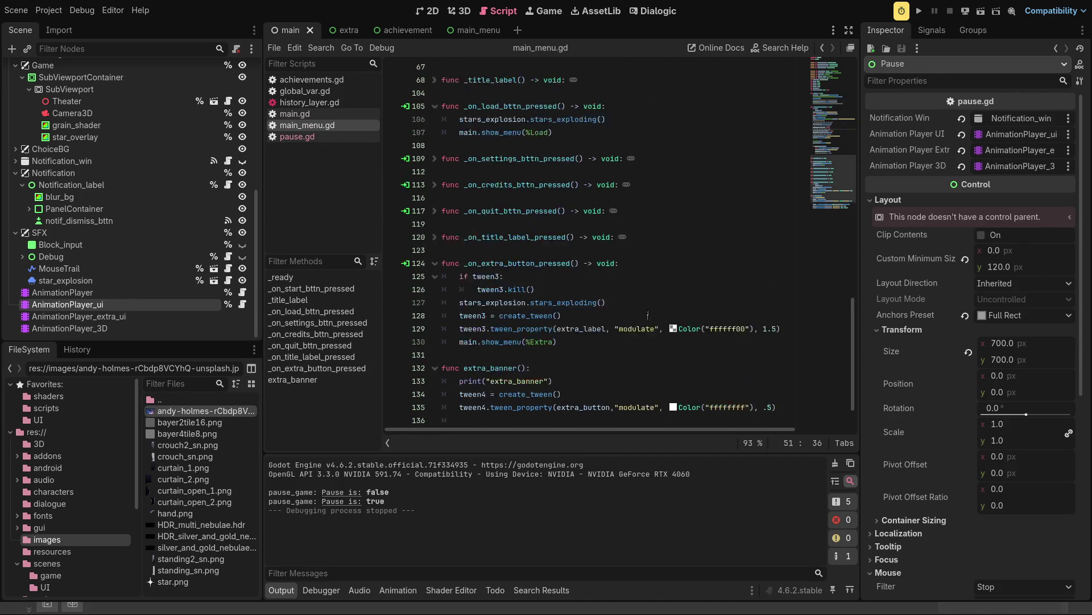
pyautogui.scroll(-3, 569, 256)
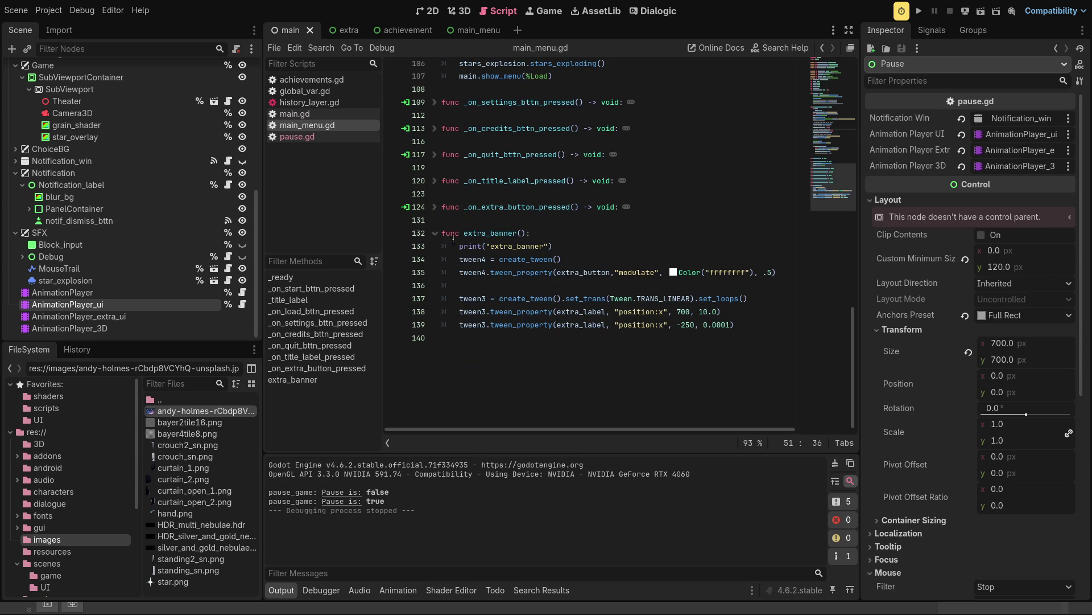
pyautogui.scroll(10, 667, 293)
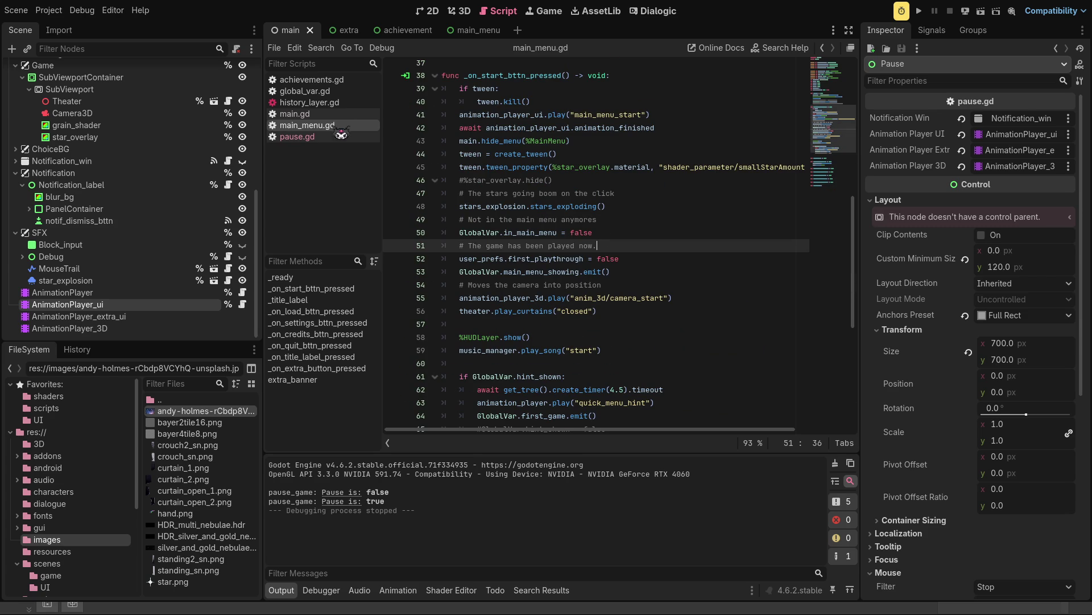
pyautogui.click(298, 137)
pyautogui.scroll(-14, 661, 250)
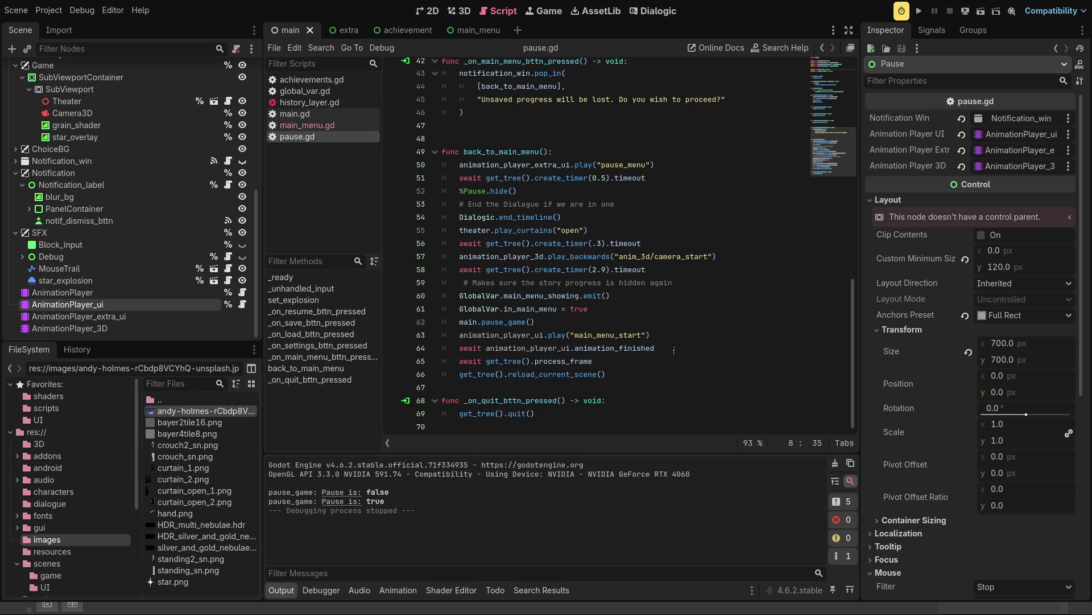
# Add a blank line after the animation_finished await and comment out the process_frame wait.
pyautogui.click(681, 348)
pyautogui.press('Return')
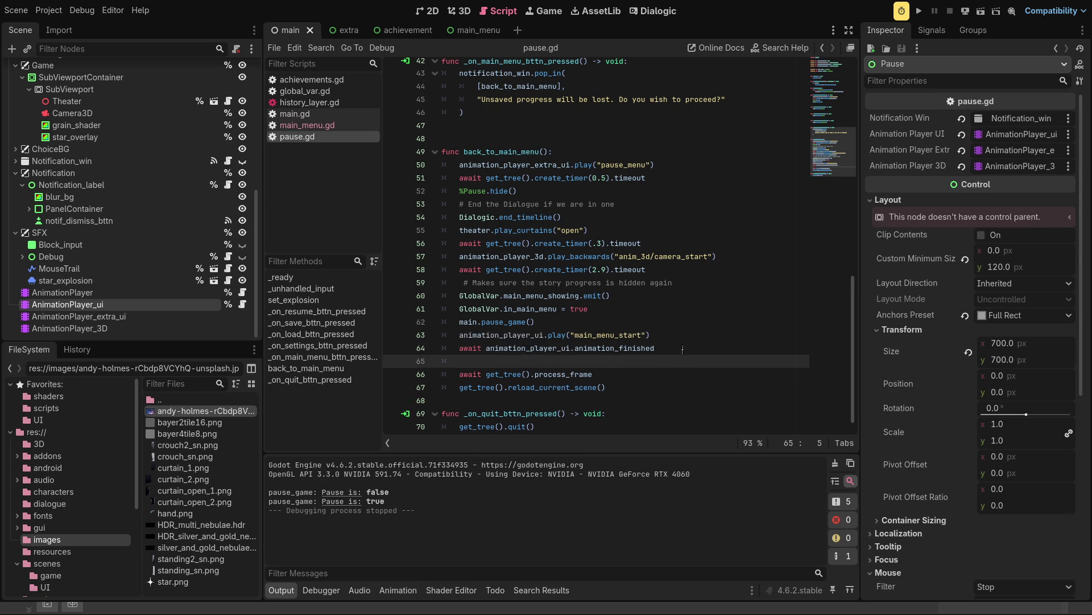
pyautogui.click(618, 373)
pyautogui.hotkey('ctrl', 'k')
# Set the Pause node's Process Mode to Always, then run and stop the game.
pyautogui.click(717, 309)
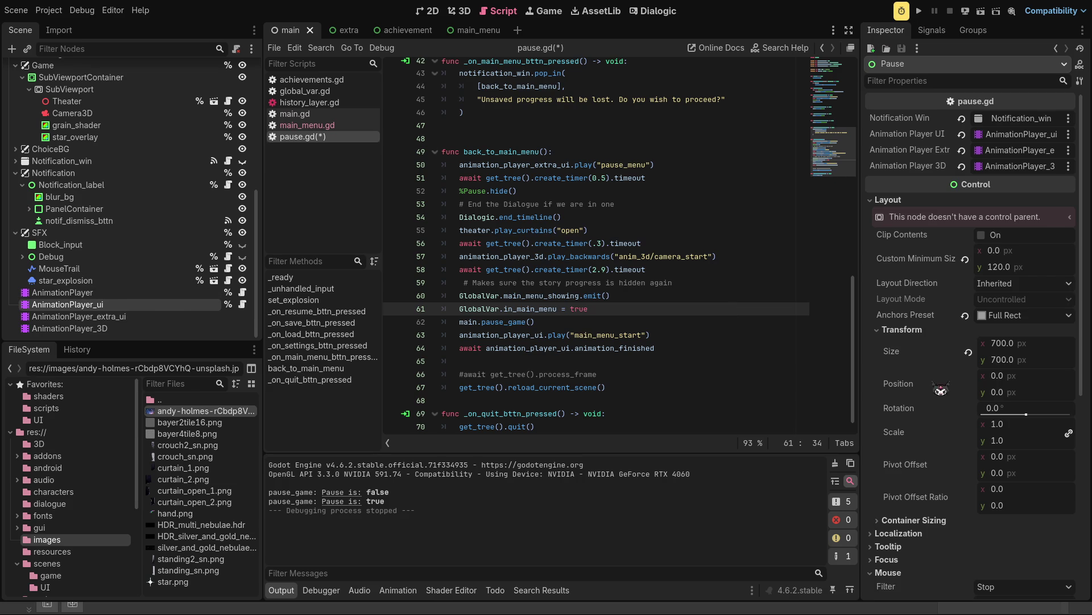
pyautogui.scroll(-5, 984, 406)
pyautogui.click(1014, 468)
pyautogui.click(1041, 513)
pyautogui.click(722, 350)
pyautogui.click(919, 11)
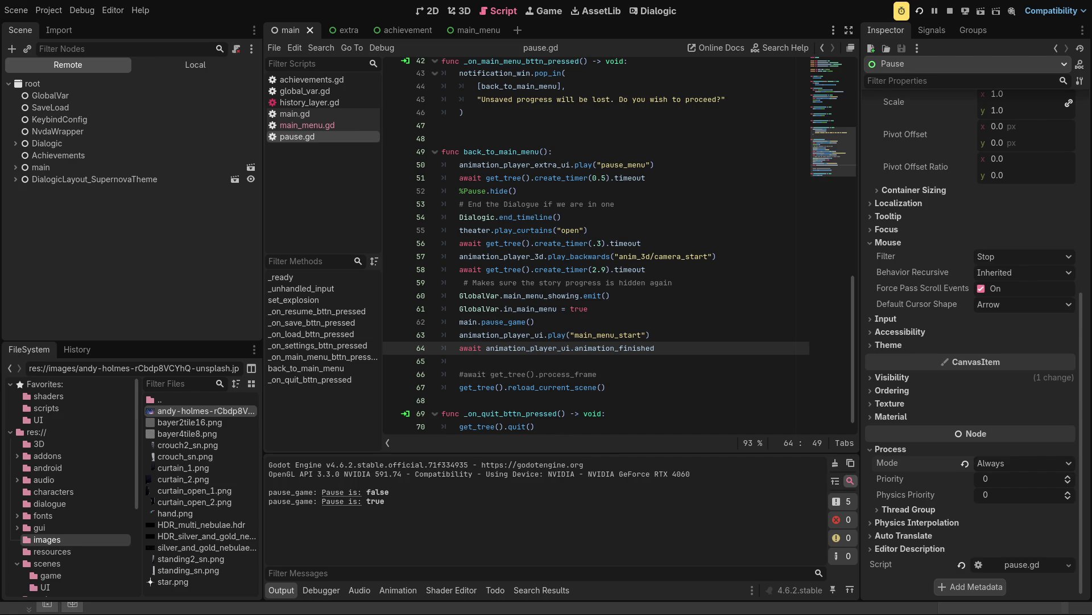
pyautogui.click(950, 10)
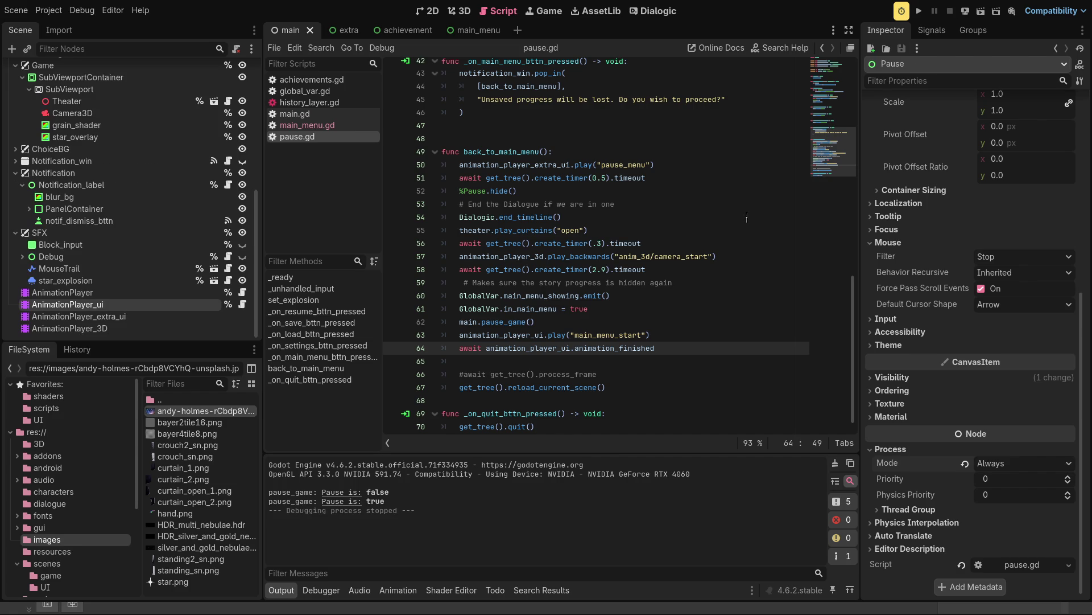
# Change play to play_backwards and move the play and await lines above main.pause_game().
pyautogui.click(564, 334)
pyautogui.write('_back')
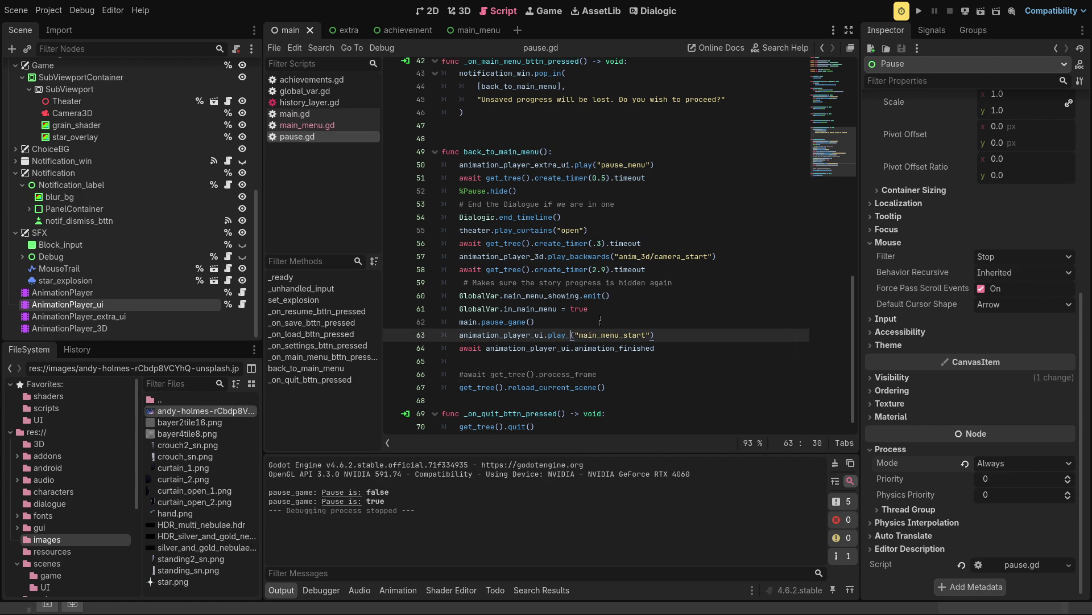
pyautogui.press('Return')
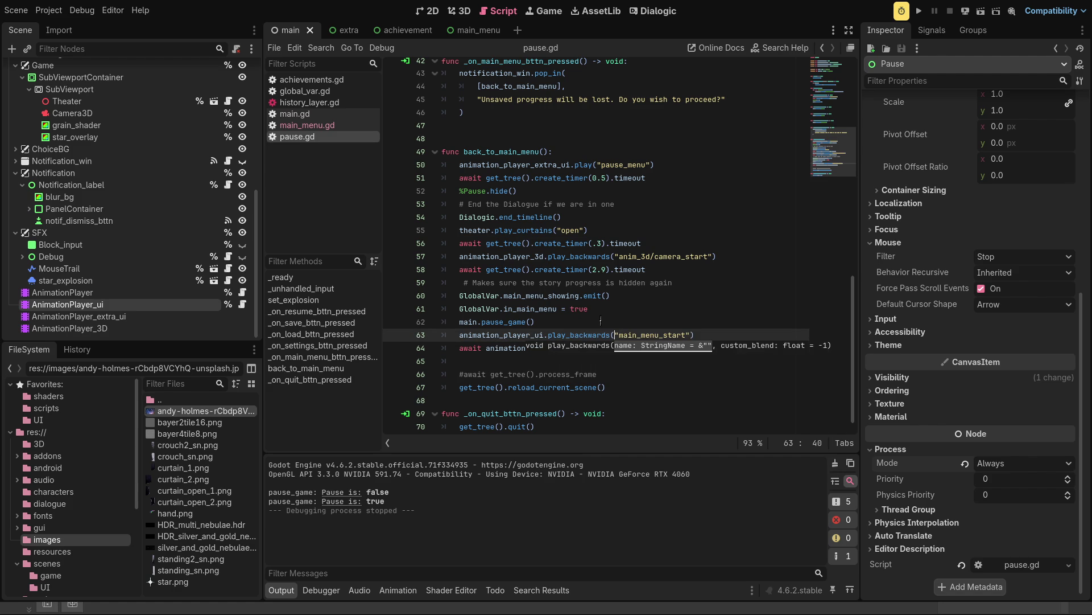
pyautogui.click(601, 322)
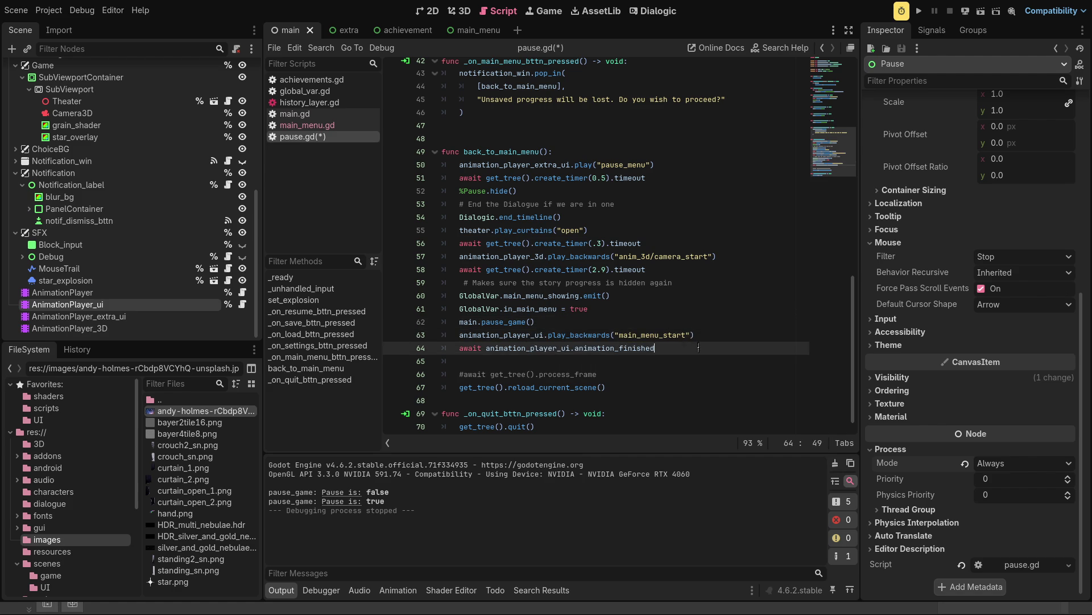
pyautogui.moveTo(693, 348); pyautogui.dragTo(536, 321)
pyautogui.moveTo(648, 336); pyautogui.dragTo(652, 309)
pyautogui.click(652, 308)
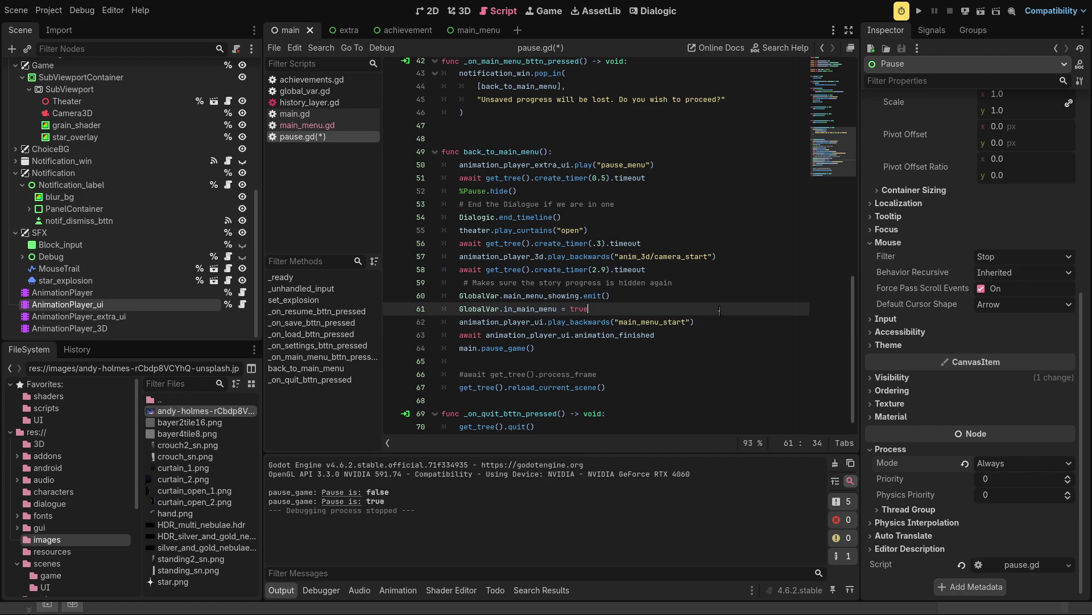
# Test-run the reordered code, stop it, and select the 2.9-second timer wait line.
pyautogui.press('F5')
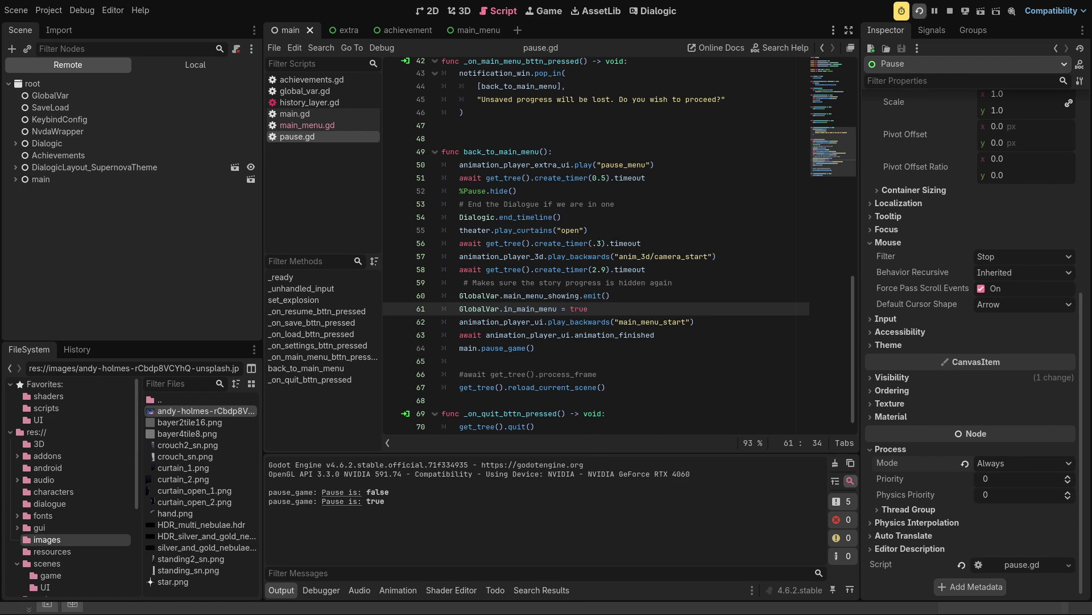
pyautogui.click(951, 12)
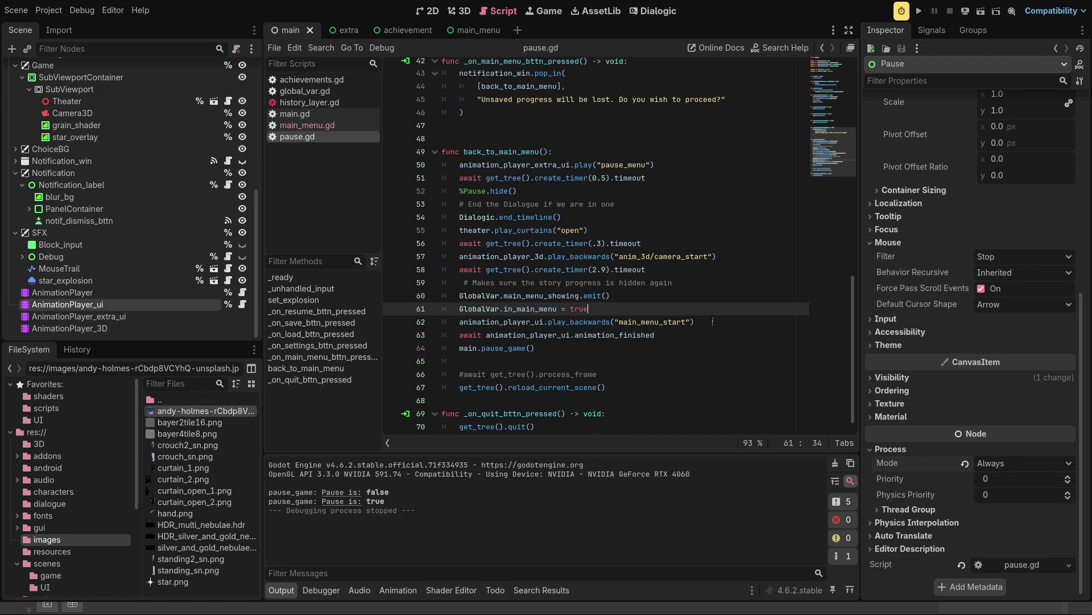
pyautogui.click(667, 237)
pyautogui.moveTo(740, 270); pyautogui.dragTo(742, 262)
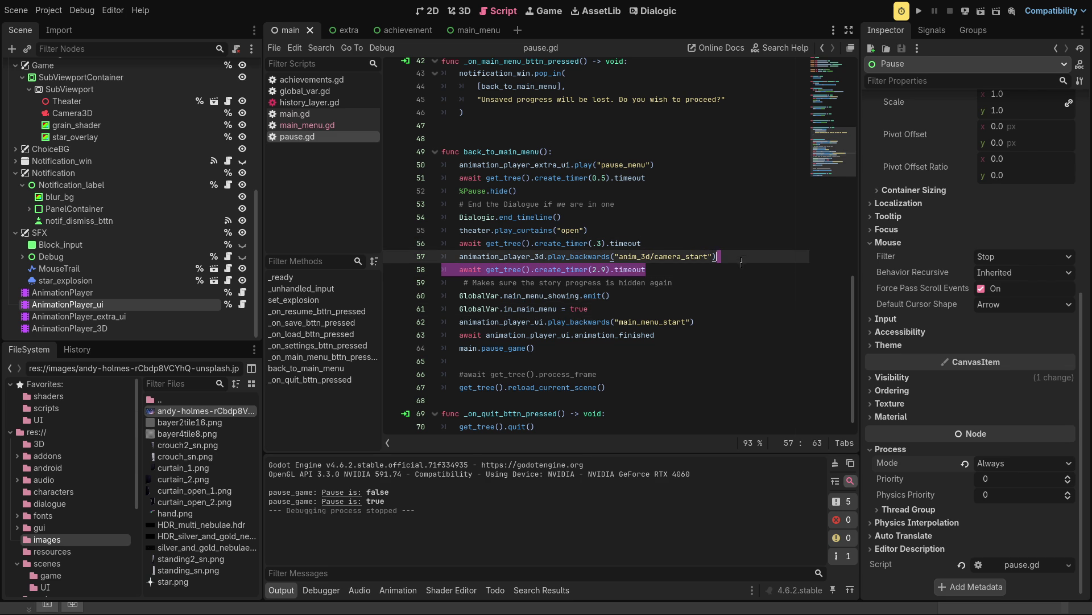
# Copy the create_timer wait below play_backwards and change its duration from 2.9 to 1.5.
pyautogui.hotkey('ctrl', 'c')
pyautogui.click(711, 321)
pyautogui.hotkey('ctrl', 'v')
pyautogui.click(597, 334)
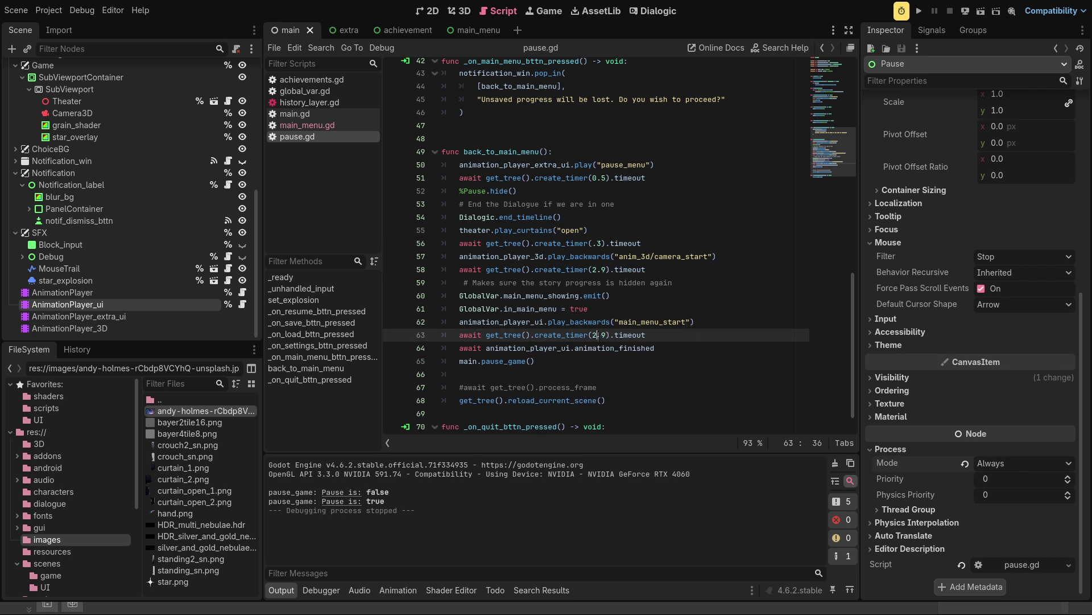
pyautogui.press('BackSpace')
pyautogui.write('1')
pyautogui.press('Right')
pyautogui.press('Delete')
pyautogui.write('5')
# Comment out the animation_finished await, then test-run and stop the game.
pyautogui.click(677, 295)
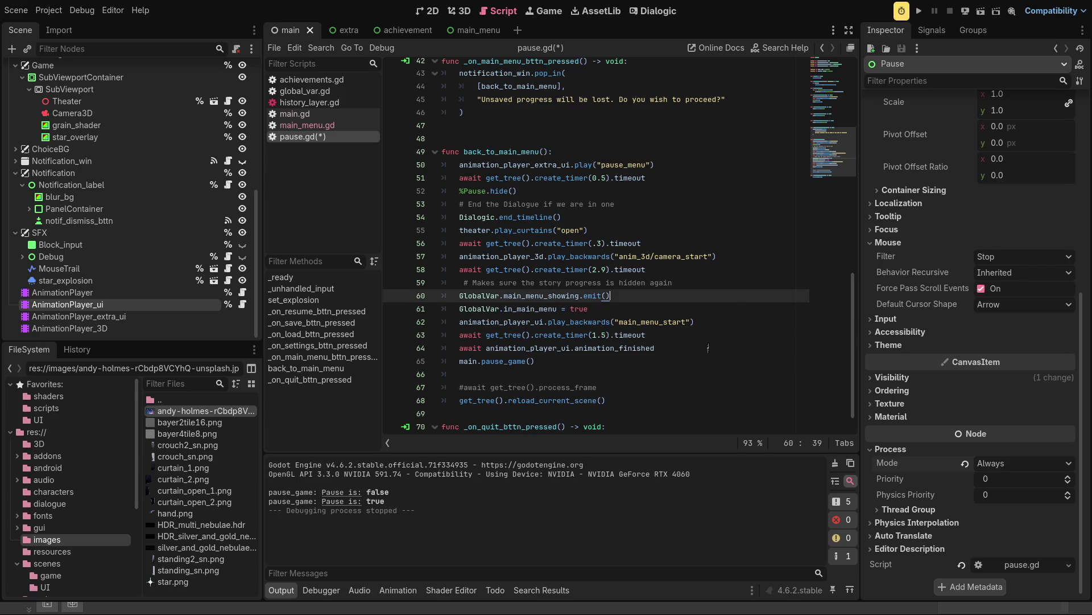
pyautogui.click(704, 344)
pyautogui.hotkey('ctrl', 'k')
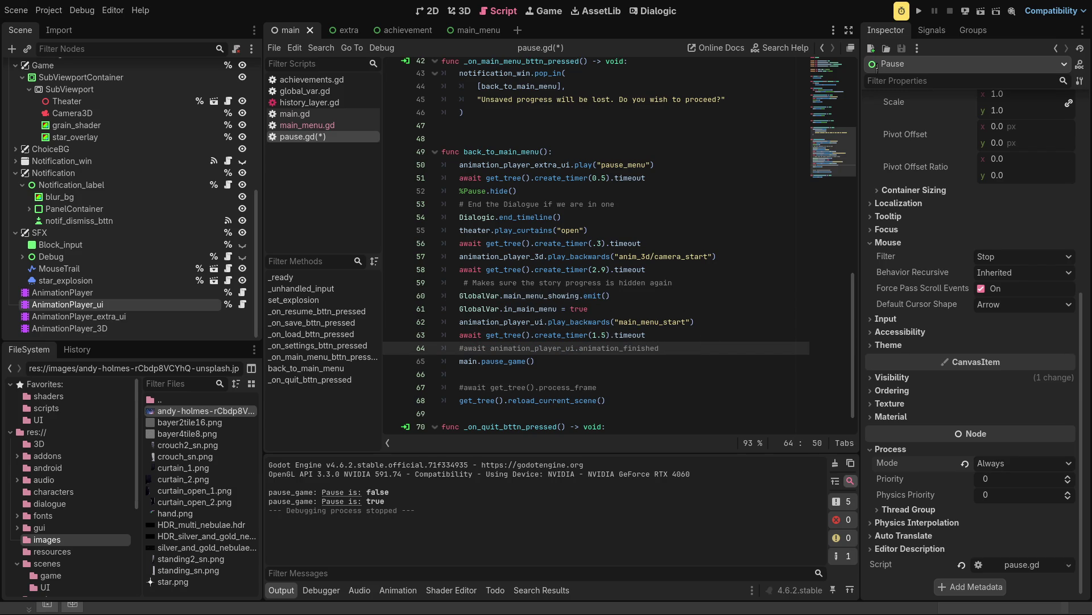
pyautogui.click(919, 11)
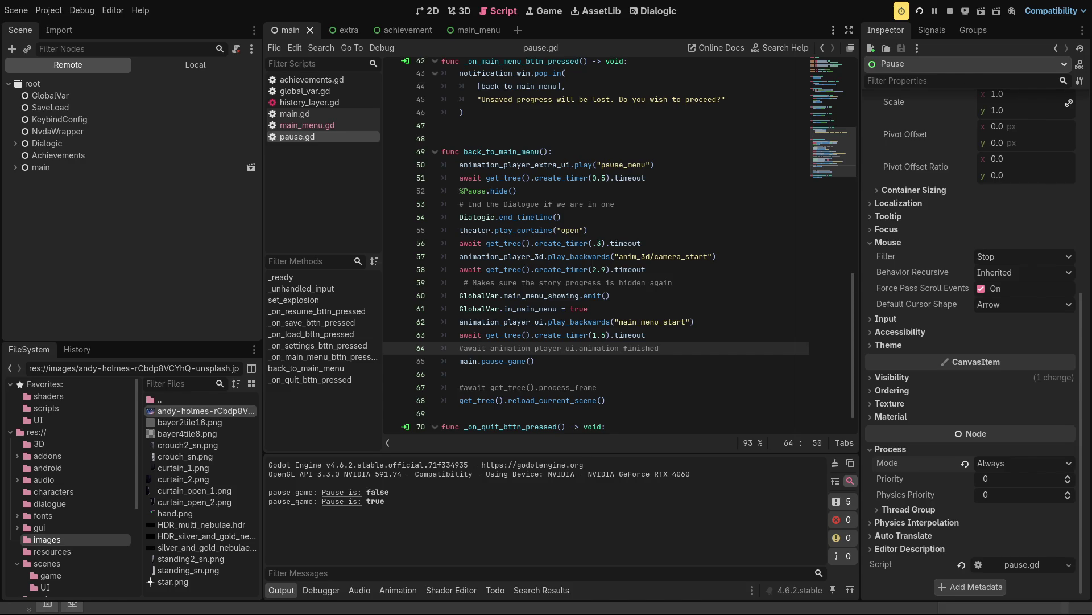
pyautogui.click(950, 11)
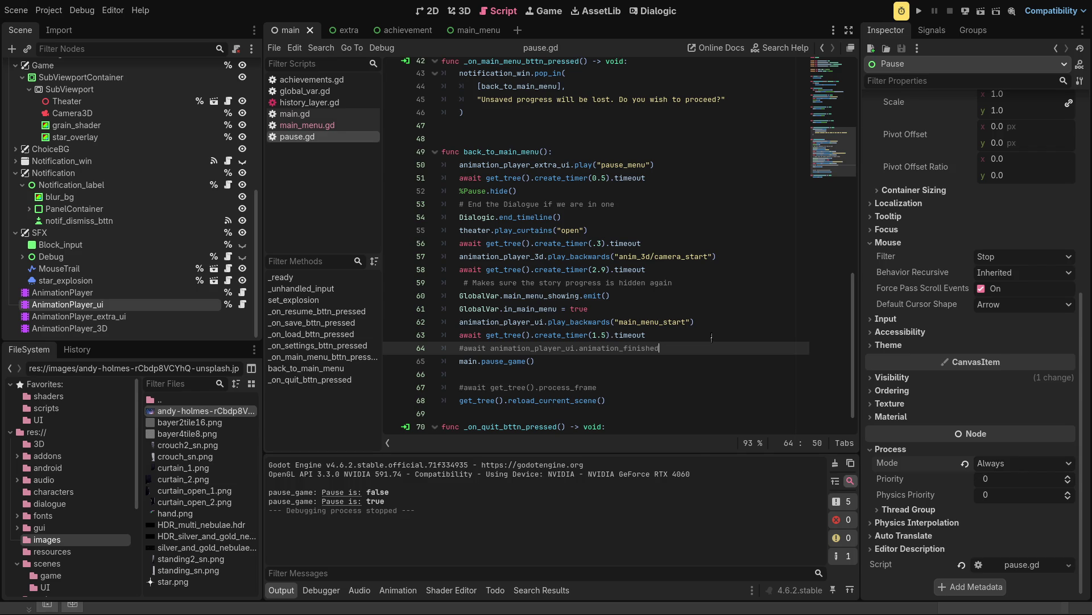
# Play main_menu_start backwards in the 2D view's Animation panel, then return to pause.gd.
pyautogui.click(428, 10)
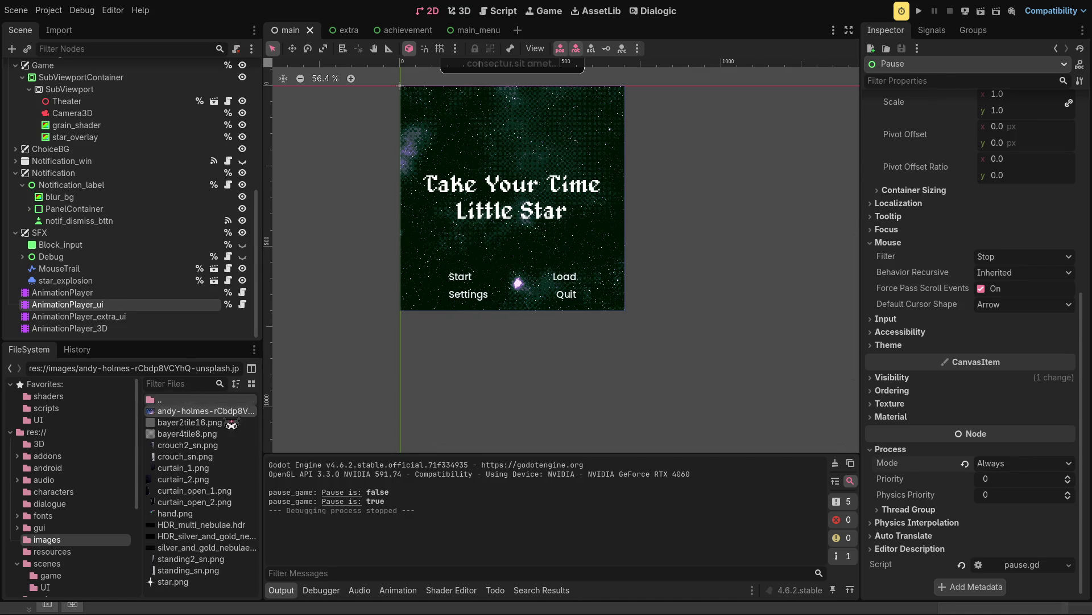
pyautogui.click(398, 590)
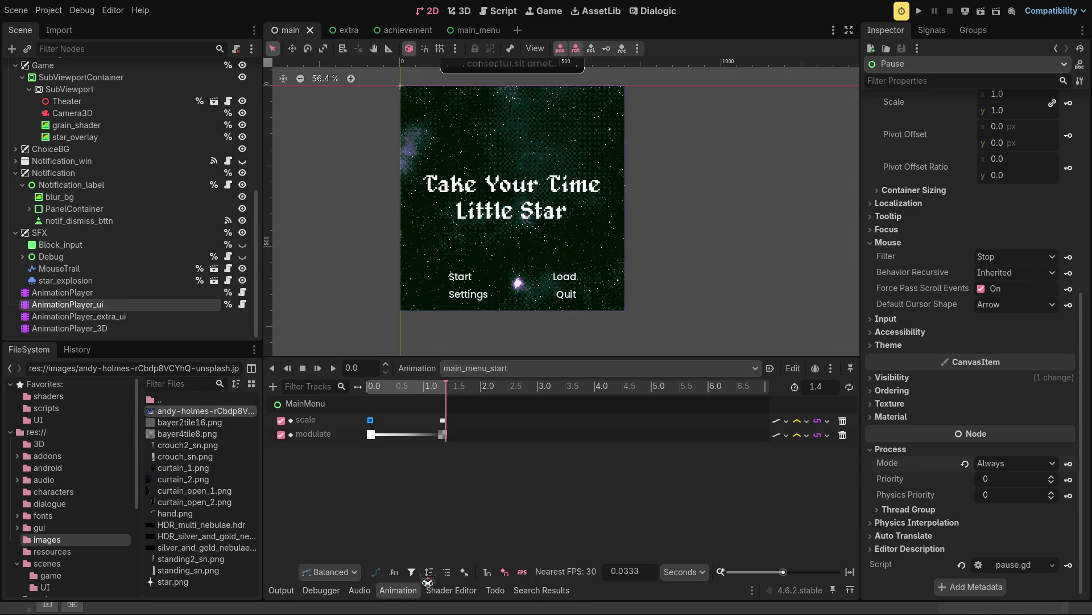
pyautogui.click(288, 369)
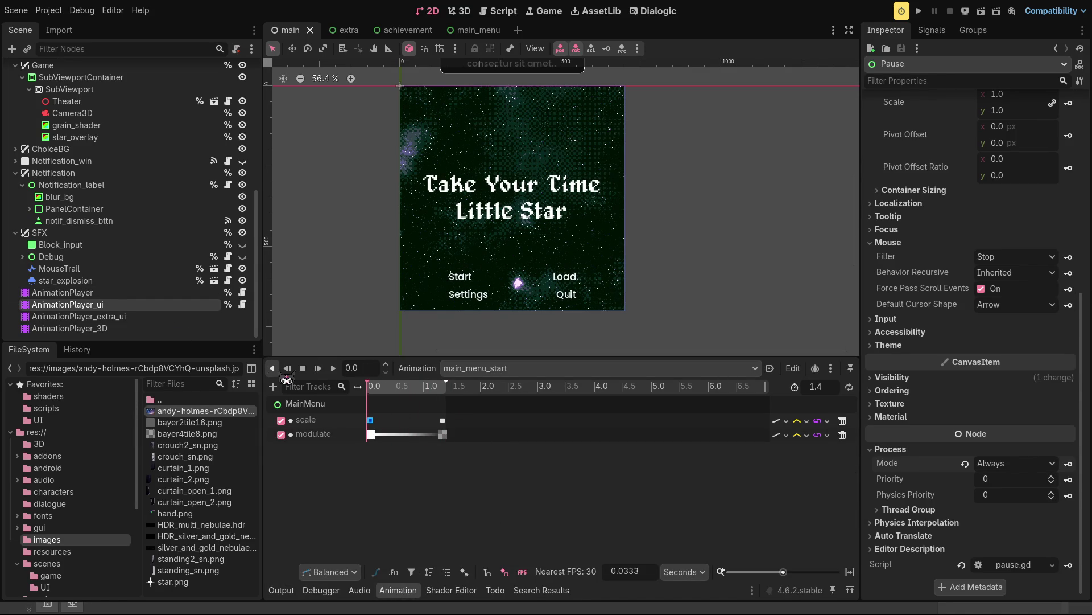
pyautogui.click(499, 11)
pyautogui.scroll(-2, 710, 257)
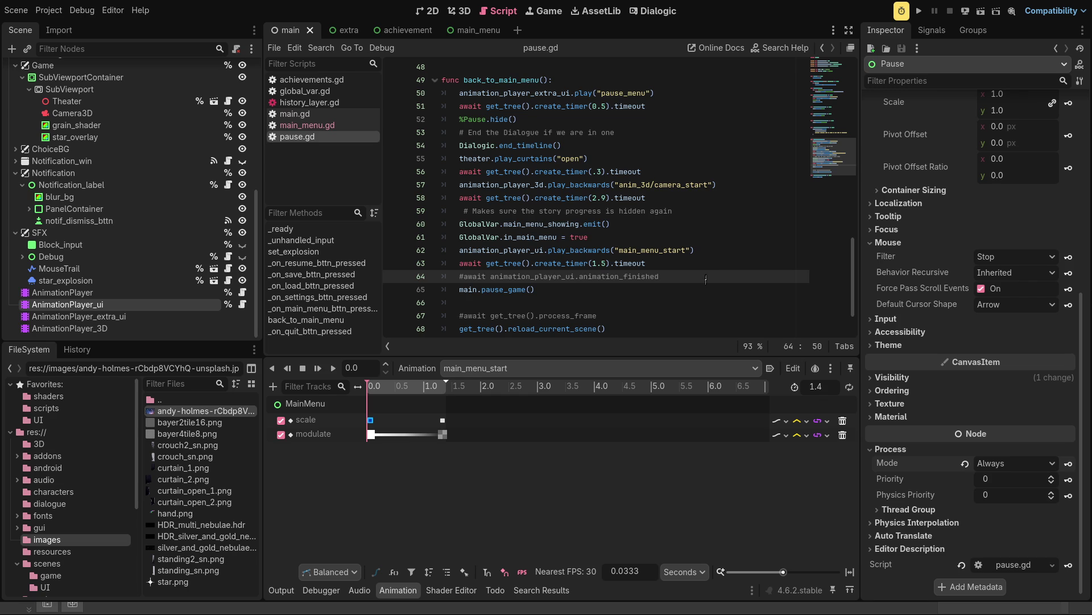
# Insert a new line before end_timeline with a commented-out placeholder Dialogic call.
pyautogui.click(632, 133)
pyautogui.press('Return')
pyautogui.write('Dialogi')
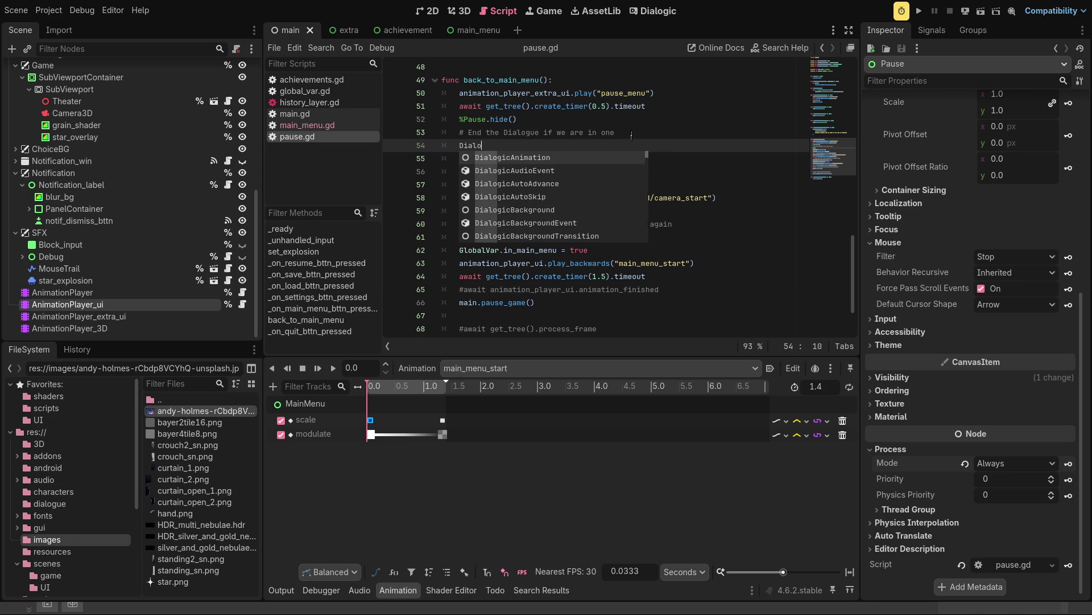
pyautogui.write('c.')
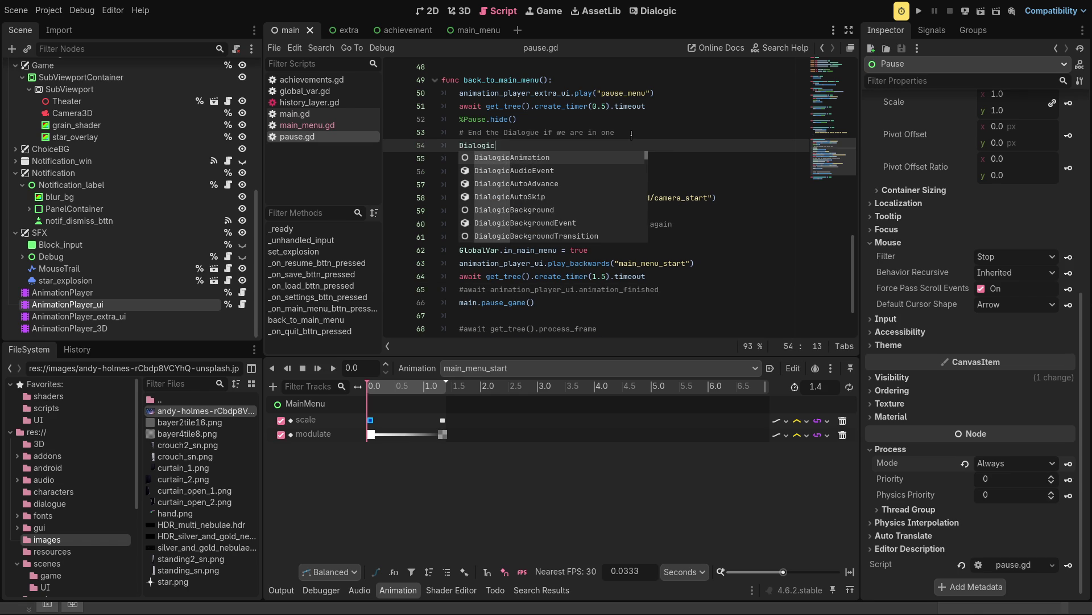
pyautogui.write('layou')
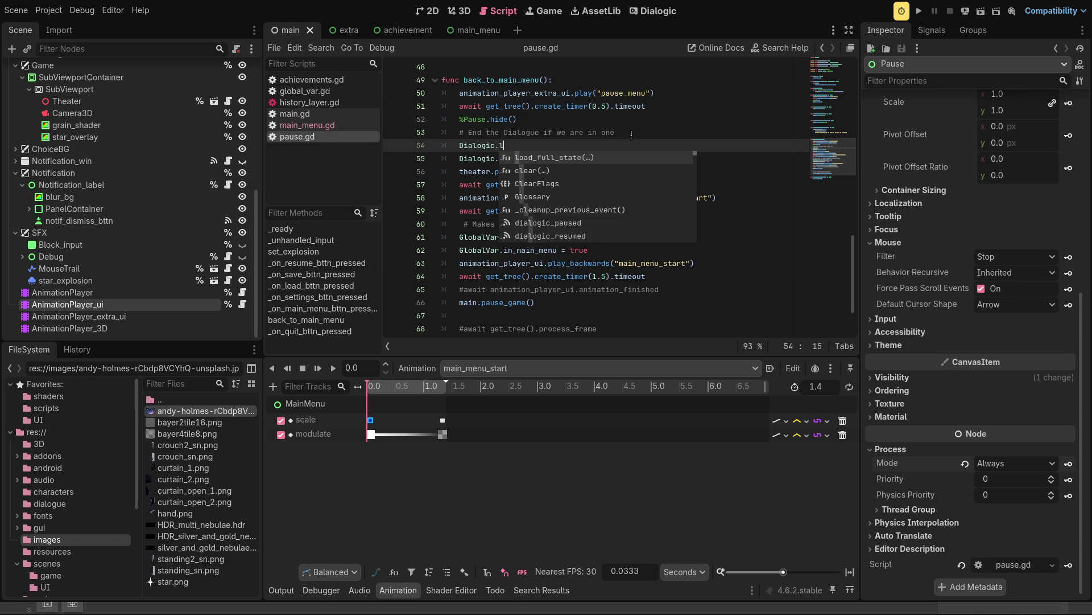
pyautogui.press('BackSpace')
pyautogui.press('BackSpace')
pyautogui.press('BackSpace')
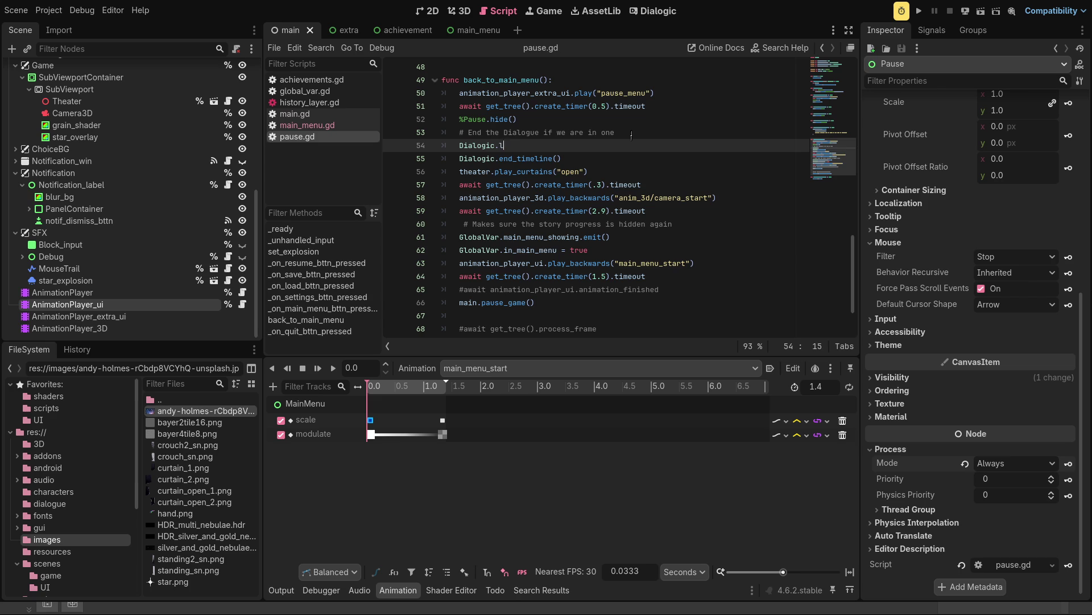
pyautogui.hotkey('ctrl', 'k')
# Replace it with Dialogic.Styles.get_layout_node().hide() indented by a tab, then run and stop the game.
pyautogui.press('BackSpace')
pyautogui.press('BackSpace')
pyautogui.press('BackSpace')
pyautogui.hotkey('ctrl', 'v')
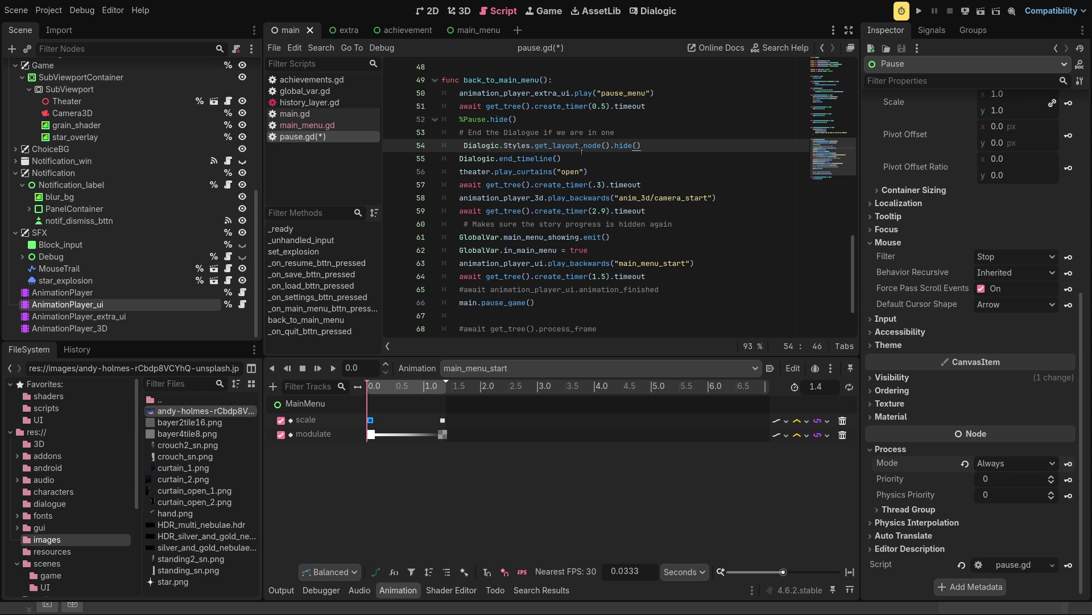
pyautogui.press('Home')
pyautogui.press('BackSpace')
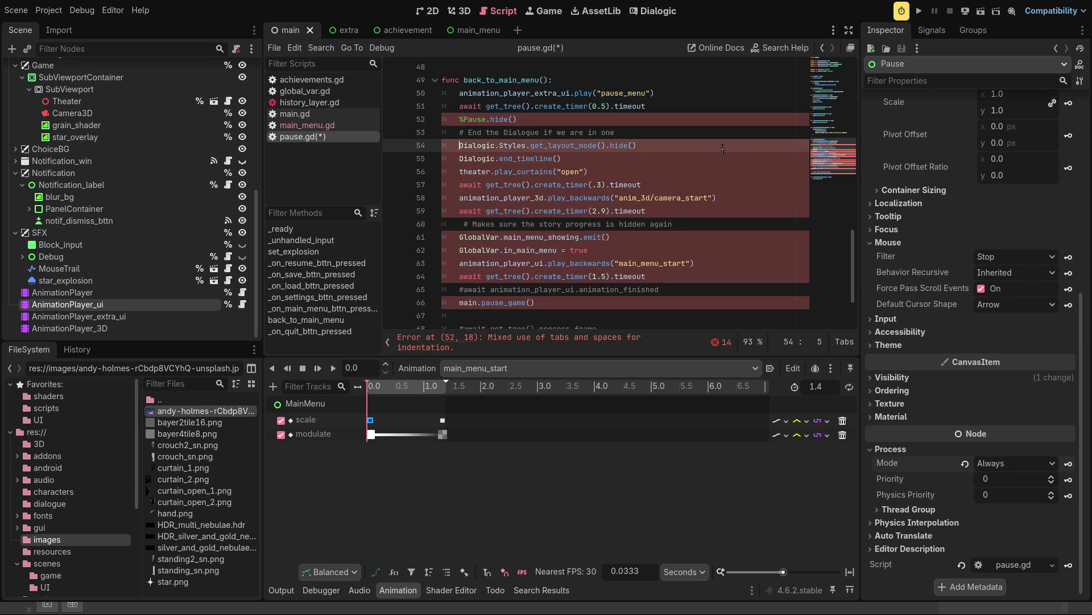
pyautogui.click(721, 159)
pyautogui.click(919, 11)
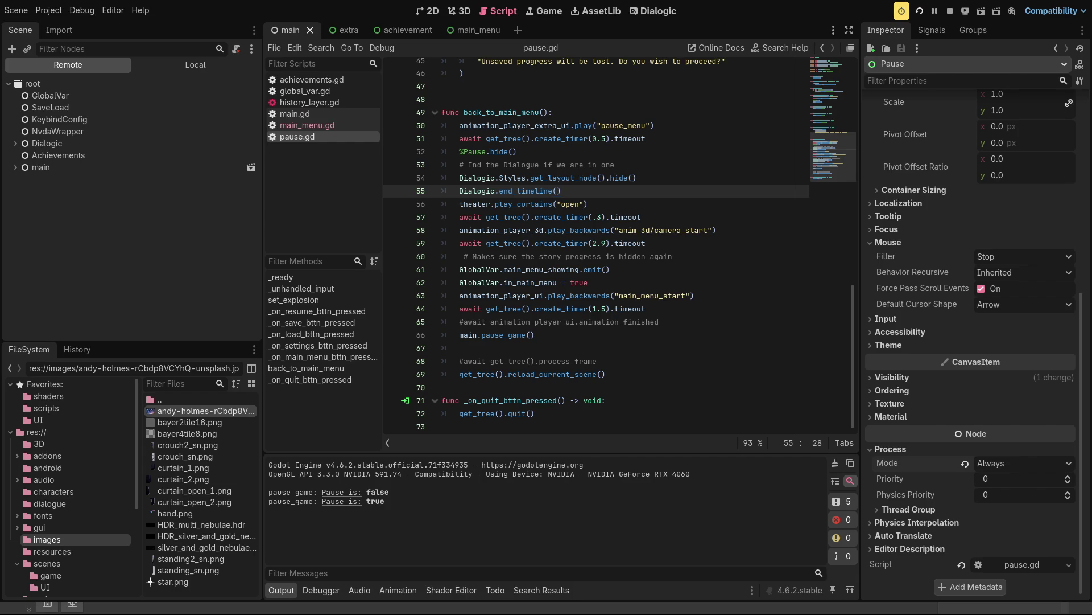
pyautogui.click(950, 11)
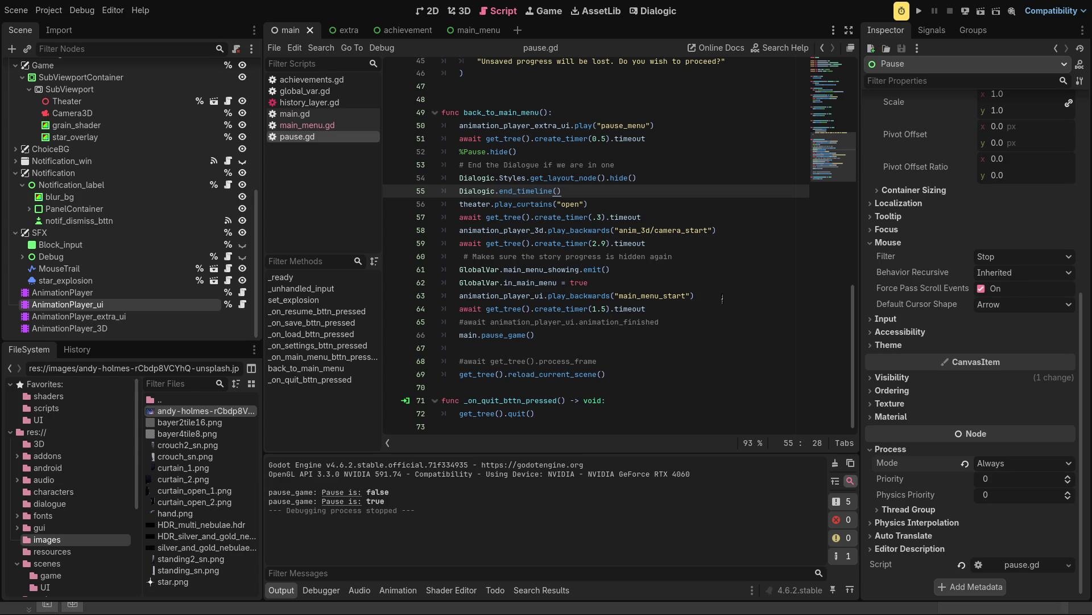
# Move the play_backwards and 1.5-second timer lines below main.pause_game(), then open main_menu.gd.
pyautogui.moveTo(722, 308); pyautogui.dragTo(708, 290)
pyautogui.hotkey('alt', 'Down')
pyautogui.hotkey('alt', 'Down')
pyautogui.hotkey('alt', 'Down')
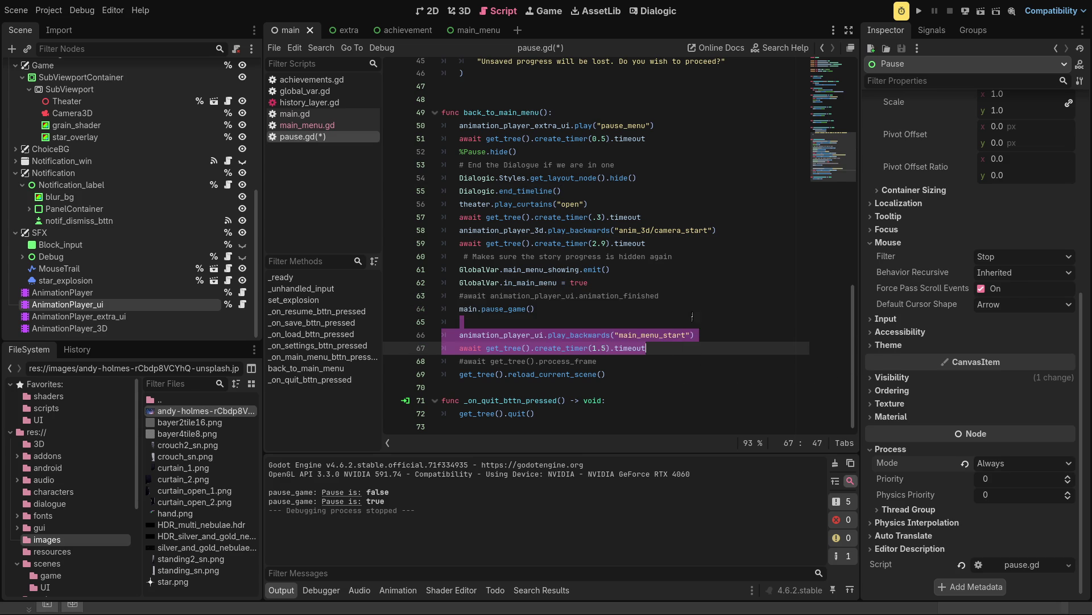
pyautogui.press('Escape')
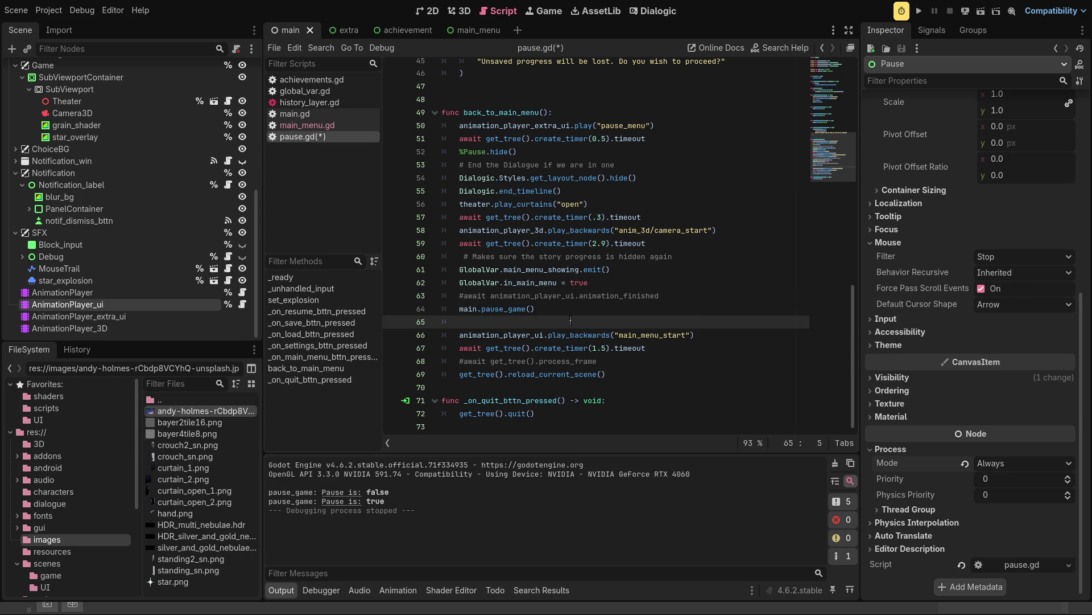
pyautogui.click(308, 125)
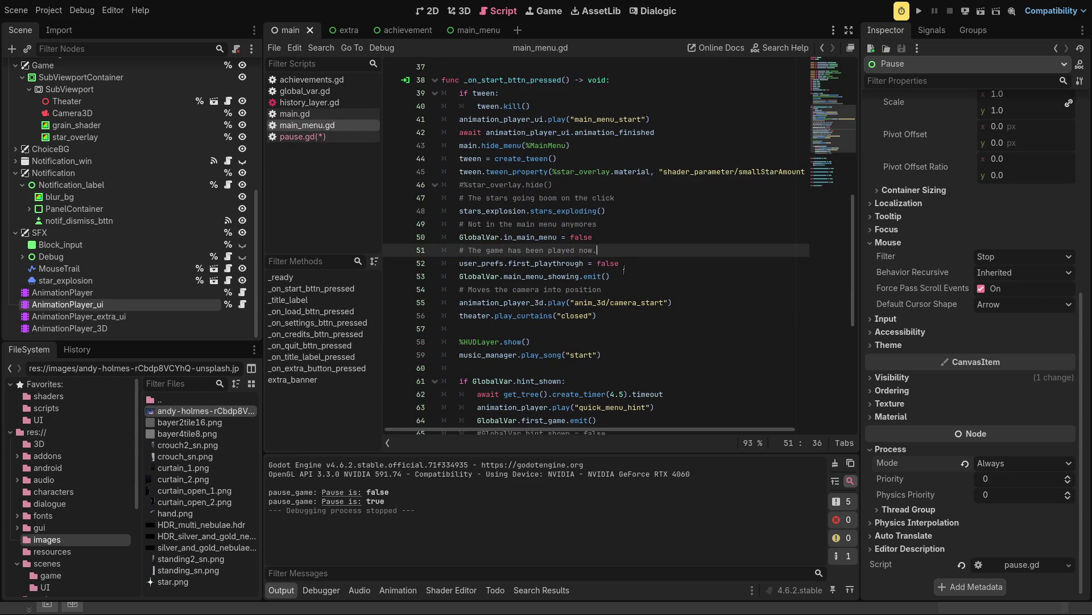
# Fold _on_start_bttn_pressed in main_menu.gd, then fold stars_overlay and load_data in main.gd.
pyautogui.click(435, 79)
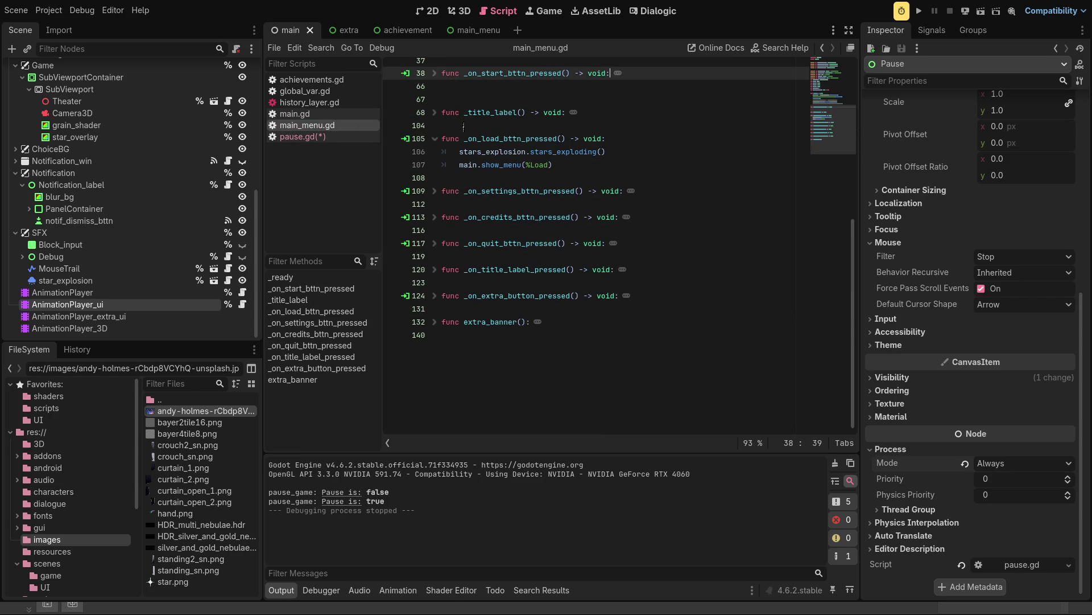
pyautogui.click(296, 114)
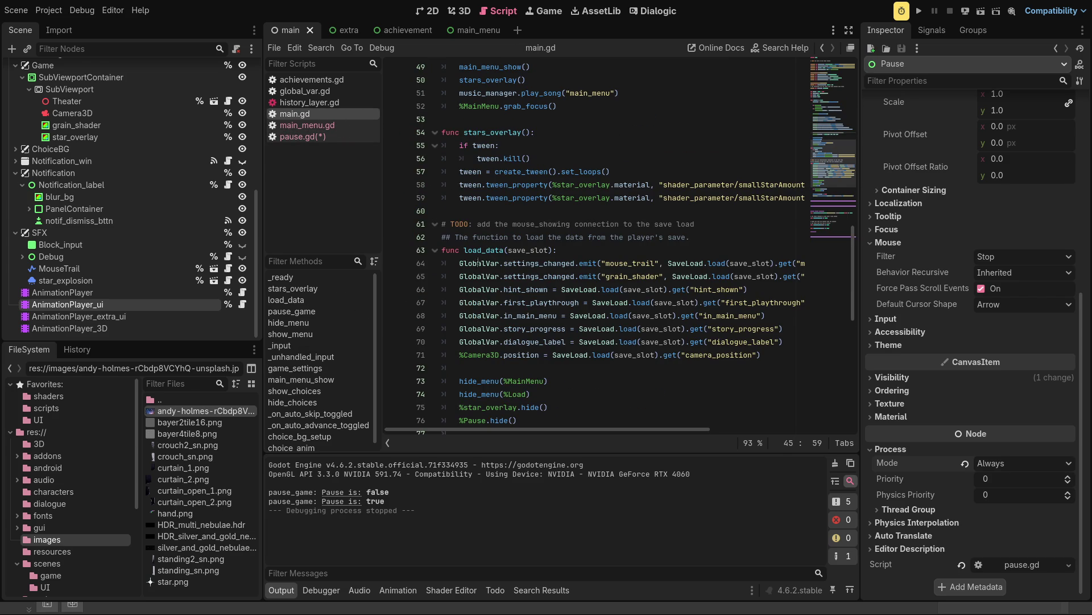
pyautogui.click(434, 251)
pyautogui.click(435, 132)
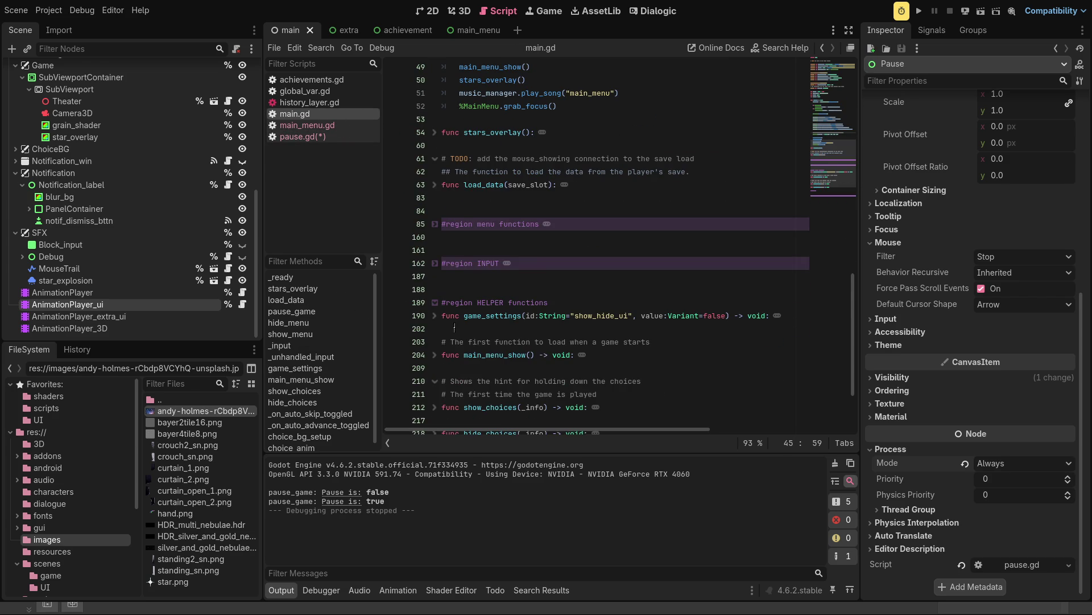
pyautogui.scroll(-2, 459, 318)
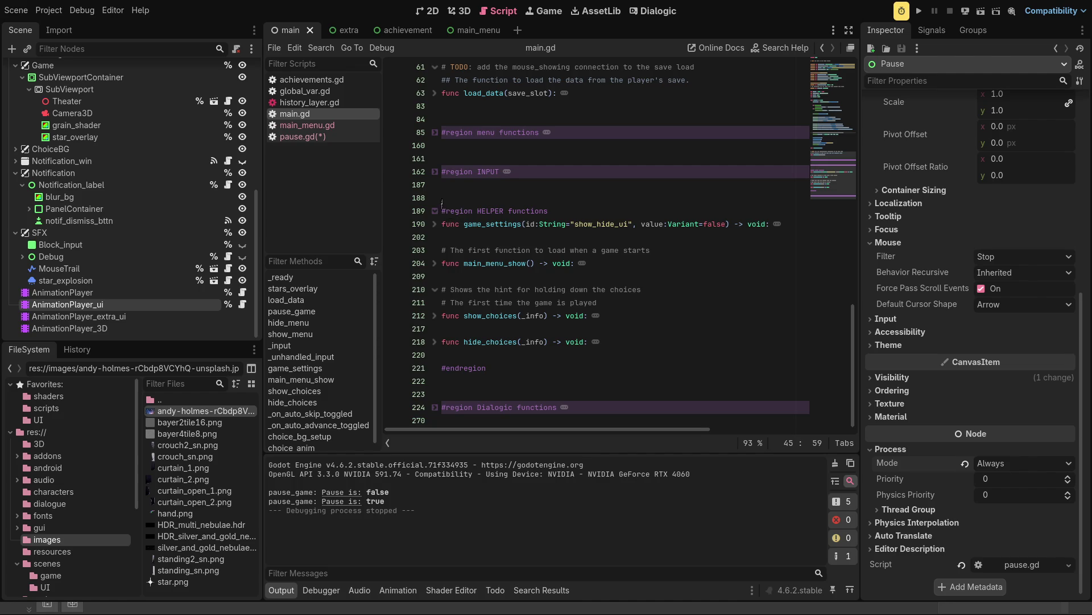
pyautogui.scroll(3, 455, 250)
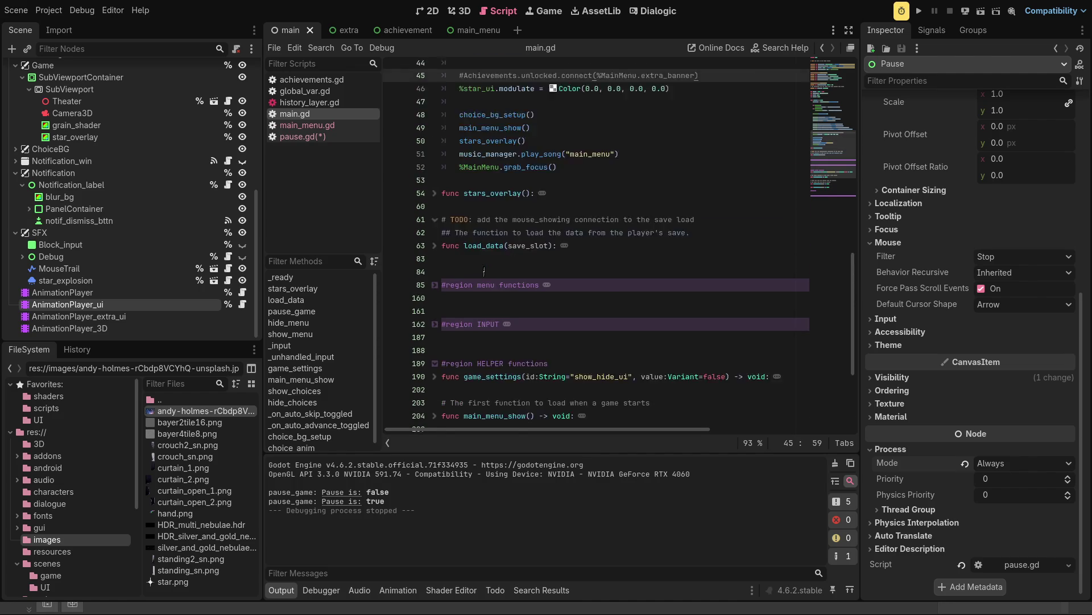
pyautogui.scroll(-3, 485, 272)
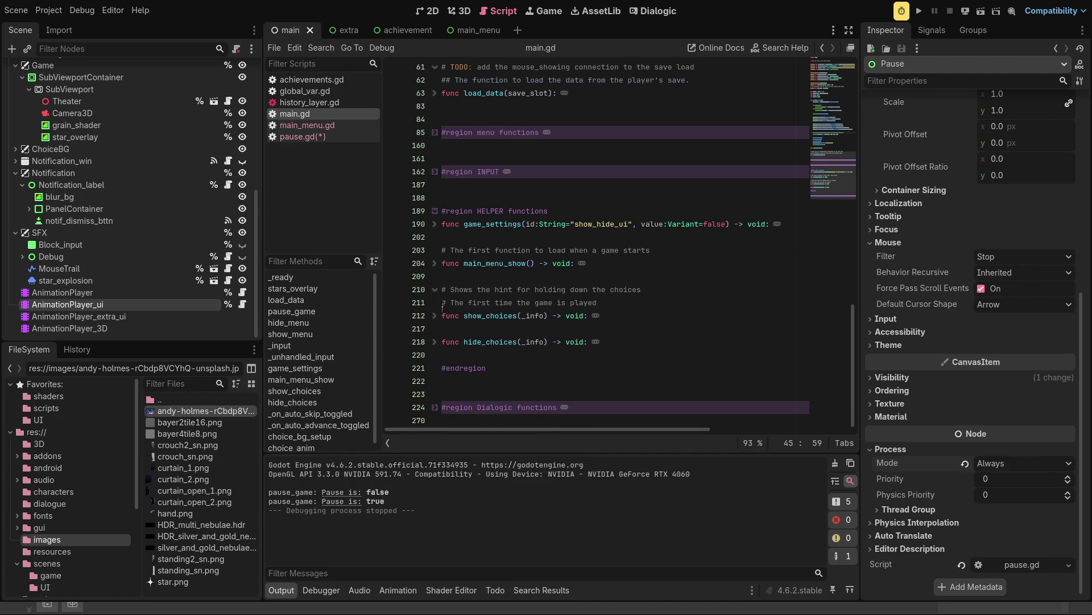
# Collapse the HELPER region, expand menu functions, fold pause_game and hide_menu, then return to pause.gd.
pyautogui.click(436, 211)
pyautogui.click(436, 132)
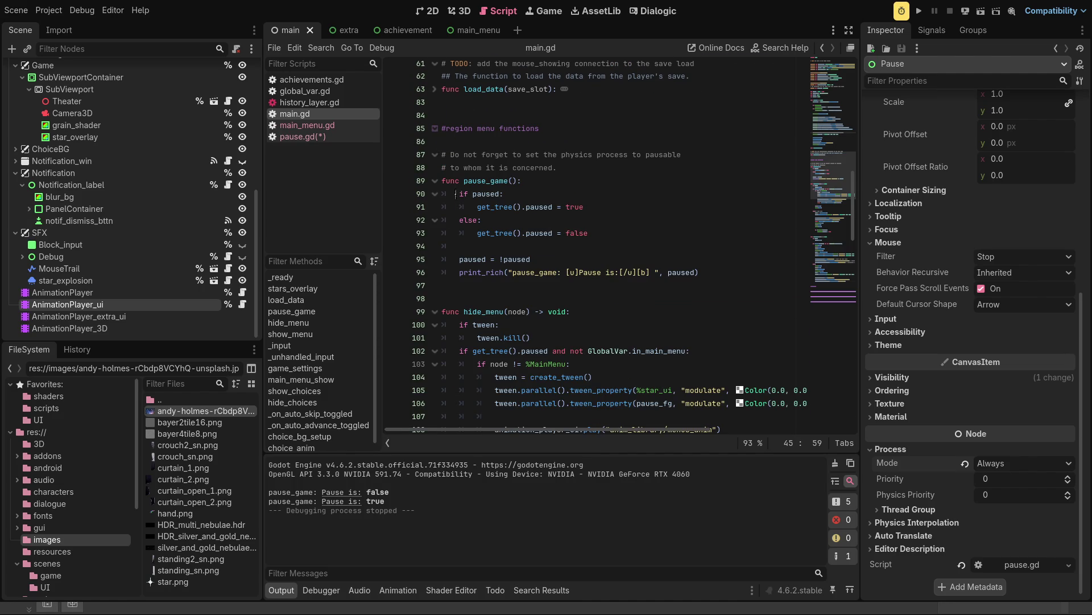
pyautogui.click(436, 181)
pyautogui.click(435, 220)
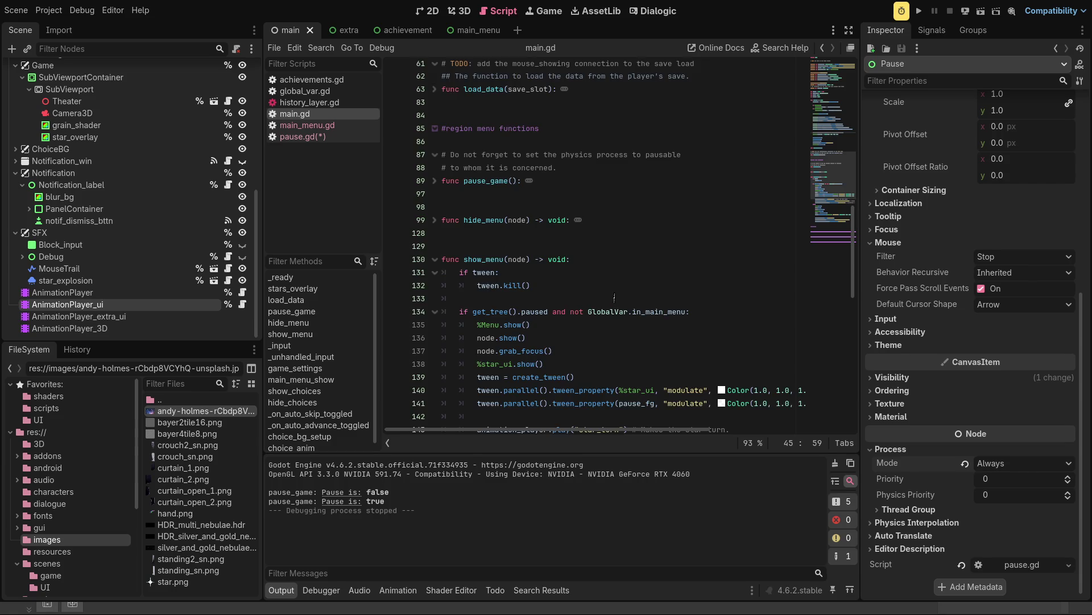
pyautogui.scroll(-3, 601, 275)
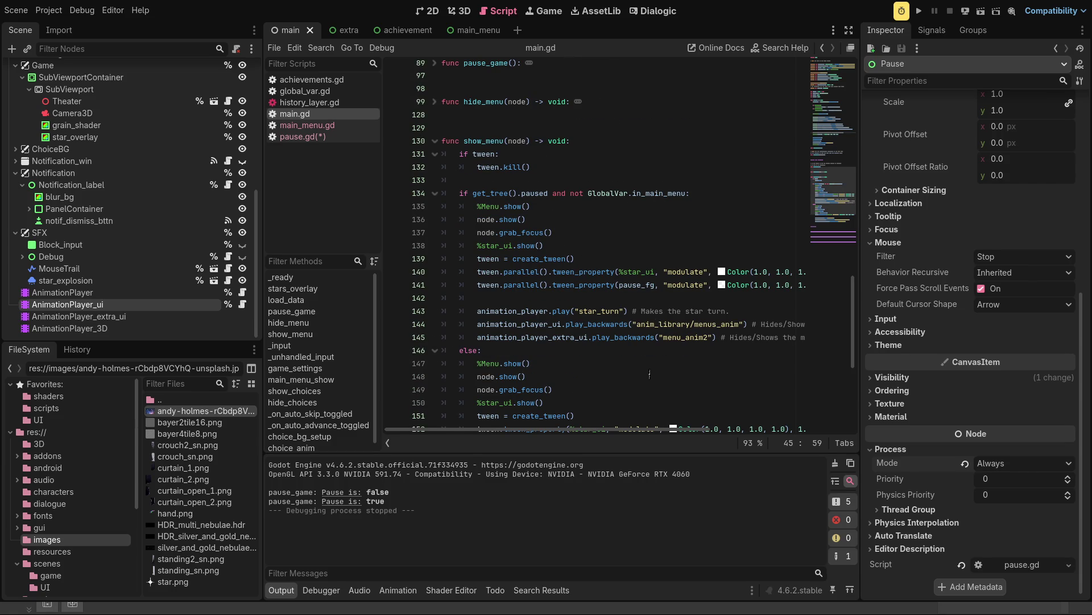
pyautogui.scroll(-3, 607, 356)
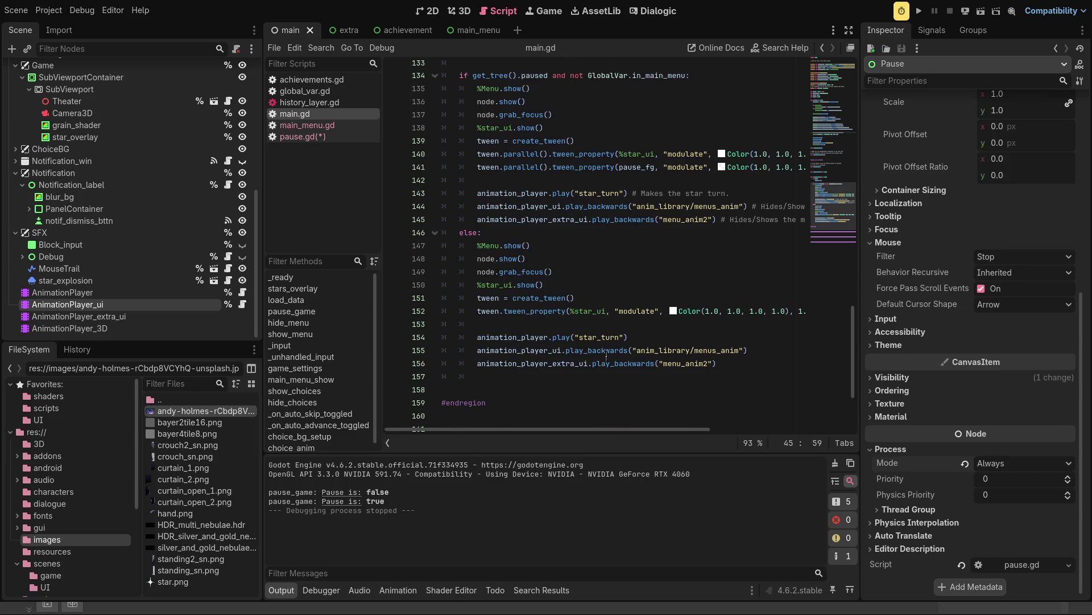
pyautogui.scroll(2, 615, 390)
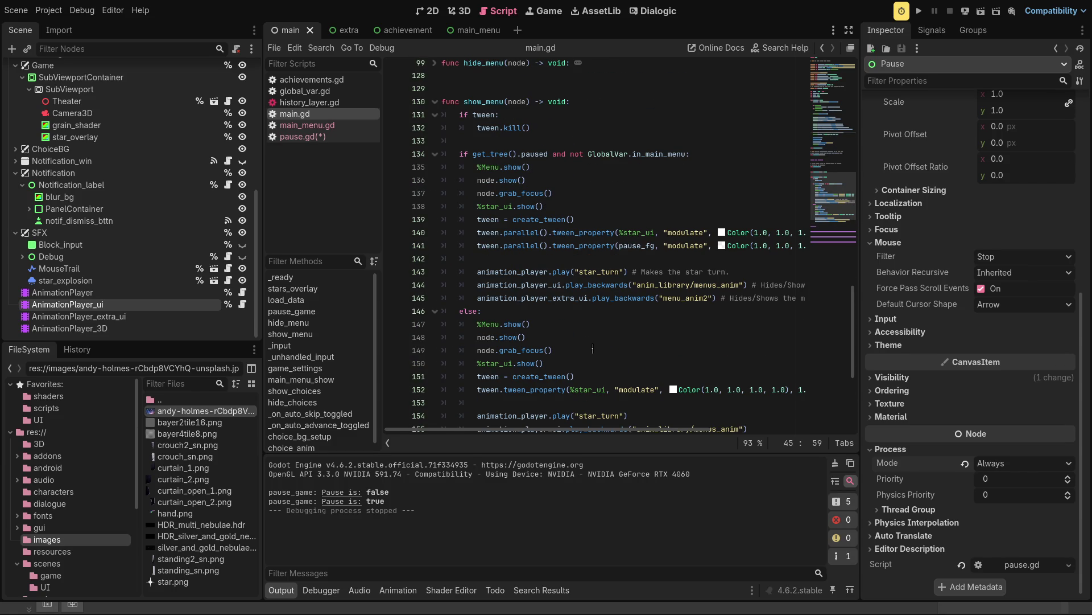
pyautogui.click(356, 138)
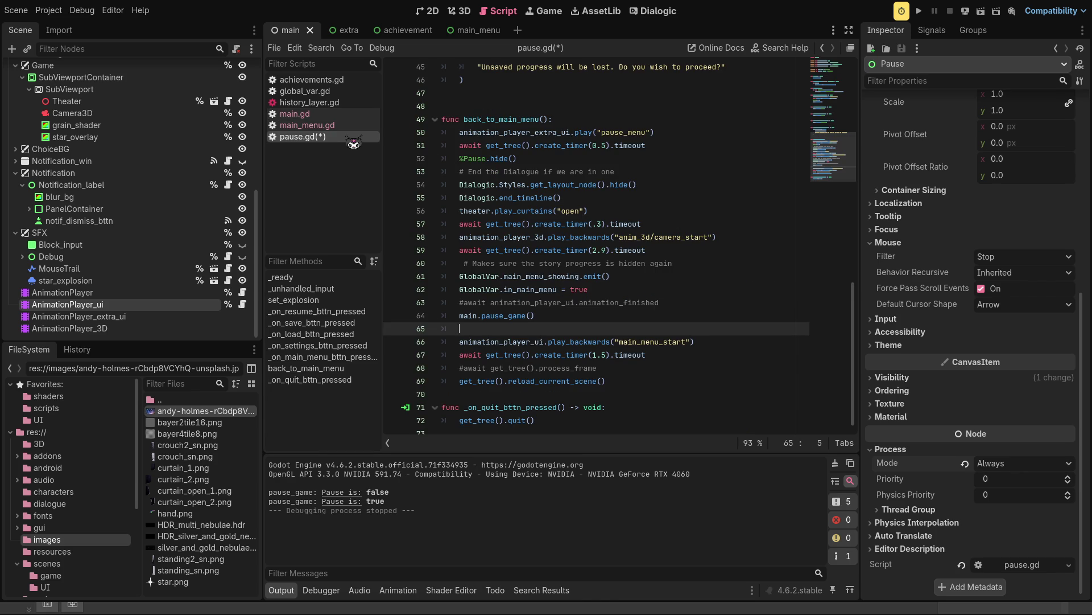
pyautogui.click(351, 126)
pyautogui.click(299, 114)
pyautogui.click(435, 106)
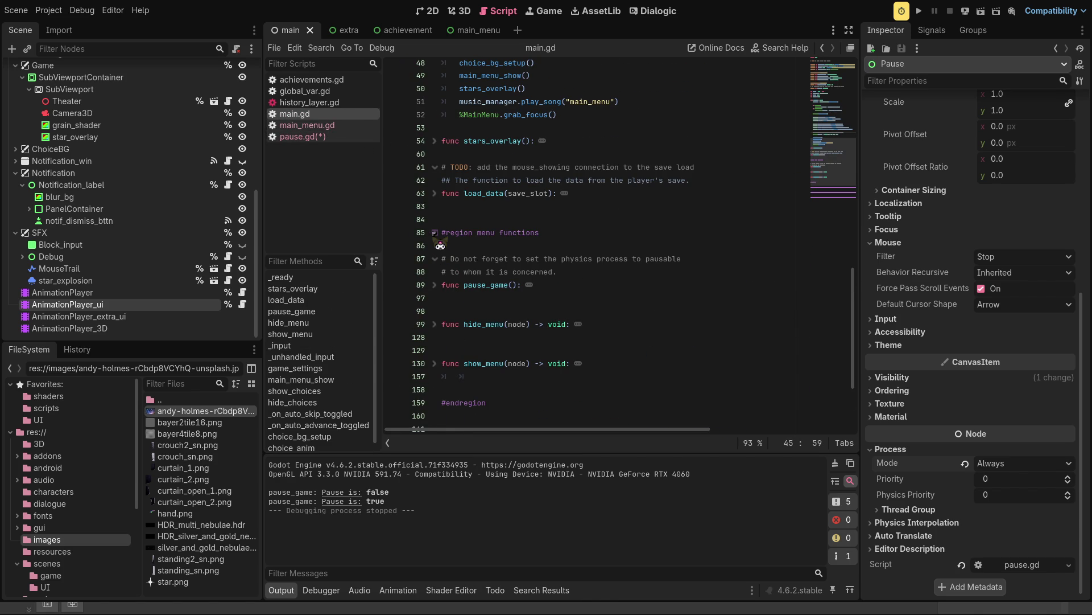
pyautogui.click(435, 285)
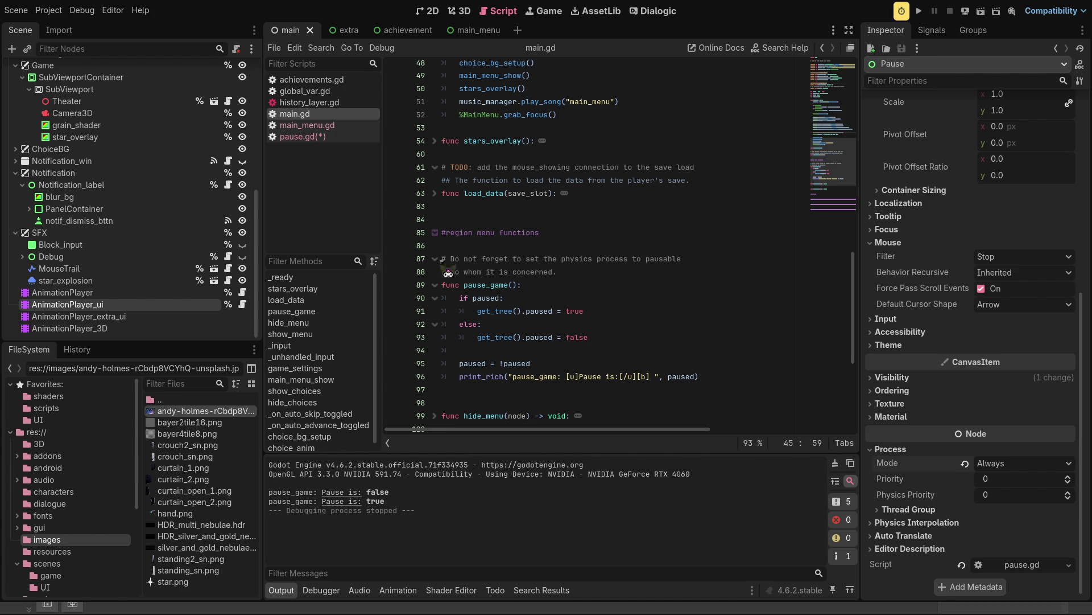
pyautogui.click(439, 245)
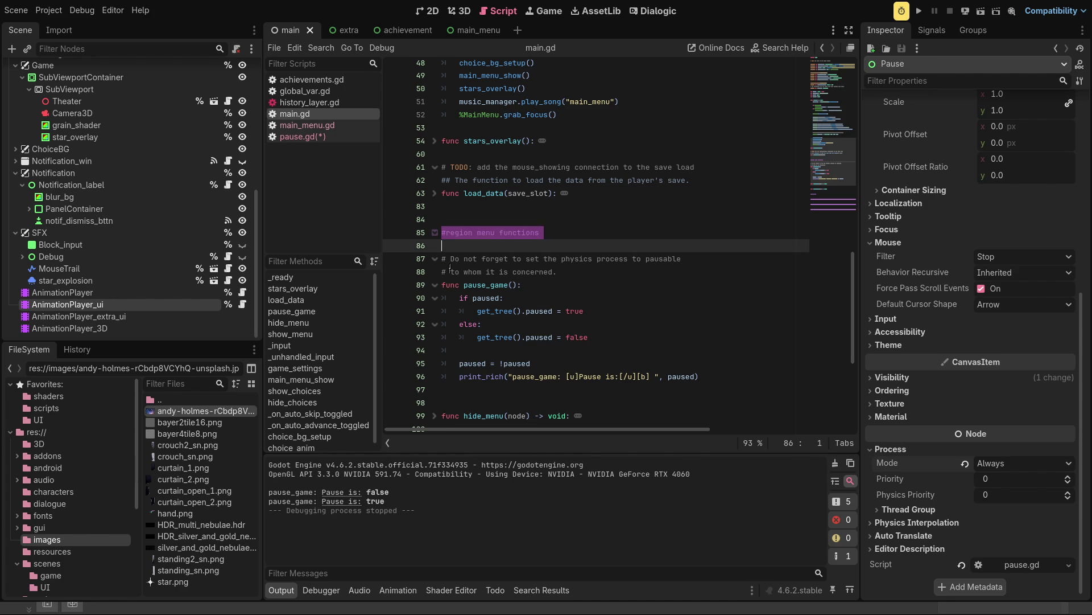
pyautogui.press('Down')
pyautogui.press('Down')
pyautogui.press('Down')
pyautogui.press('End')
pyautogui.click(444, 243)
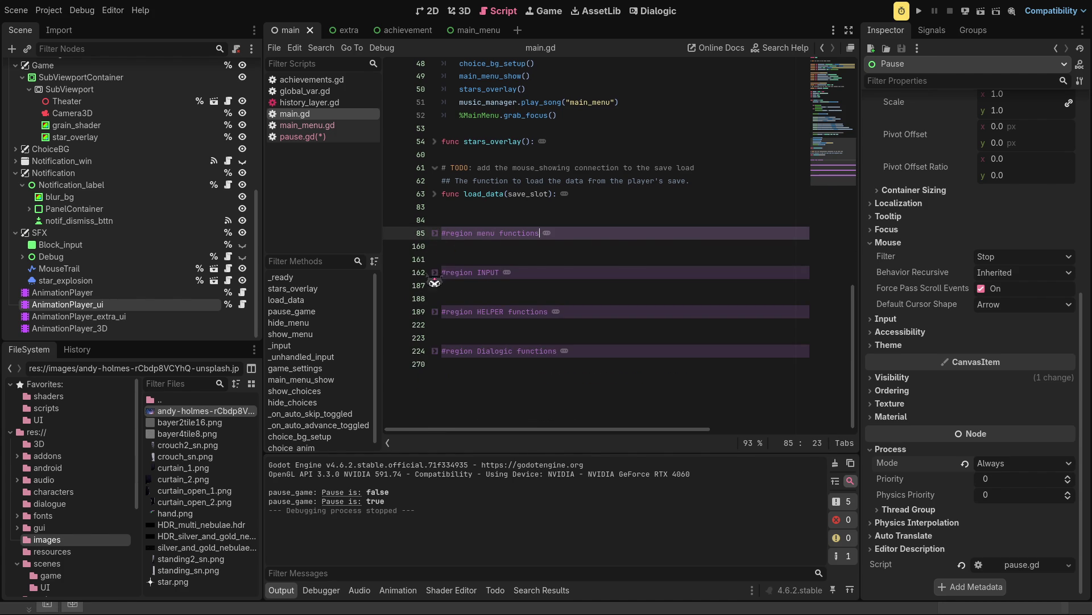
pyautogui.click(307, 137)
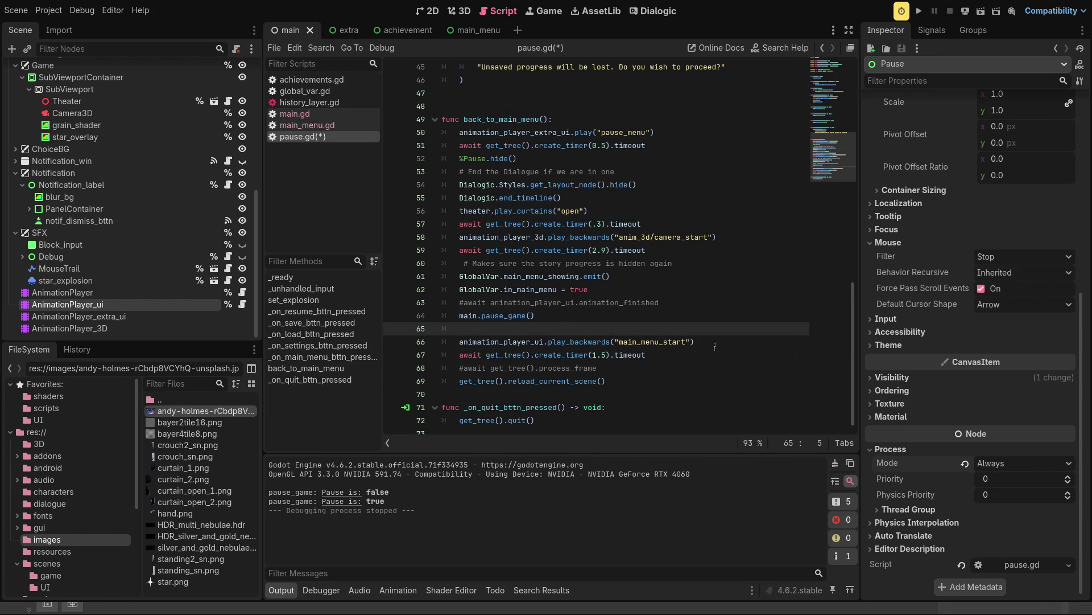
pyautogui.click(707, 355)
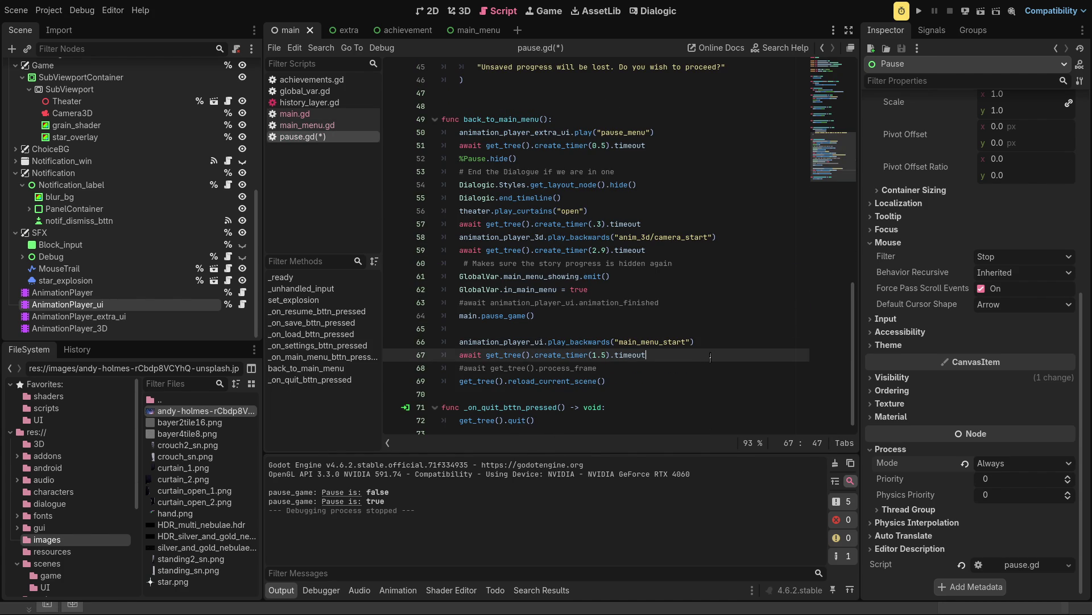
pyautogui.moveTo(715, 354); pyautogui.dragTo(723, 347)
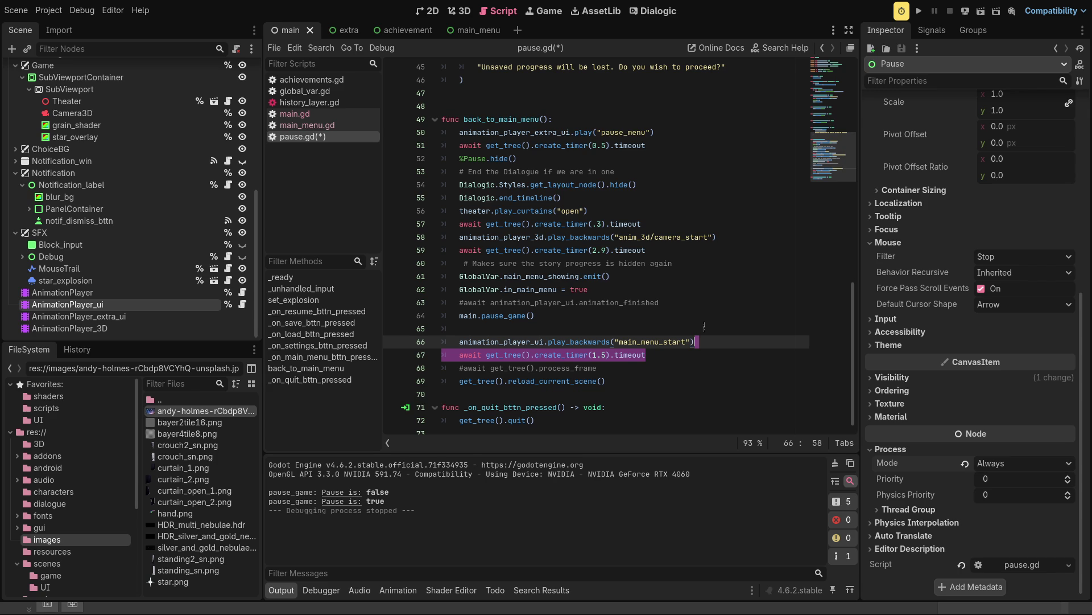
pyautogui.click(705, 326)
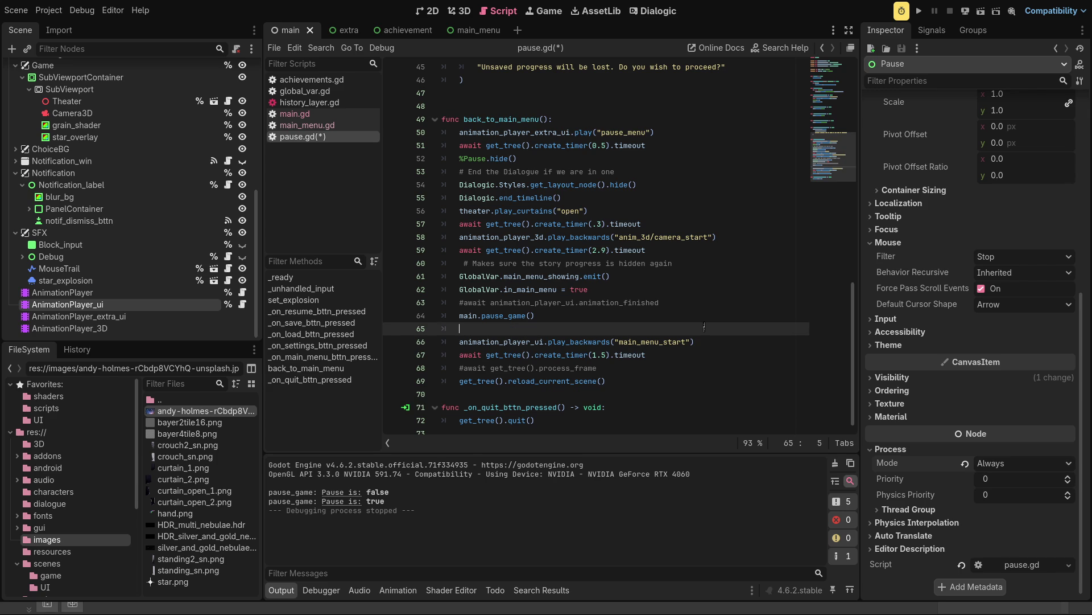
pyautogui.scroll(5, 114, 199)
# Add %MainMenu.show() to back_to_main_menu, test-run, then comment out get_tree().reload_current_scene().
pyautogui.moveTo(57, 137); pyautogui.dragTo(503, 330)
pyautogui.write('show')
pyautogui.press('Return')
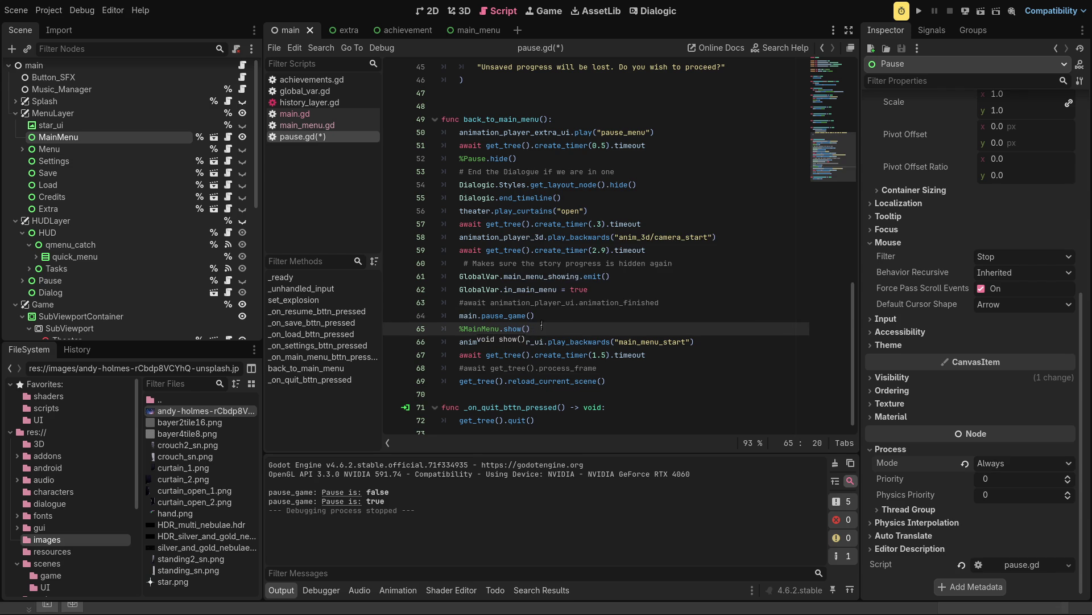
pyautogui.click(570, 328)
pyautogui.press('F5')
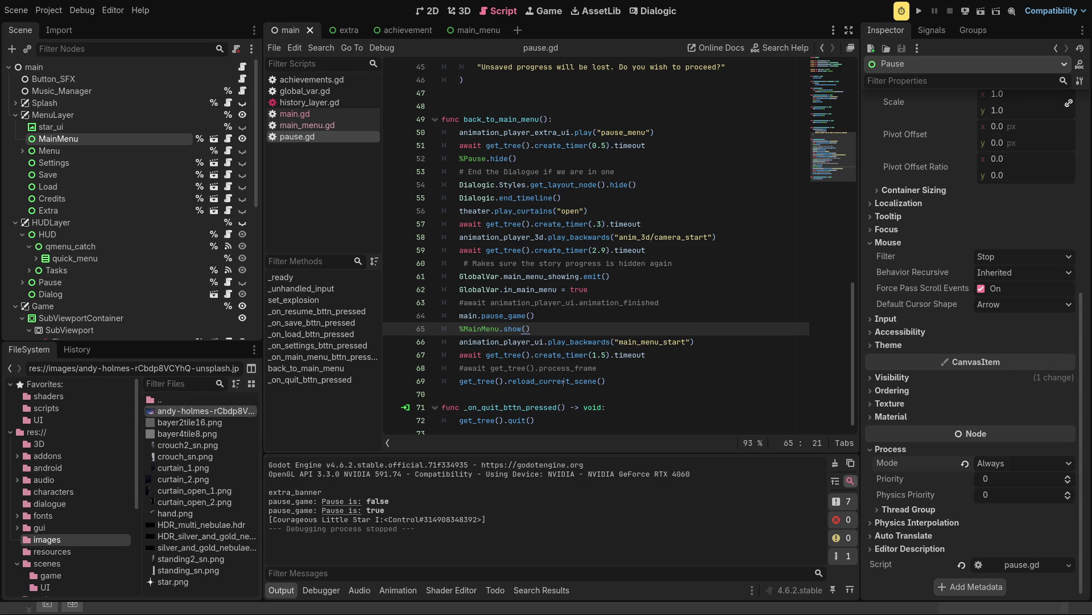
pyautogui.click(640, 380)
pyautogui.hotkey('ctrl', 'k')
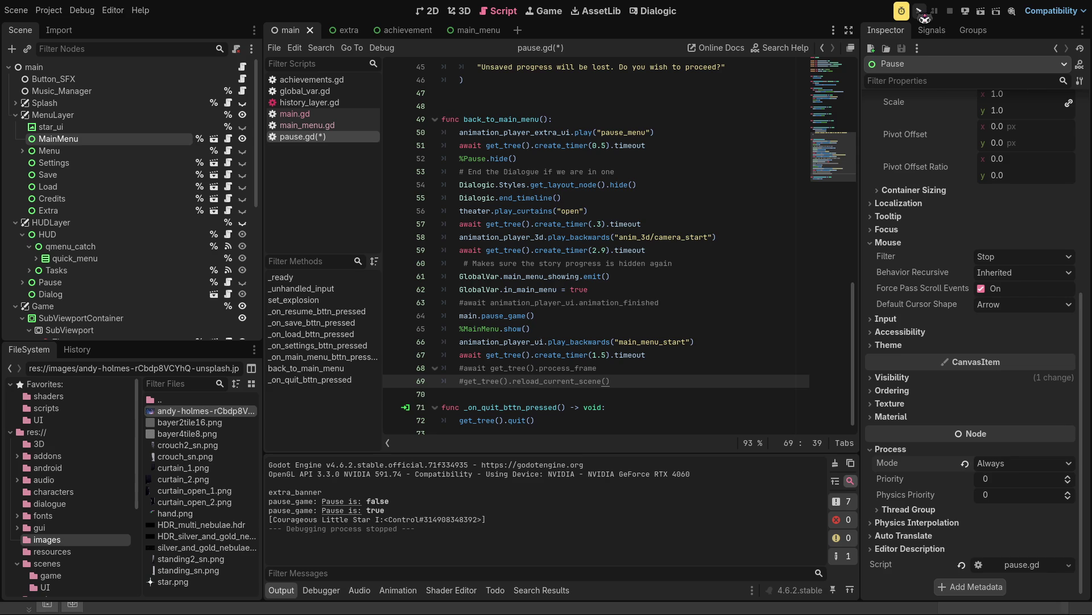
# Save and run the game to test returning to the main menu, then stop it and go to line 68.
pyautogui.click(920, 12)
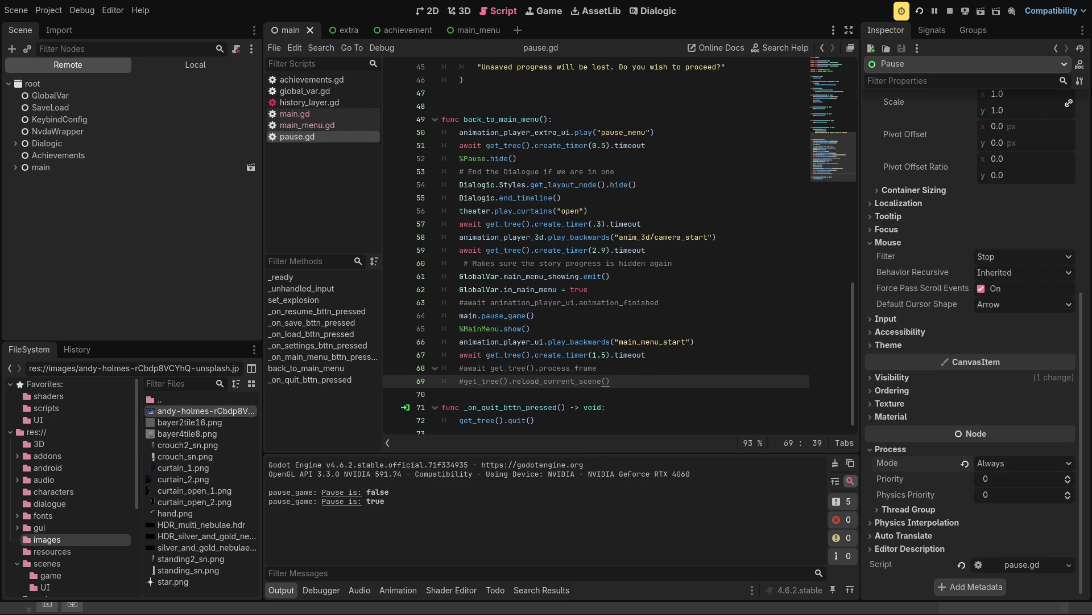
pyautogui.click(950, 11)
pyautogui.click(658, 369)
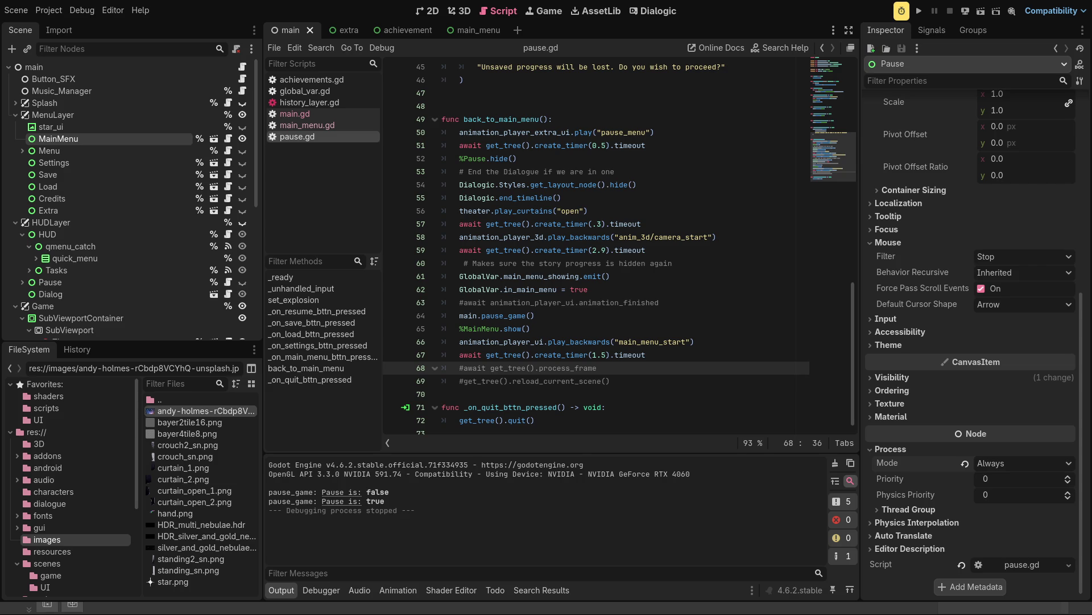
# Replace the 1.5-second timer wait with an uncommented await of animation_player_ui.animation_finished.
pyautogui.moveTo(670, 302); pyautogui.dragTo(669, 289)
pyautogui.hotkey('alt', 'Down')
pyautogui.hotkey('alt', 'Down')
pyautogui.hotkey('alt', 'Down')
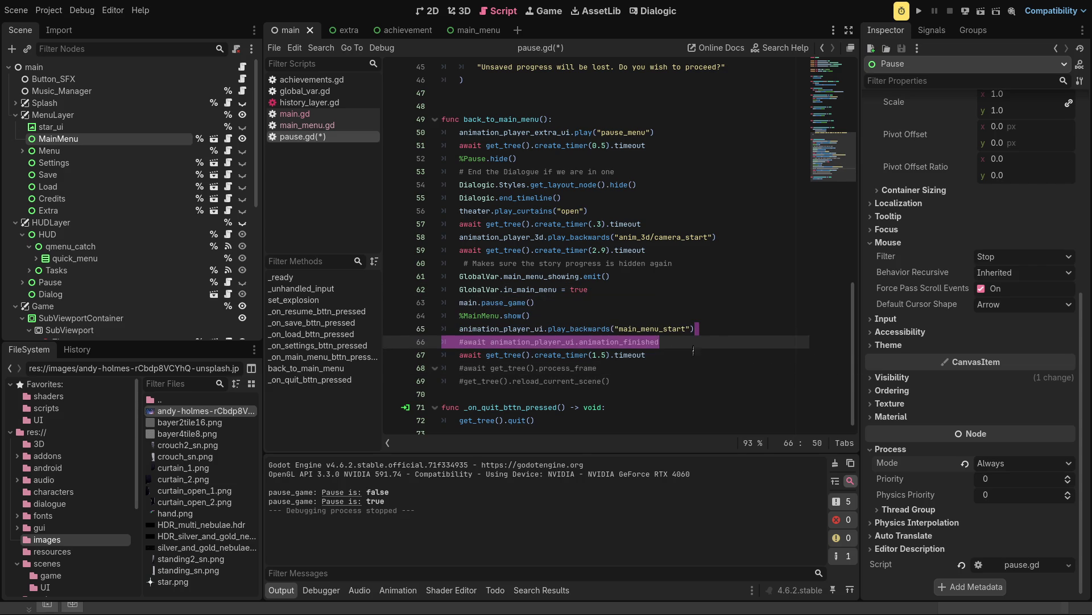
pyautogui.press('BackSpace')
pyautogui.hotkey('ctrl', 'k')
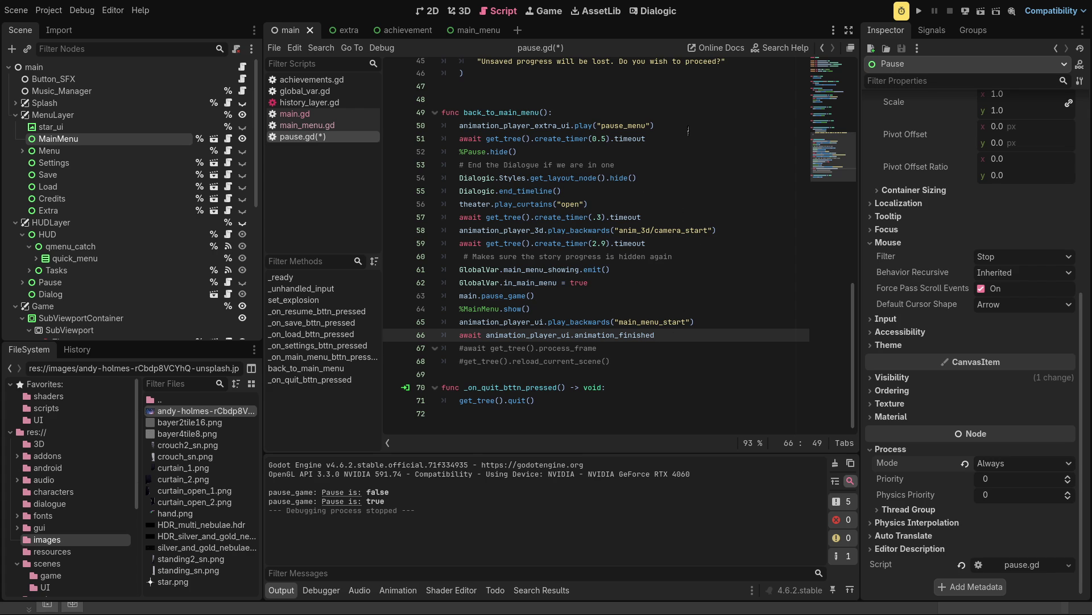
# Save pause.gd and test-run the game, then stop it.
pyautogui.hotkey('ctrl', 's')
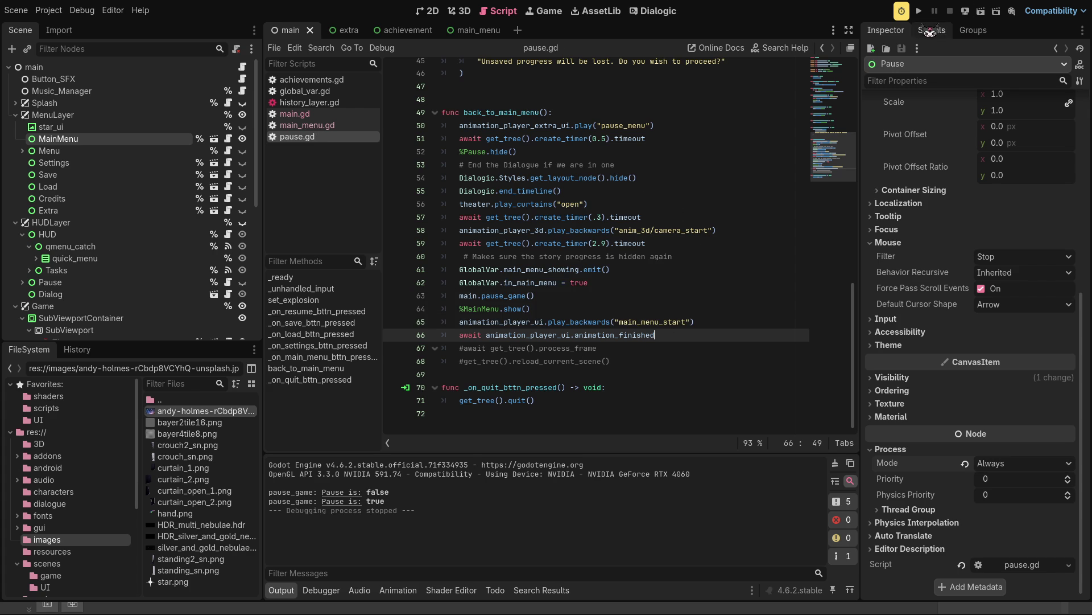
pyautogui.click(919, 11)
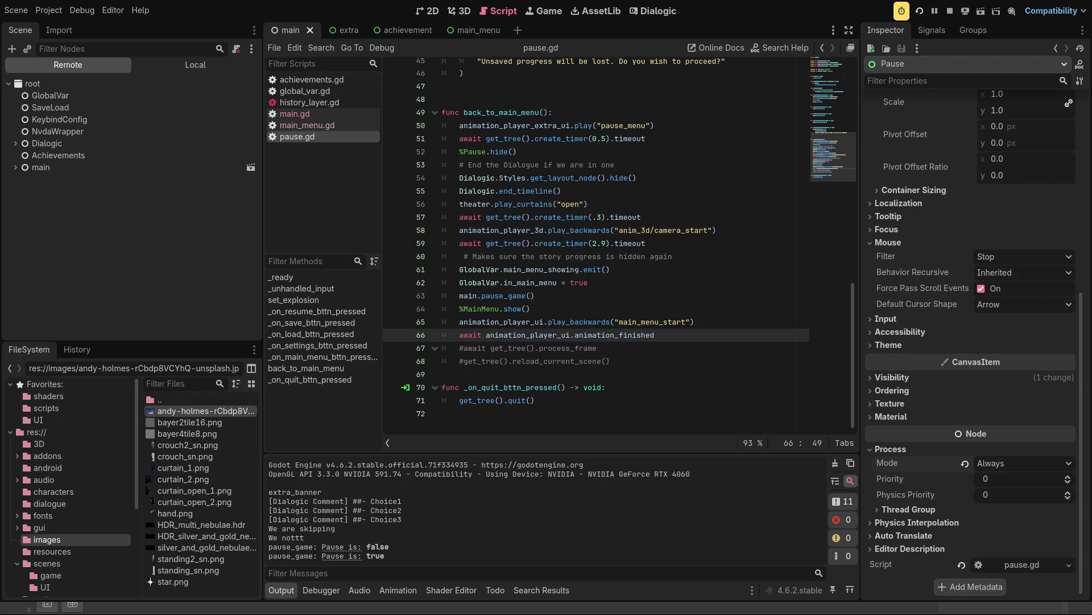
pyautogui.click(950, 11)
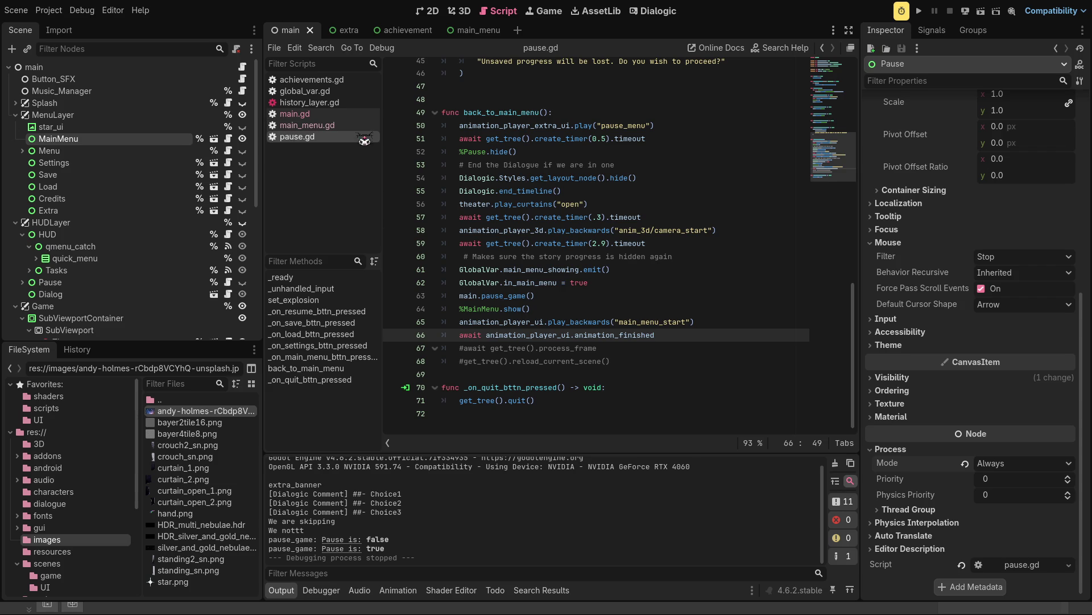
# In main_menu.gd, unfold extra_banner and delete its print("extra_banner") line.
pyautogui.click(336, 114)
pyautogui.click(335, 136)
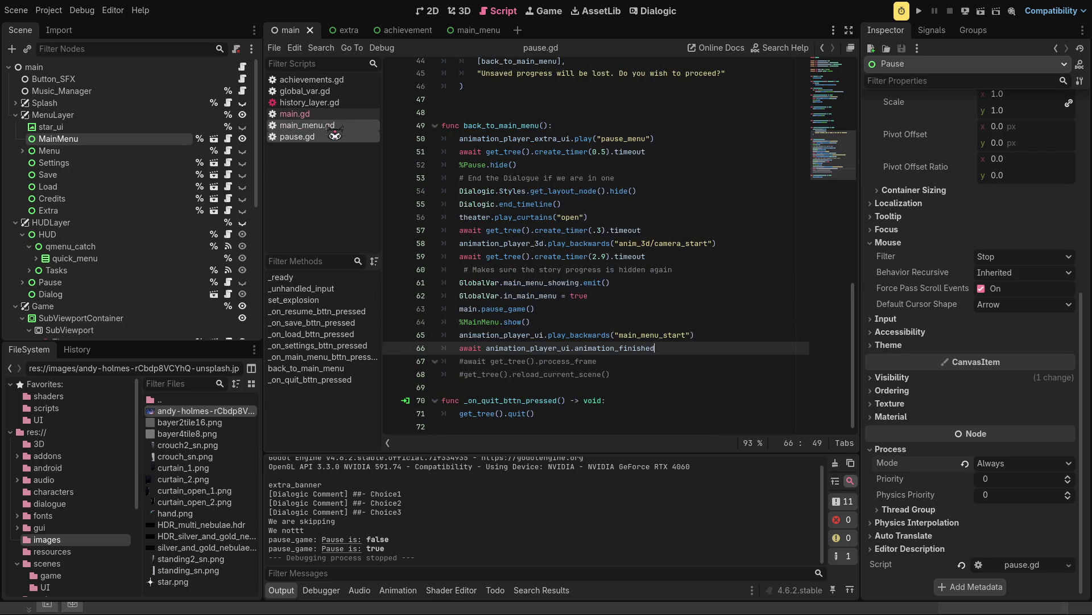
pyautogui.click(332, 125)
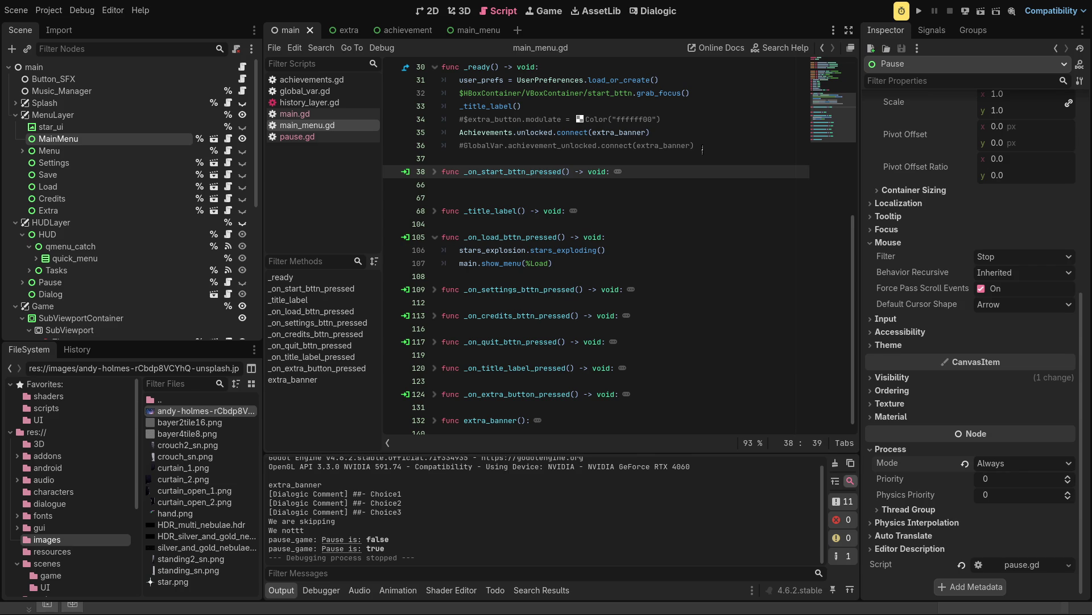
pyautogui.click(434, 420)
pyautogui.scroll(-3, 453, 329)
pyautogui.click(435, 295)
pyautogui.scroll(-2, 569, 329)
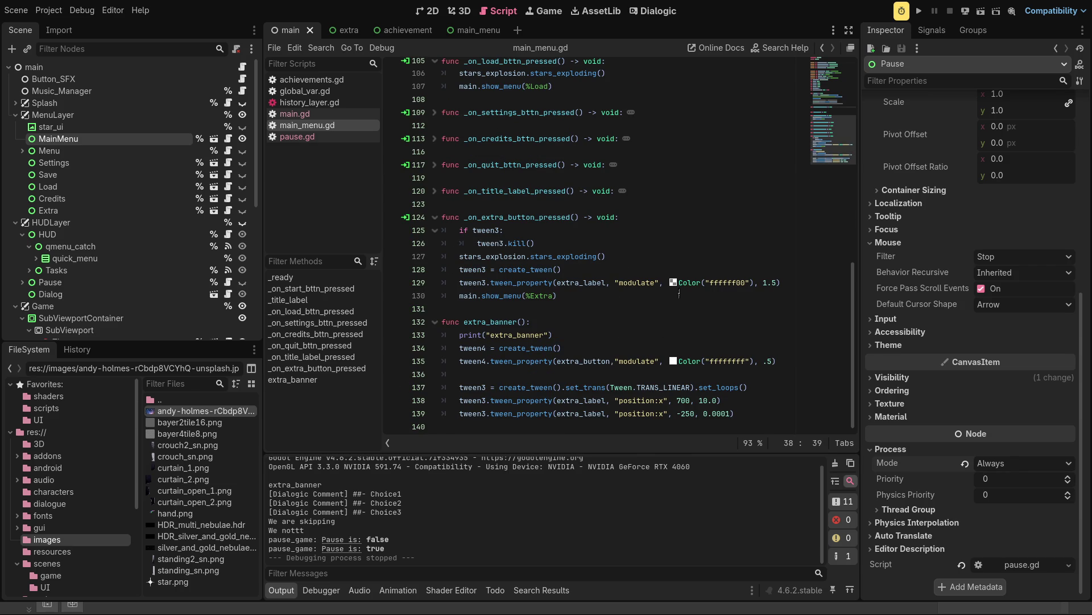
pyautogui.tripleClick(555, 335)
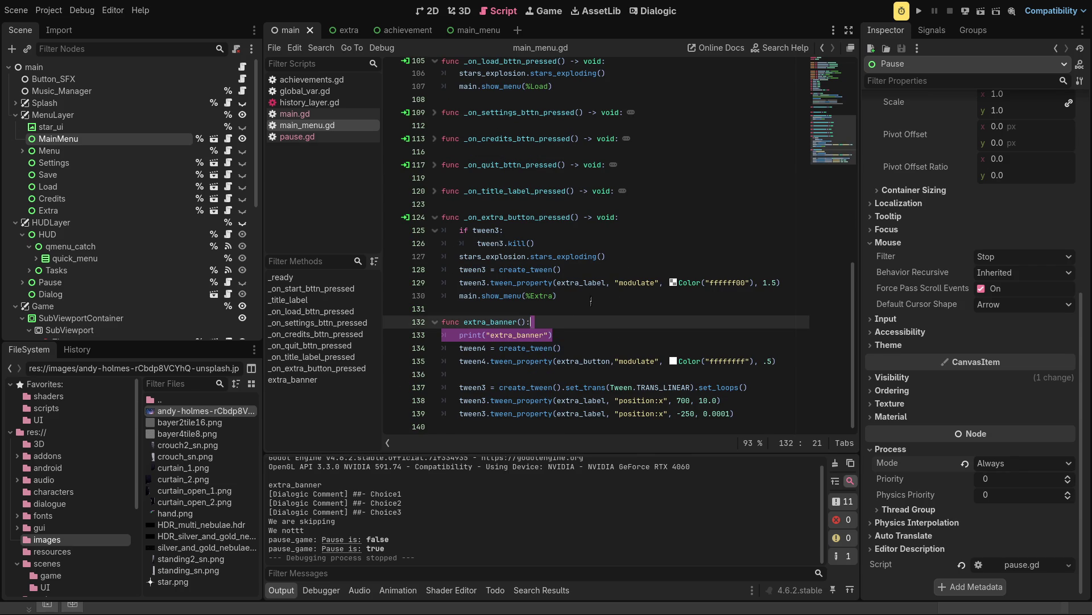
pyautogui.press('BackSpace')
pyautogui.press('BackSpace')
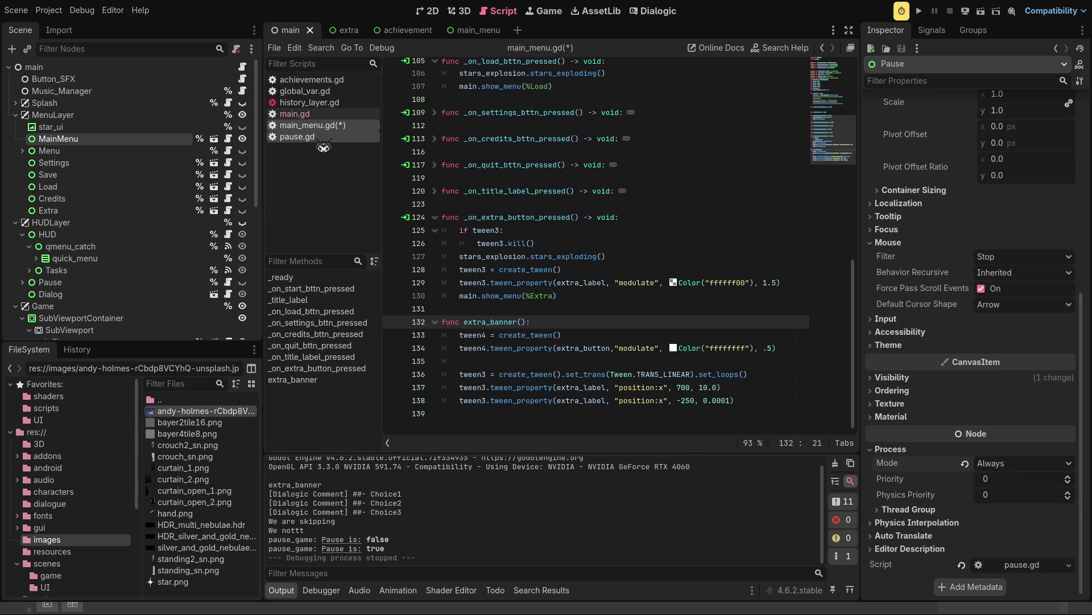
# Check the Extra node's extra.gd, then open the Dialogic timeline and select the three Choice comment lines.
pyautogui.click(228, 210)
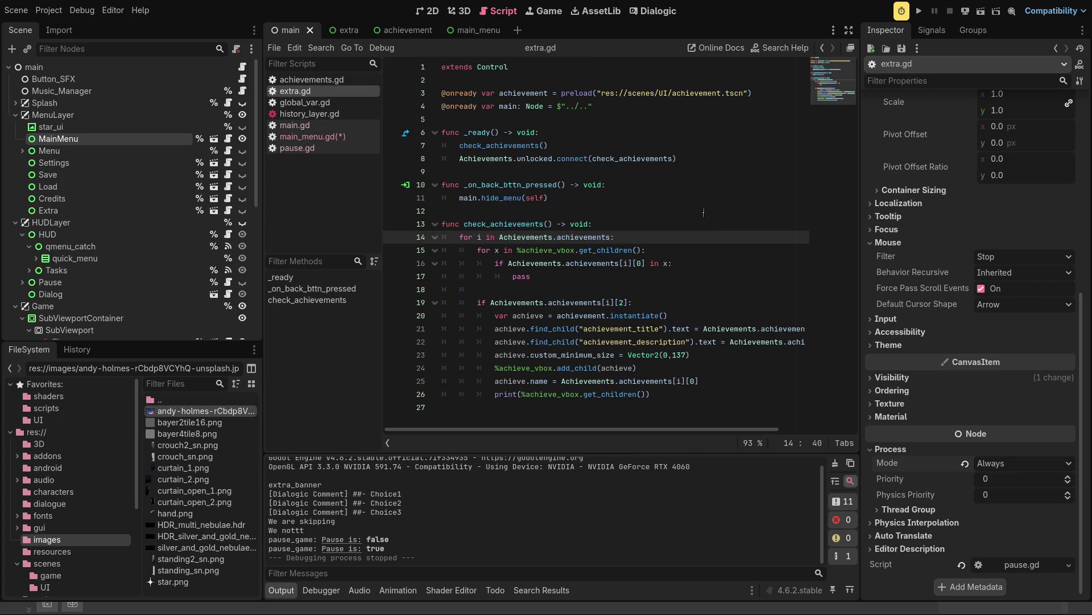
pyautogui.click(704, 212)
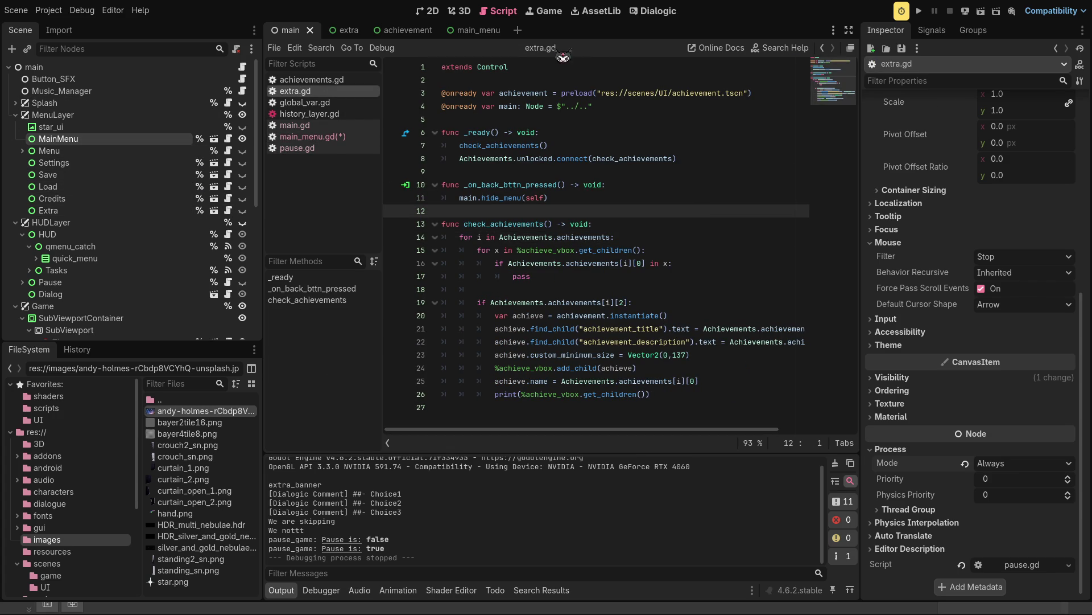
pyautogui.click(654, 11)
pyautogui.moveTo(445, 200); pyautogui.dragTo(436, 175)
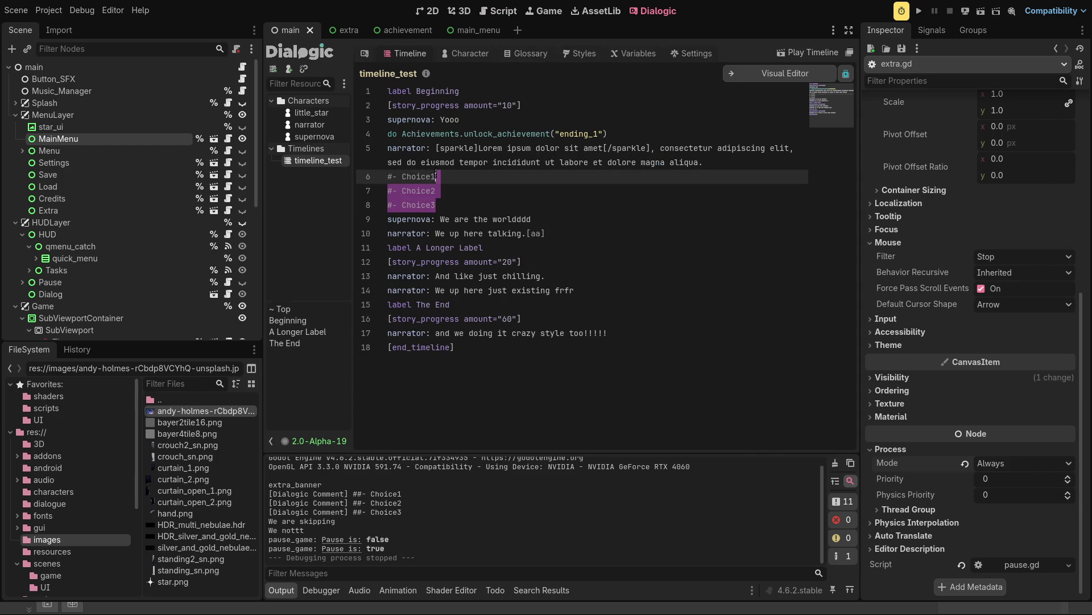
# Change the achievement on timeline line 4 from "ending_1" to "ending_2".
pyautogui.click(585, 215)
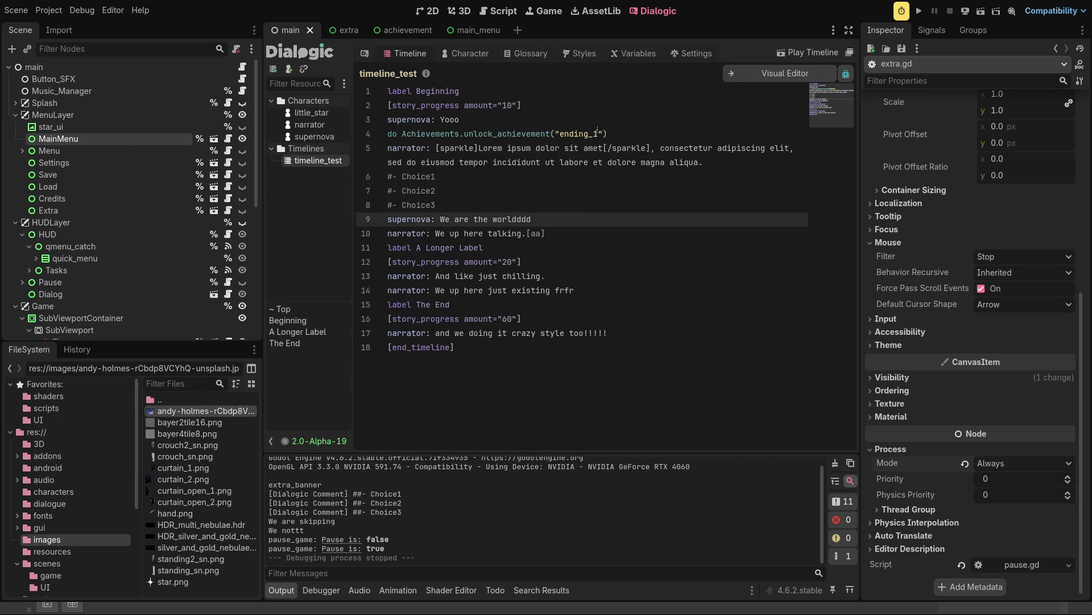
pyautogui.click(598, 133)
pyautogui.press('BackSpace')
pyautogui.write('2')
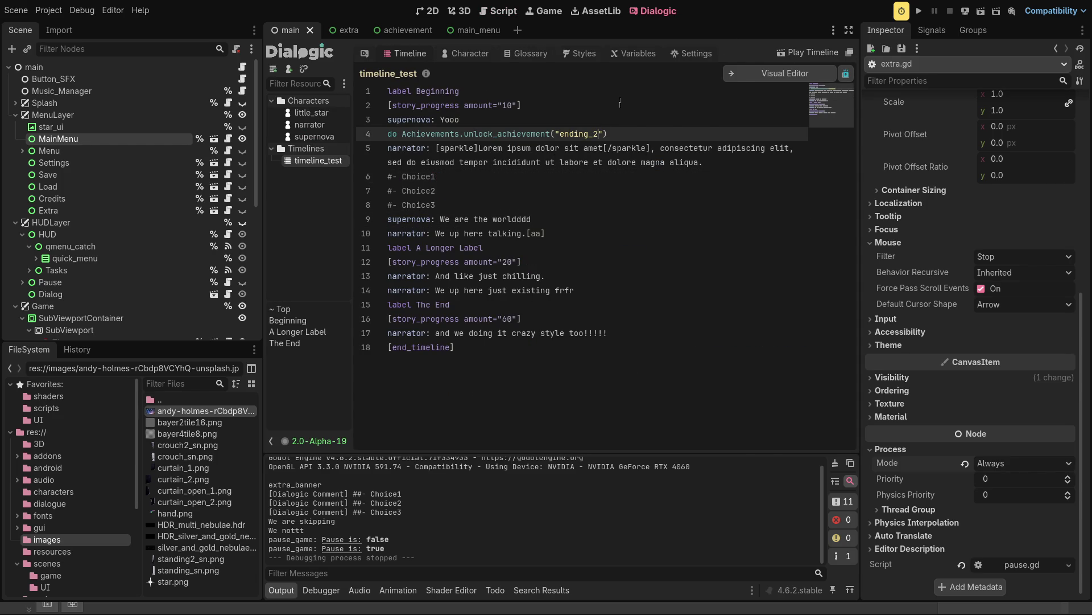
# Run the project to test the timeline, restart it once, then stop it.
pyautogui.click(920, 11)
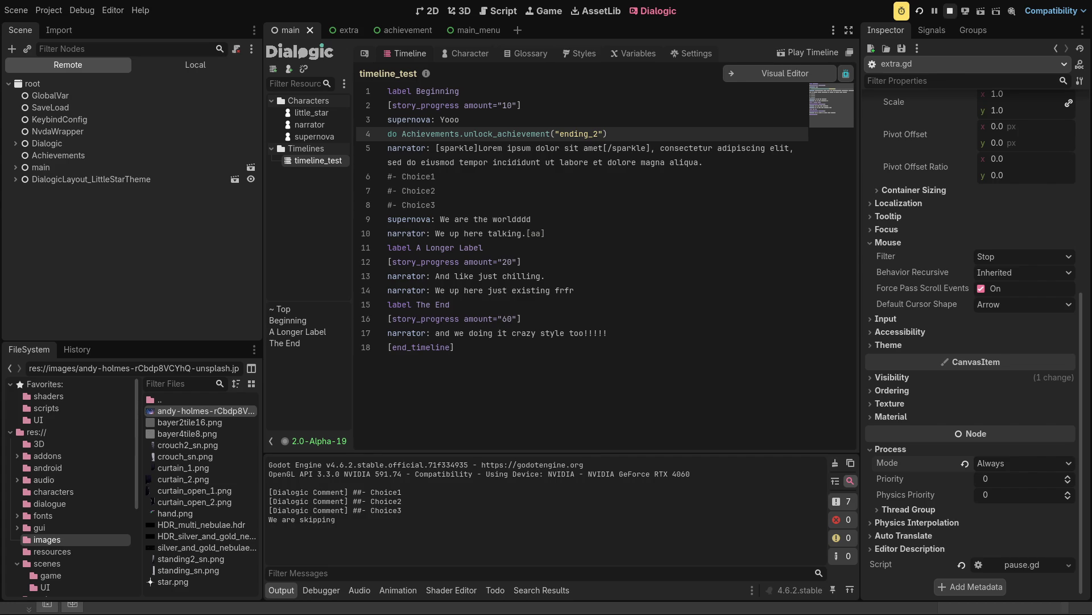
pyautogui.click(919, 11)
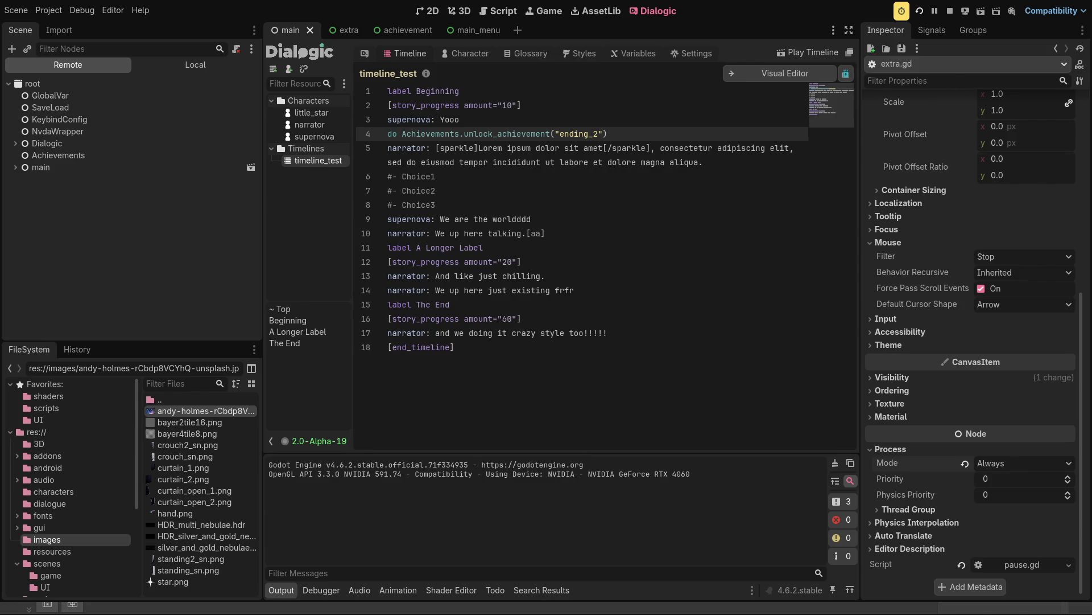
pyautogui.click(949, 11)
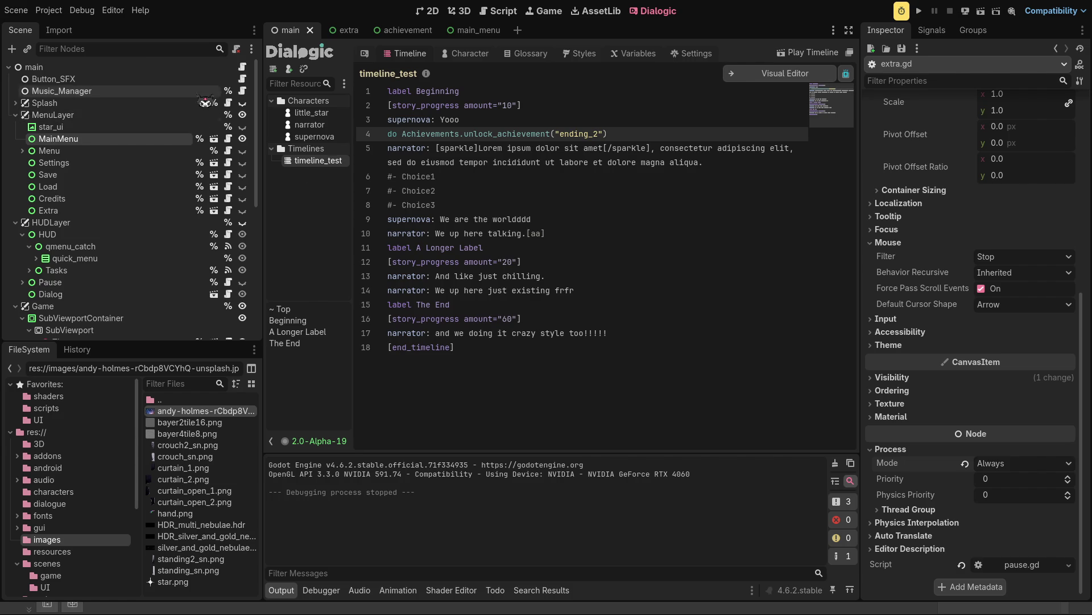
# In main_menu.gd's _on_start_bttn_pressed, delete the commented #%star_overlay.hide() line.
pyautogui.click(228, 140)
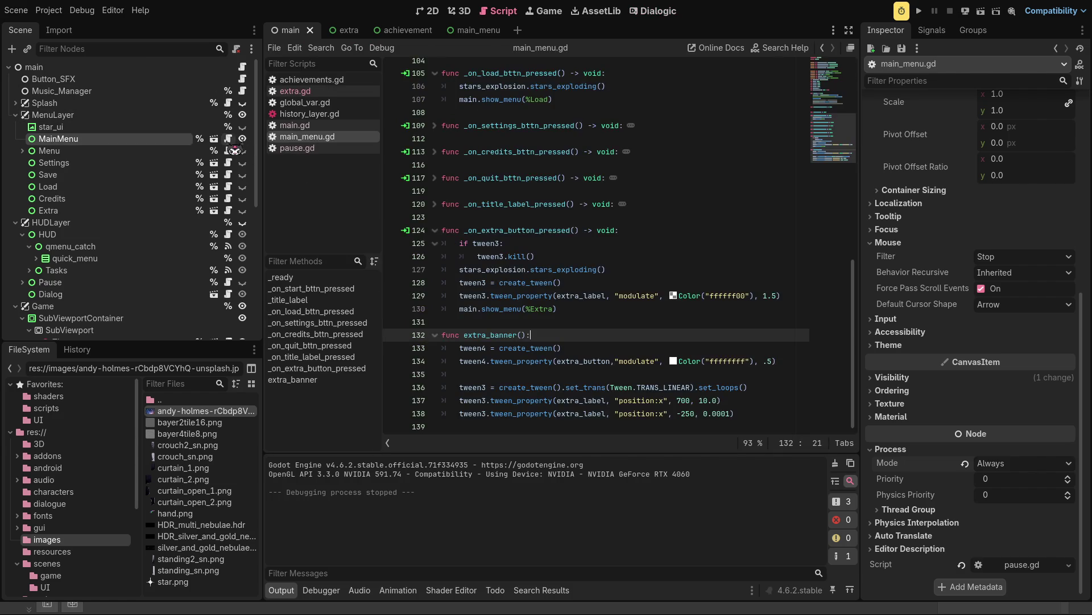
pyautogui.scroll(10, 587, 288)
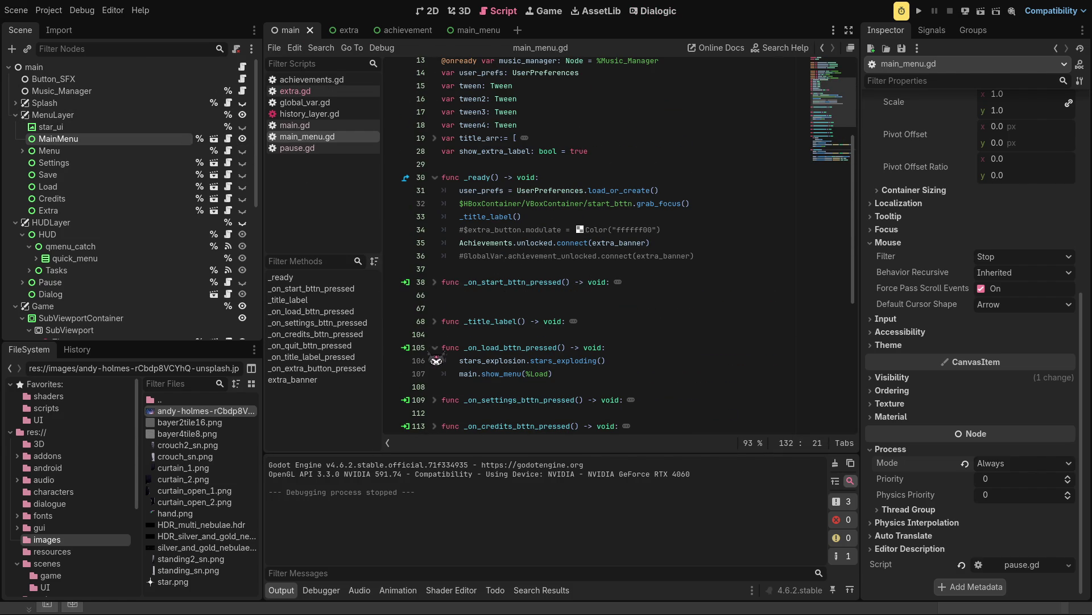
pyautogui.click(435, 282)
pyautogui.scroll(-2, 680, 278)
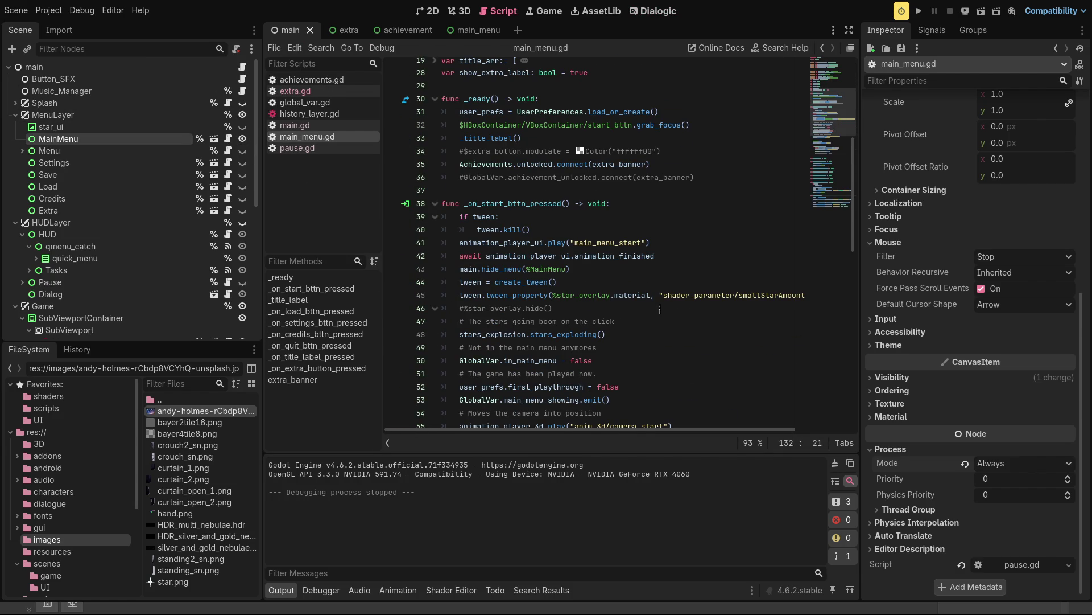
pyautogui.moveTo(626, 334)
pyautogui.mouseDown()
pyautogui.moveTo(636, 316)
pyautogui.moveTo(548, 206)
pyautogui.moveTo(639, 230)
pyautogui.mouseUp()
pyautogui.click(655, 241)
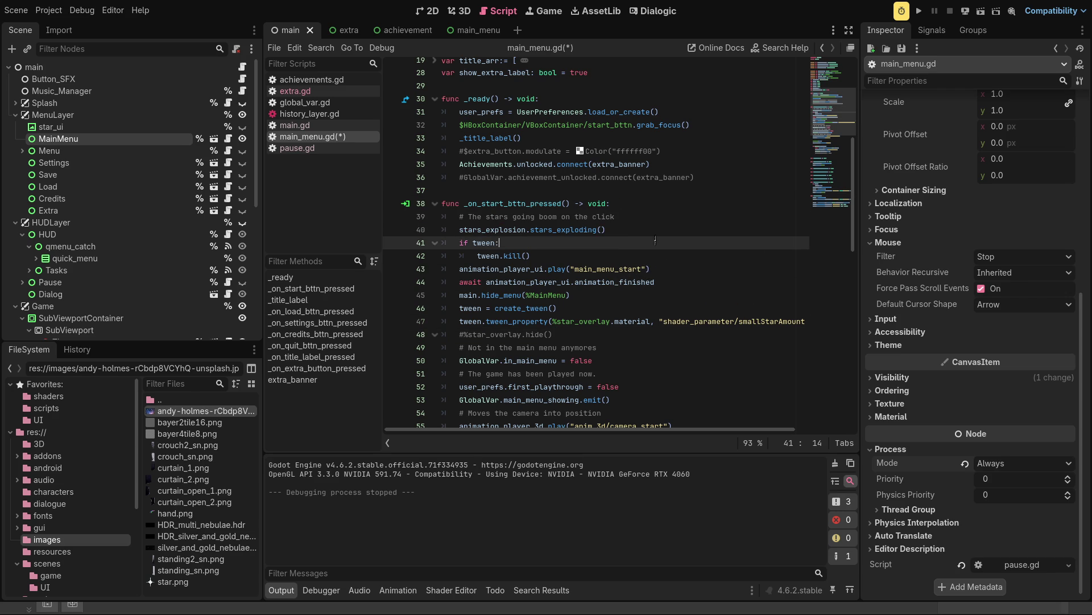
pyautogui.moveTo(568, 334); pyautogui.dragTo(421, 341)
pyautogui.press('BackSpace')
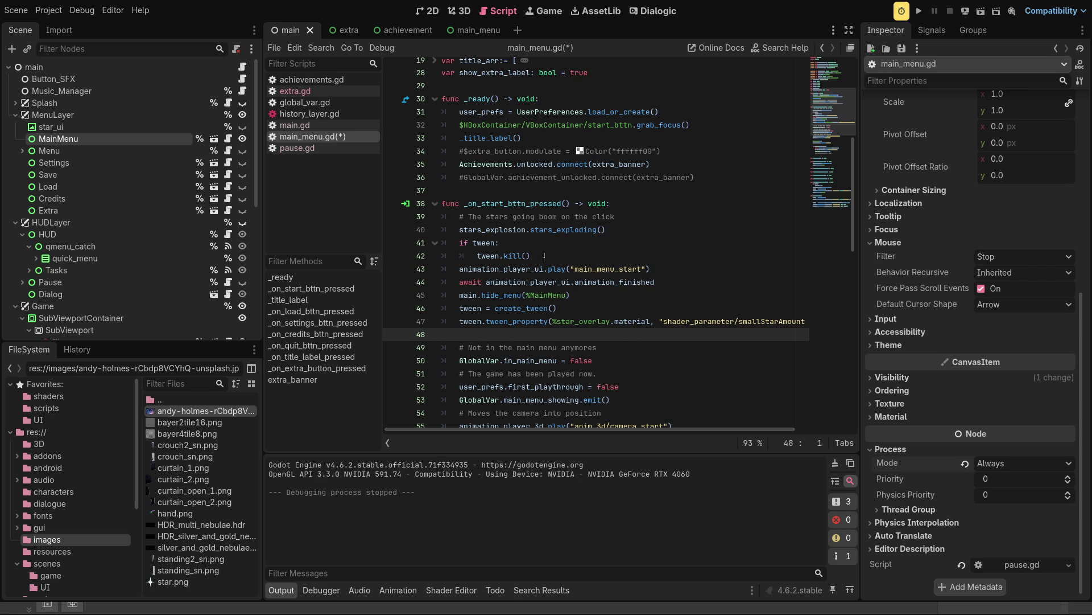
# Move the if tween kill block up above the stars explosion comment and call.
pyautogui.moveTo(570, 257); pyautogui.dragTo(633, 234)
pyautogui.hotkey('alt', 'Up')
pyautogui.hotkey('alt', 'Up')
pyautogui.click(687, 245)
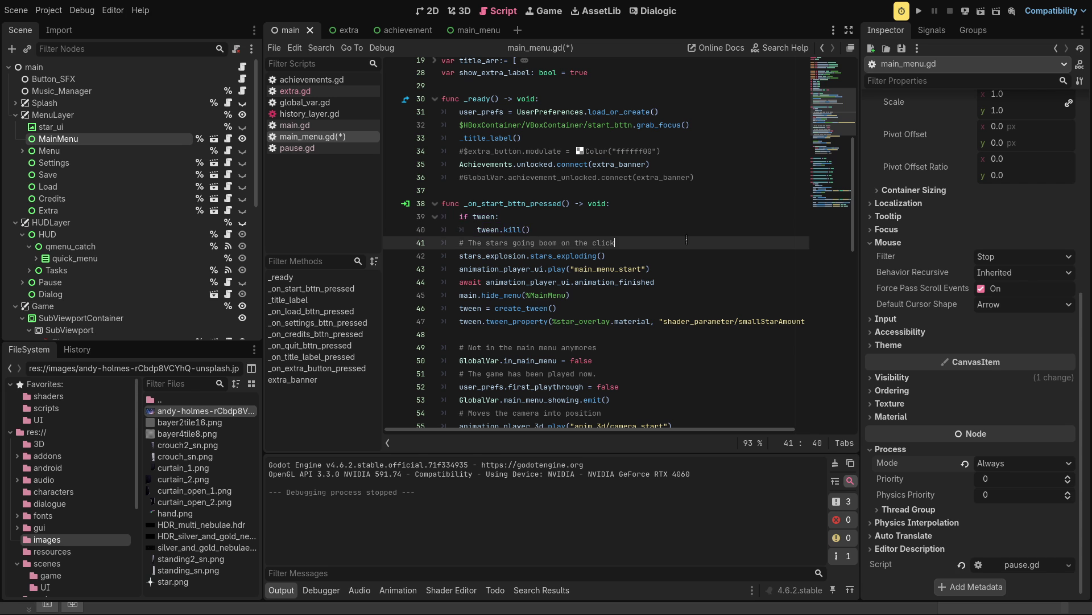
pyautogui.scroll(-2, 627, 253)
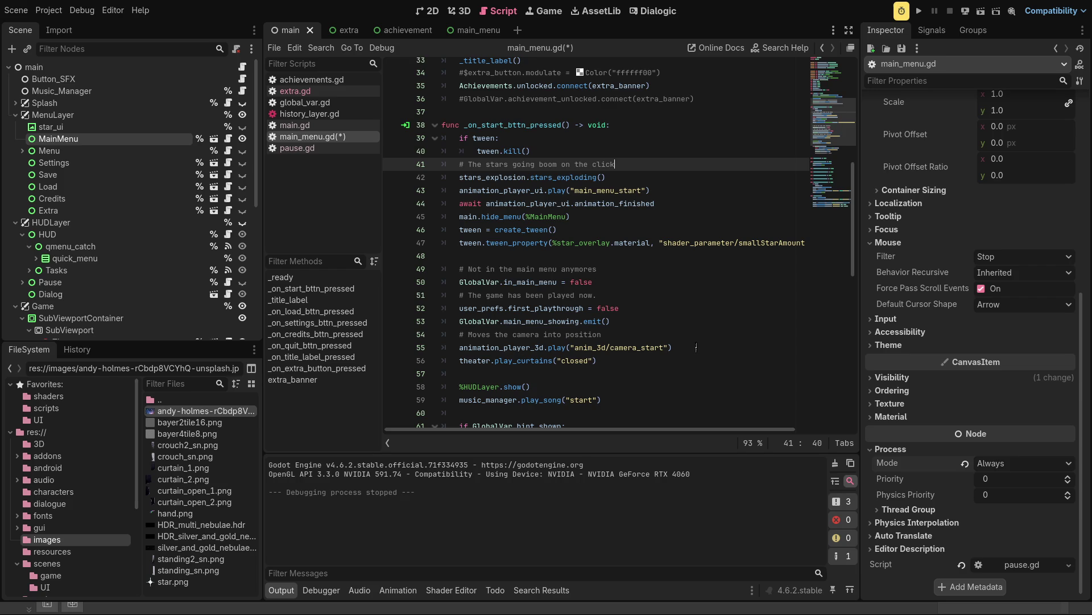
pyautogui.scroll(-3, 696, 347)
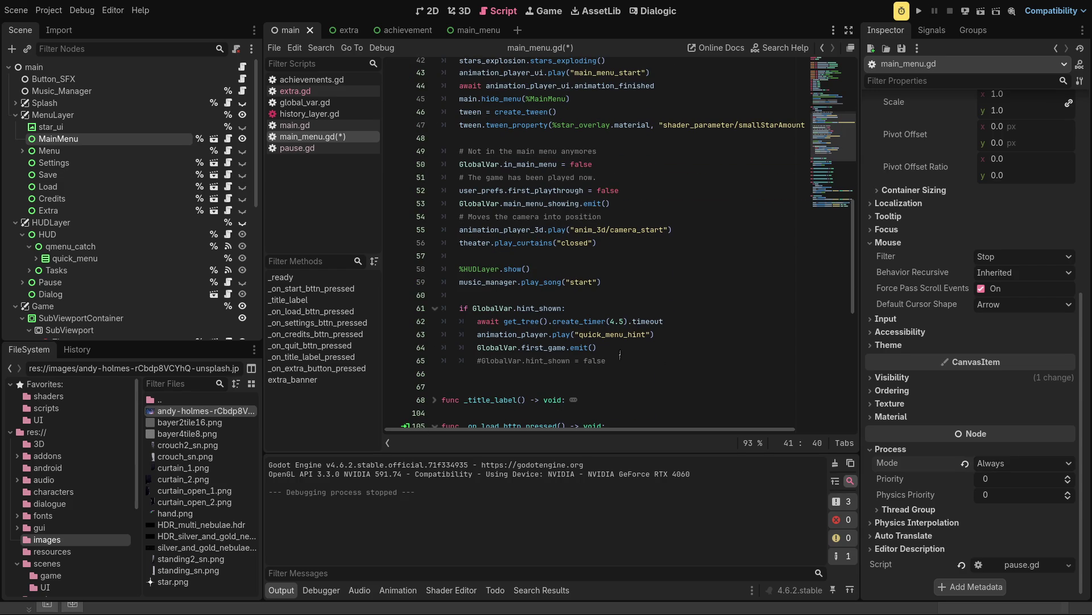
# Run the game until it crashes at pause.gd:54 calling hide on a Nil layout node.
pyautogui.click(926, 14)
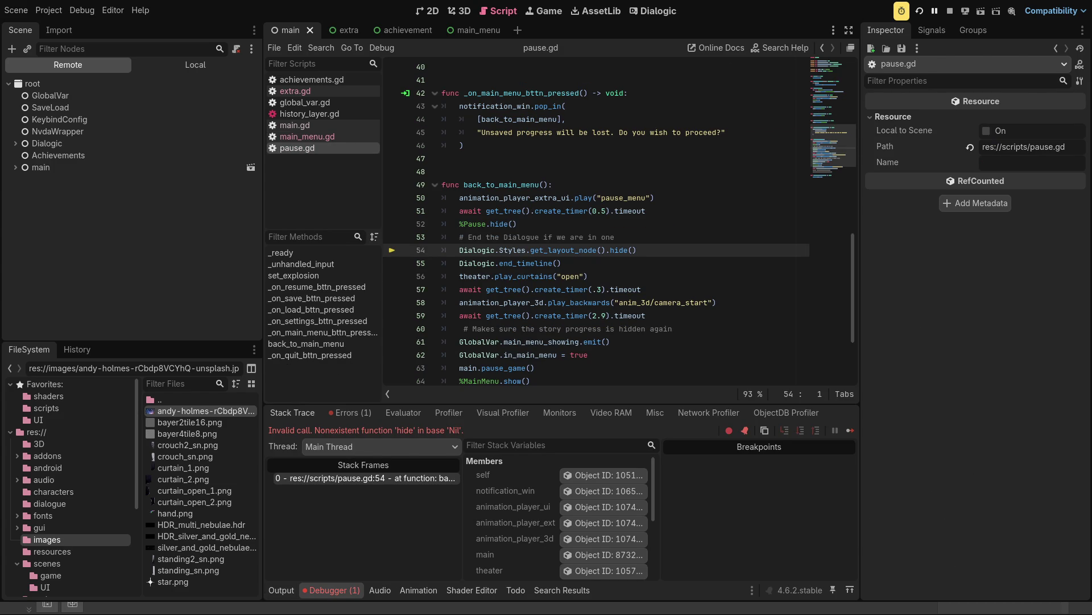
# Stop the game and add 'if Dialogic.Styles.get_layout_node():' after the End the Dialogue comment.
pyautogui.click(949, 11)
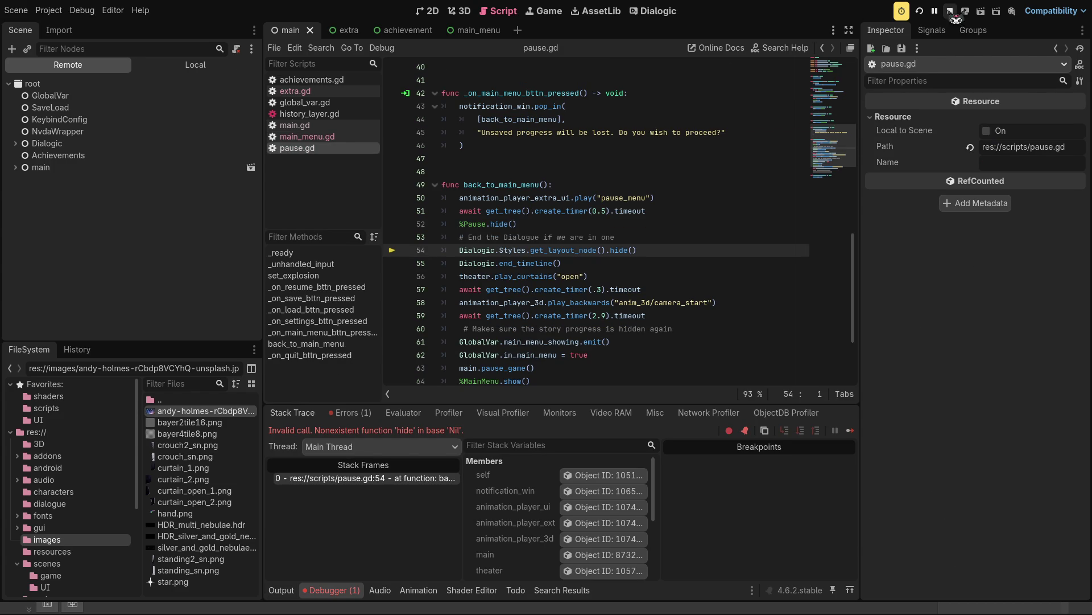
pyautogui.click(652, 237)
pyautogui.press('Return')
pyautogui.write('if ')
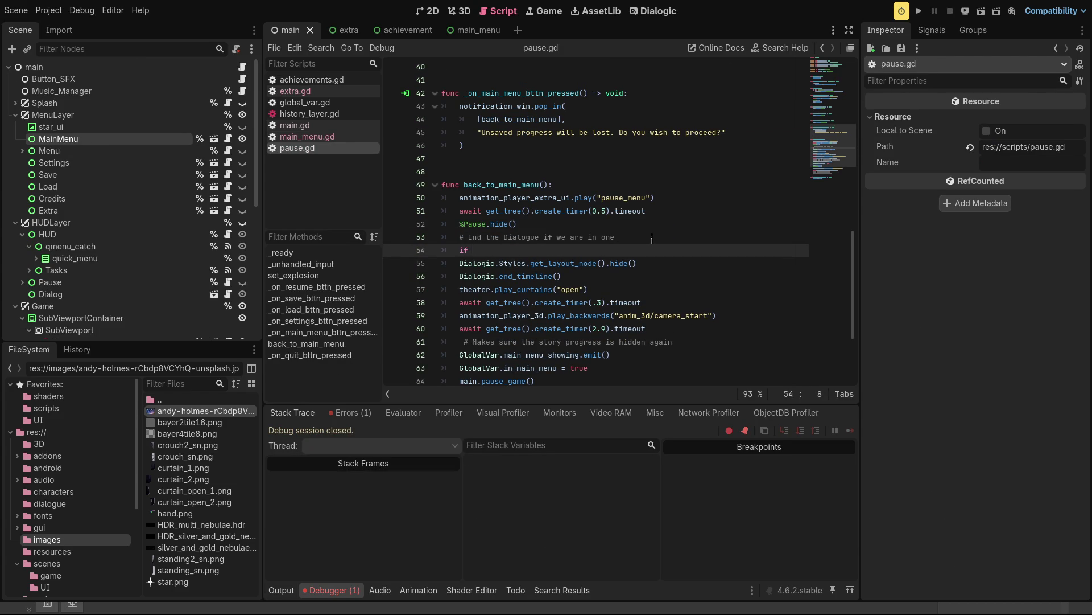
pyautogui.write('Dial')
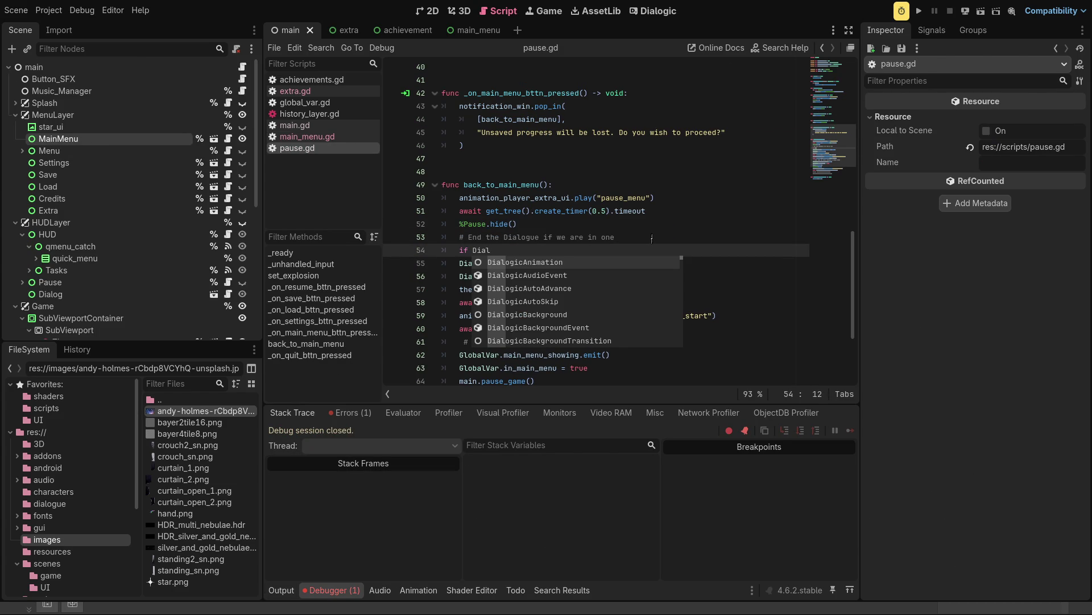
pyautogui.write('ogic.')
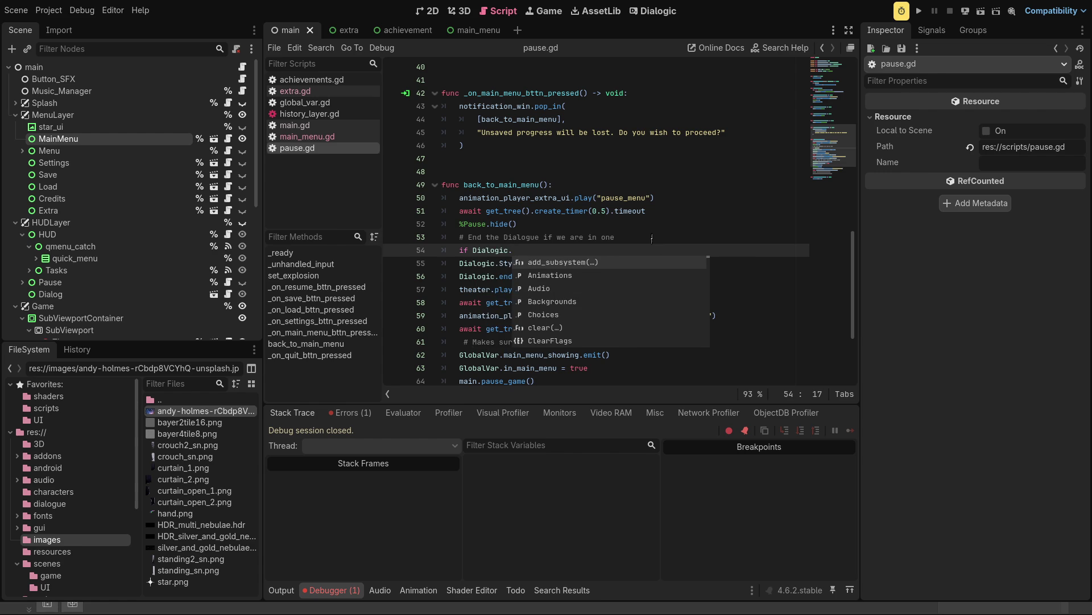
pyautogui.write('lay')
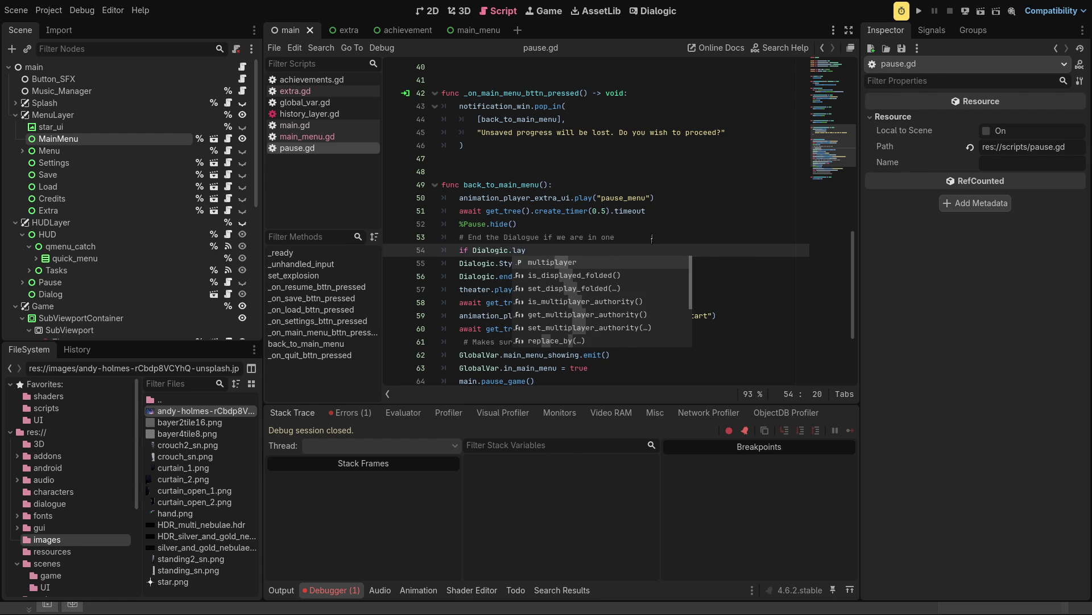
pyautogui.press('BackSpace')
pyautogui.press('BackSpace')
pyautogui.press('BackSpace')
pyautogui.write('Sty')
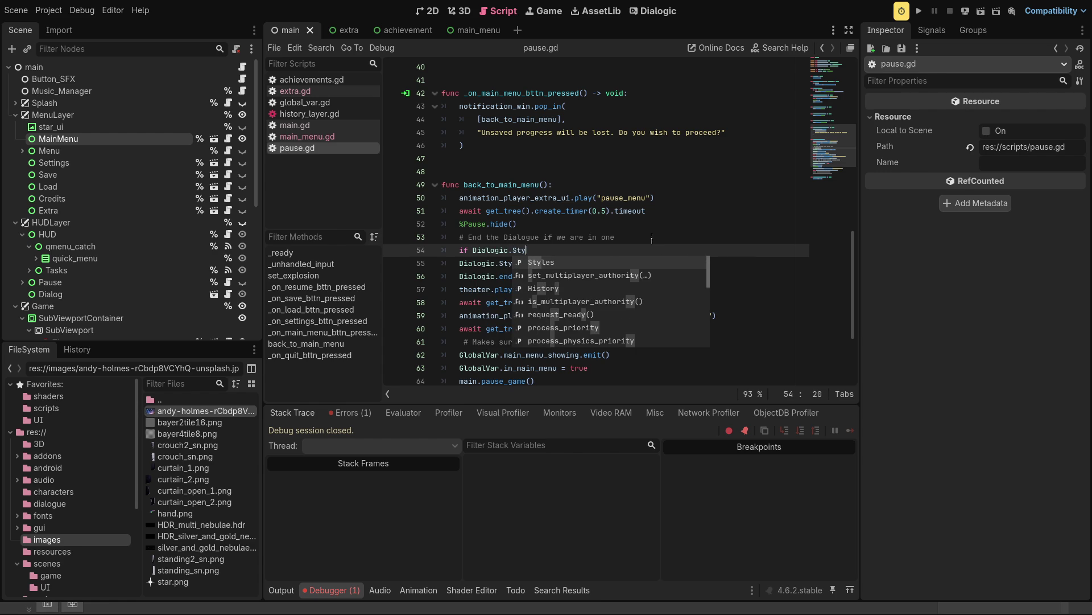
pyautogui.press('Return')
pyautogui.write('.get')
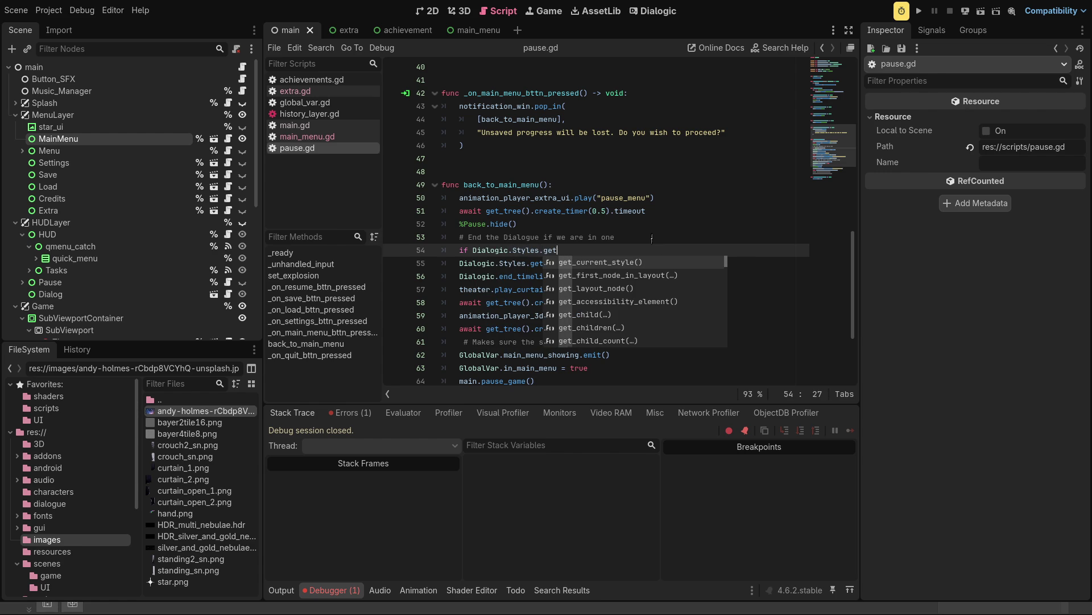
pyautogui.press('Down')
pyautogui.press('Down')
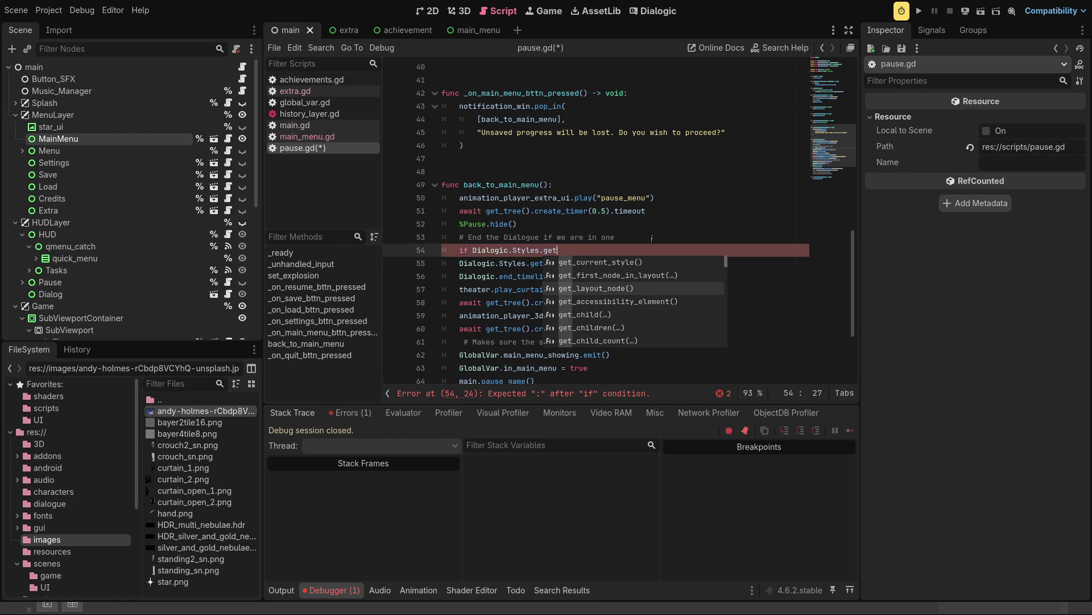
pyautogui.press('Return')
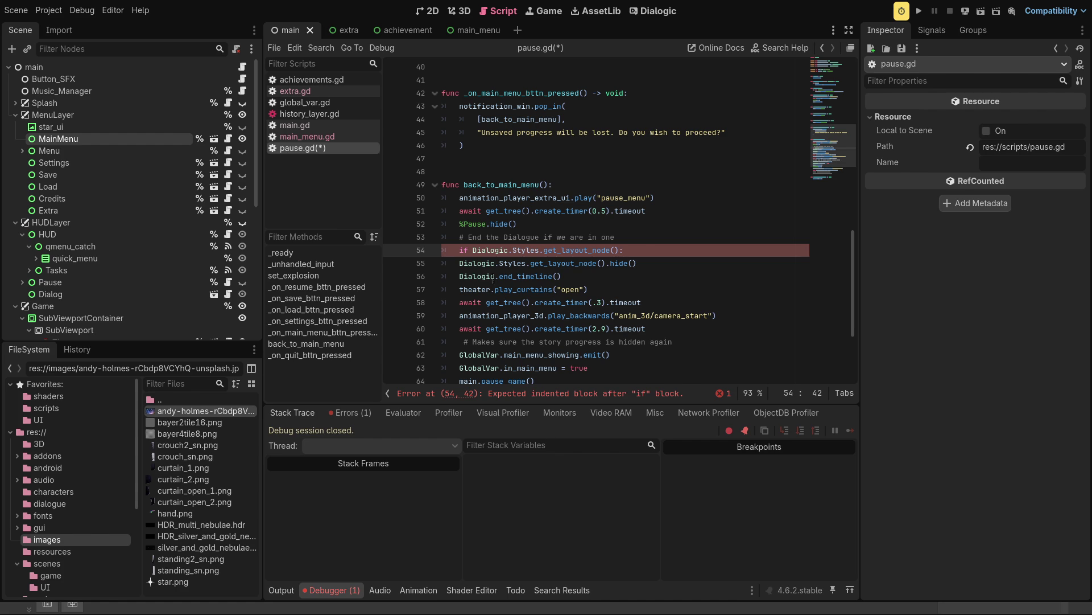
# Indent the layout node hide() call under the new if and run the game to test.
pyautogui.click(459, 263)
pyautogui.press('Tab')
pyautogui.click(518, 223)
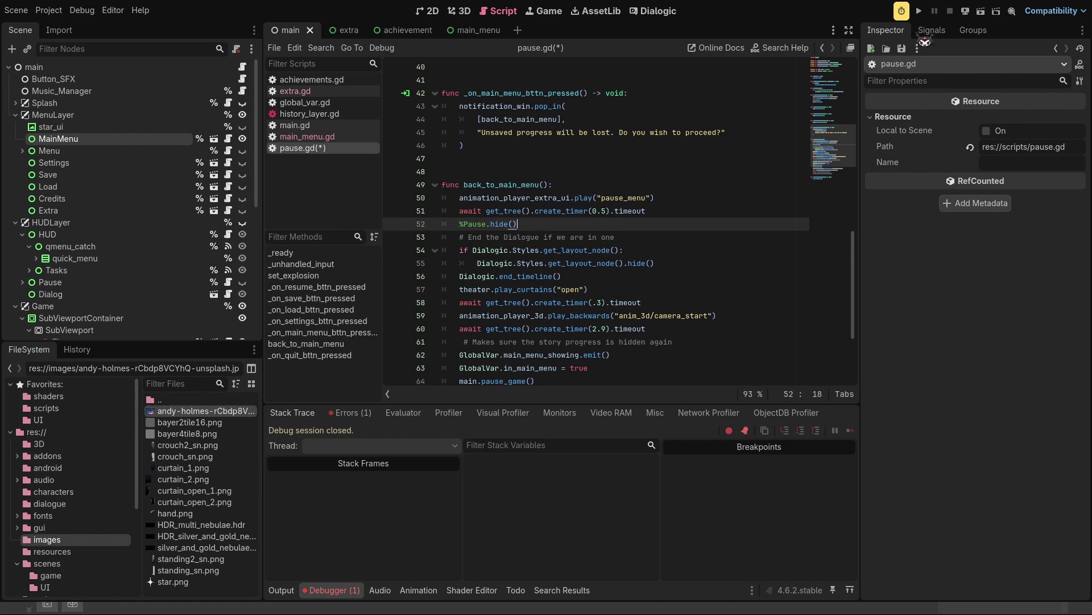
pyautogui.click(920, 12)
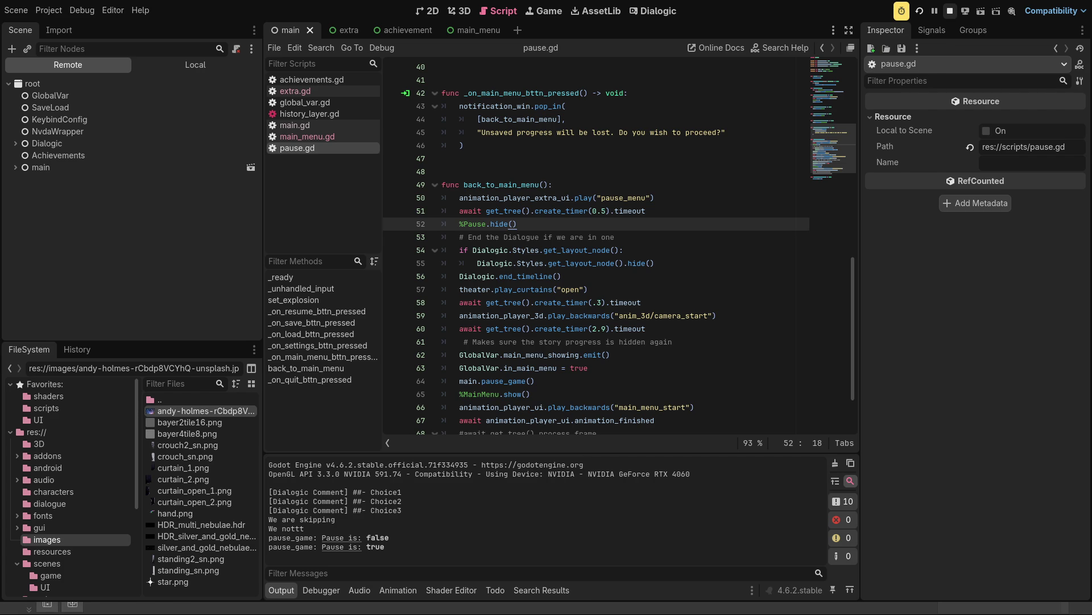
# Stop the game and uncomment the reload_current_scene call in back_to_main_menu.
pyautogui.click(949, 11)
pyautogui.scroll(-1, 725, 287)
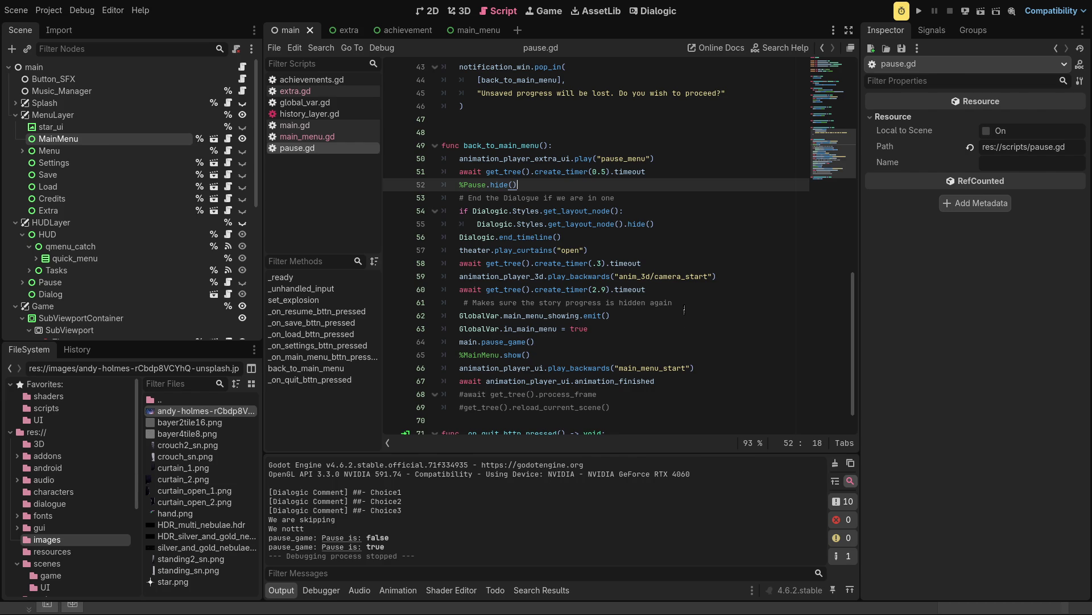
pyautogui.click(651, 405)
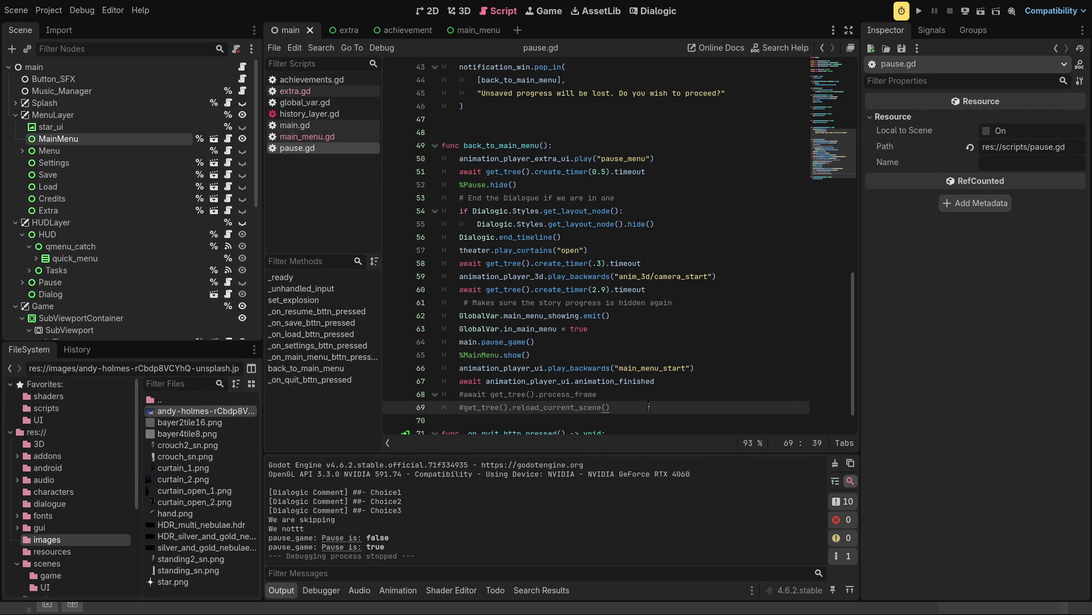
pyautogui.hotkey('ctrl', 'k')
# Delete the commented process_frame line, save pause.gd, and open main_menu.gd.
pyautogui.click(688, 393)
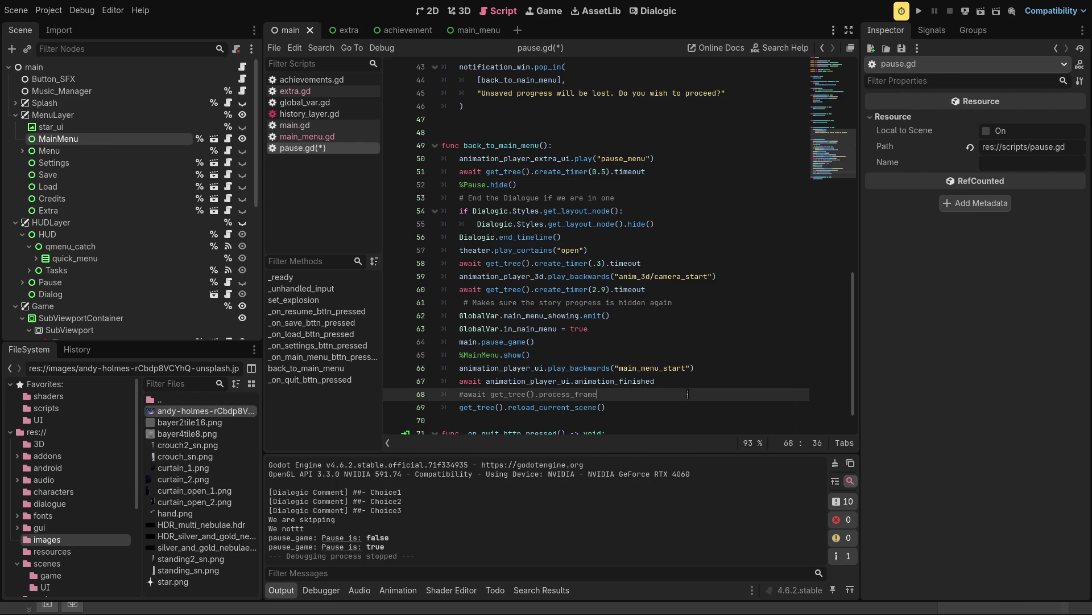
pyautogui.moveTo(688, 394); pyautogui.dragTo(686, 385)
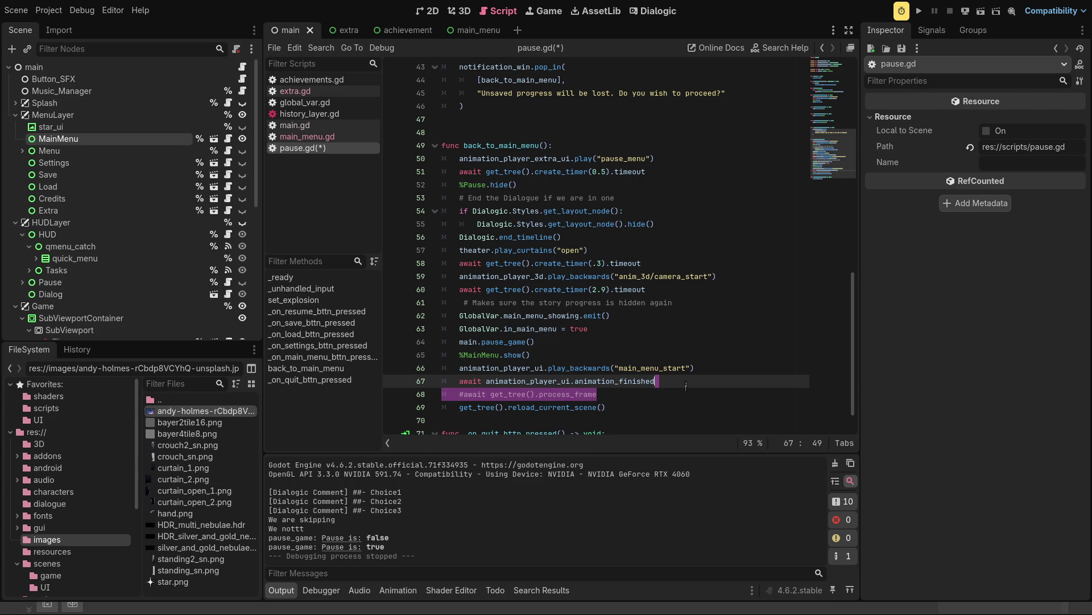
pyautogui.press('Return')
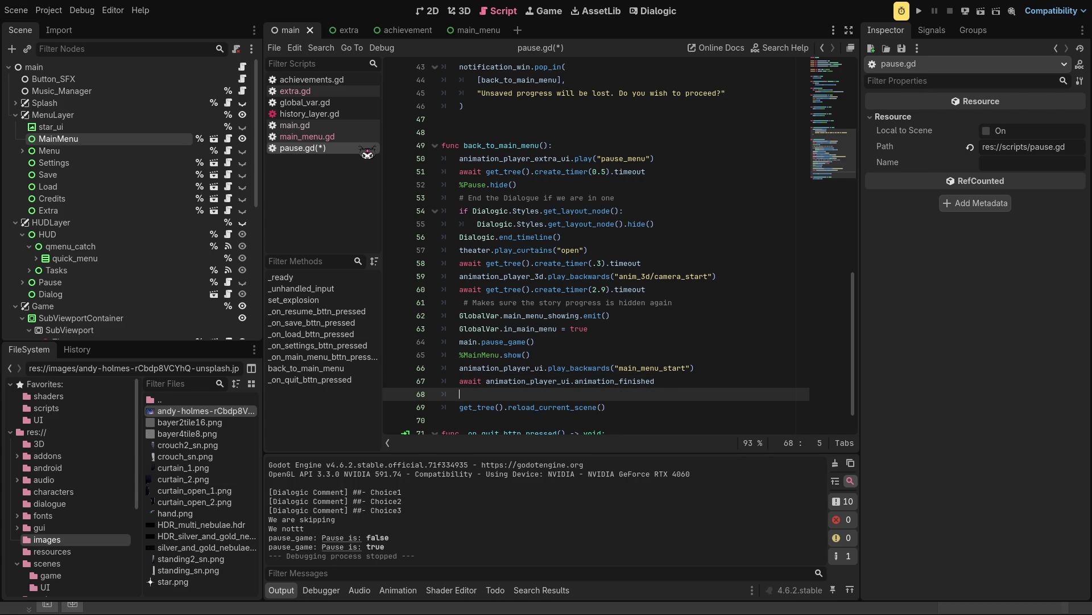
pyautogui.hotkey('ctrl', 's')
pyautogui.click(334, 138)
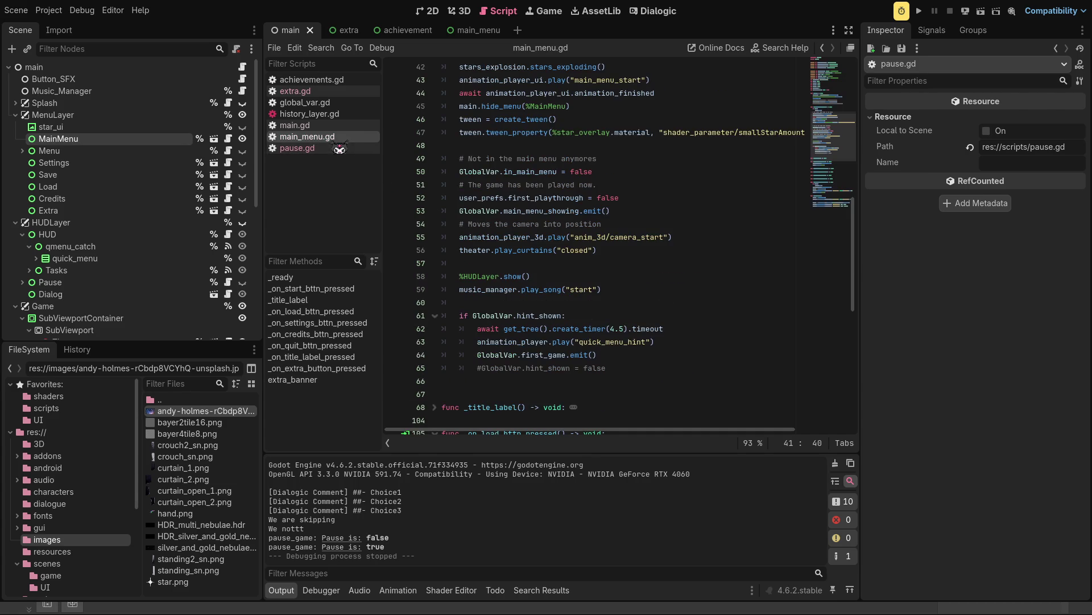
pyautogui.click(333, 125)
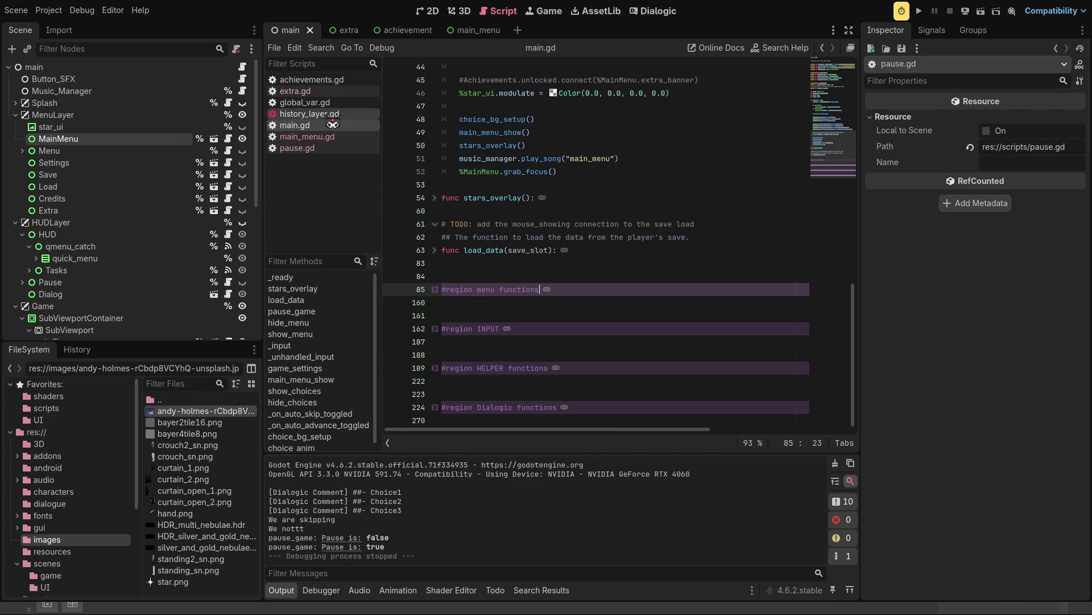
pyautogui.click(331, 93)
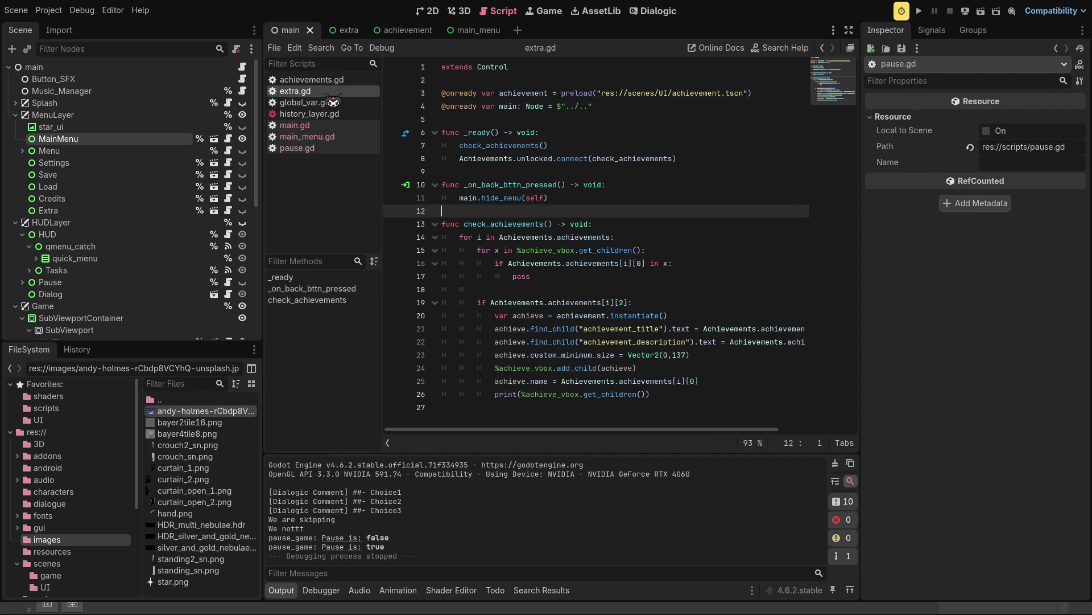
pyautogui.click(333, 126)
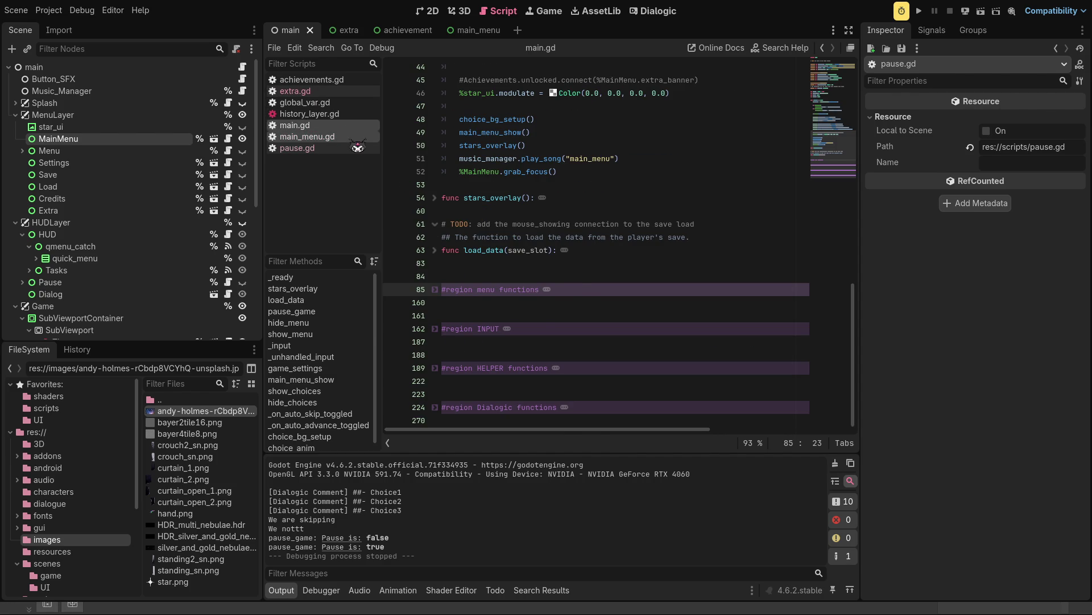
pyautogui.click(318, 137)
pyautogui.scroll(-2, 654, 300)
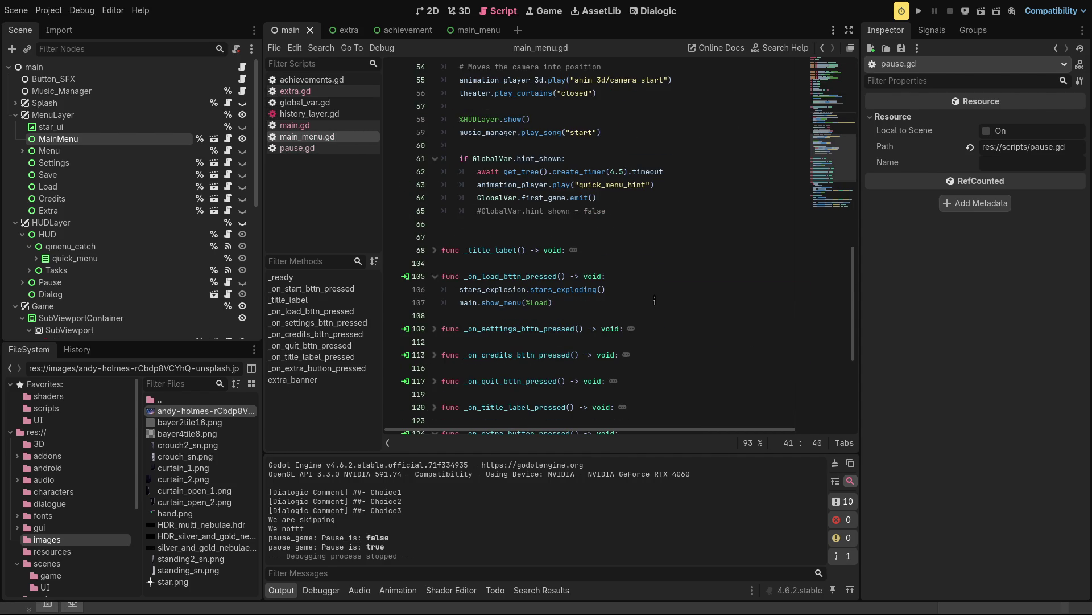
pyautogui.scroll(-5, 654, 300)
pyautogui.scroll(6, 596, 290)
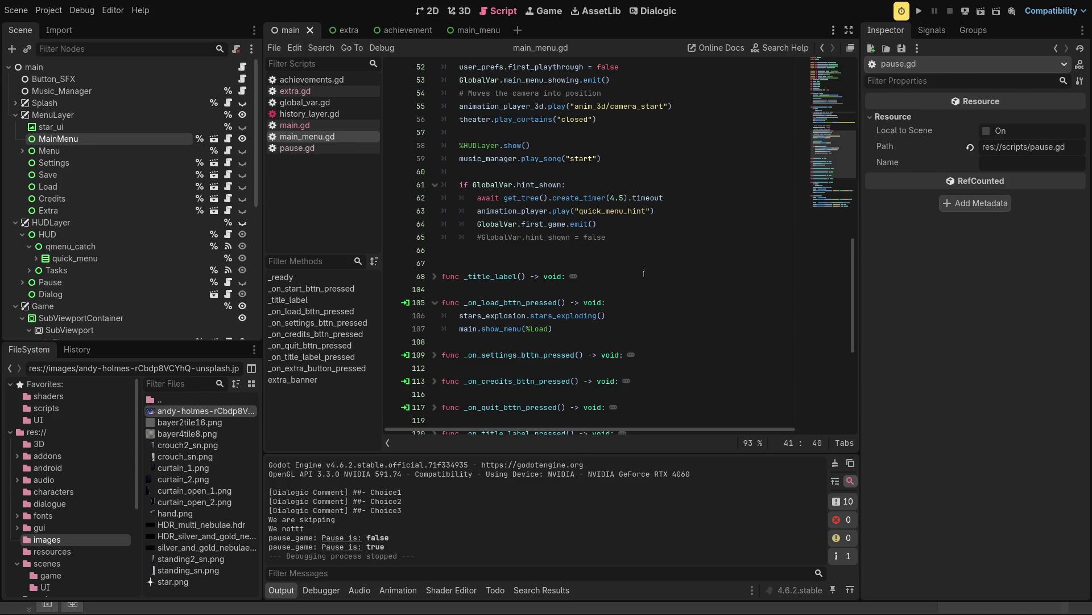
pyautogui.scroll(2, 644, 272)
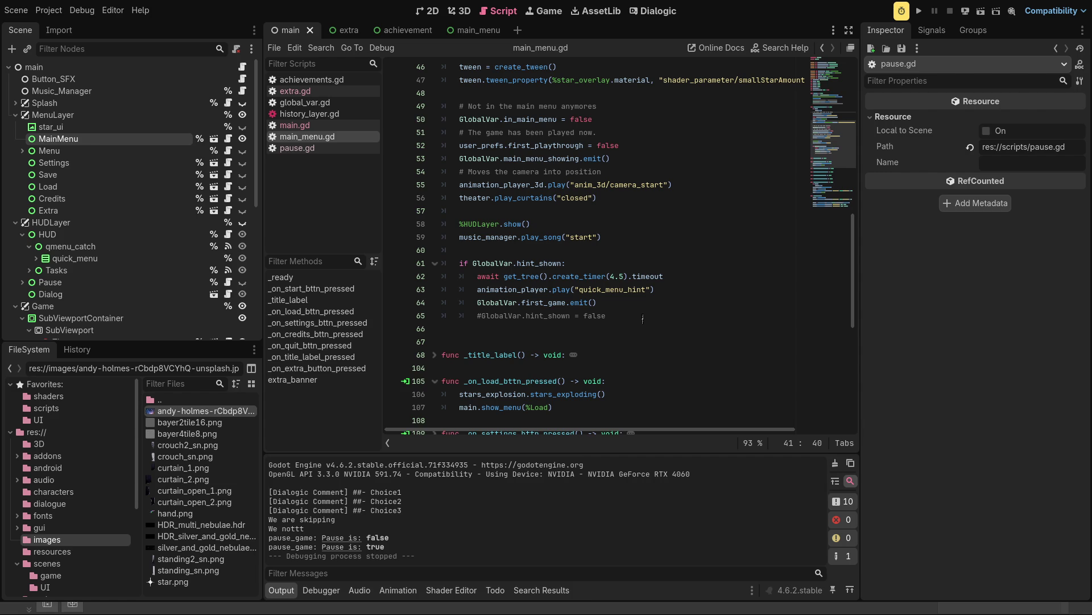
pyautogui.click(646, 324)
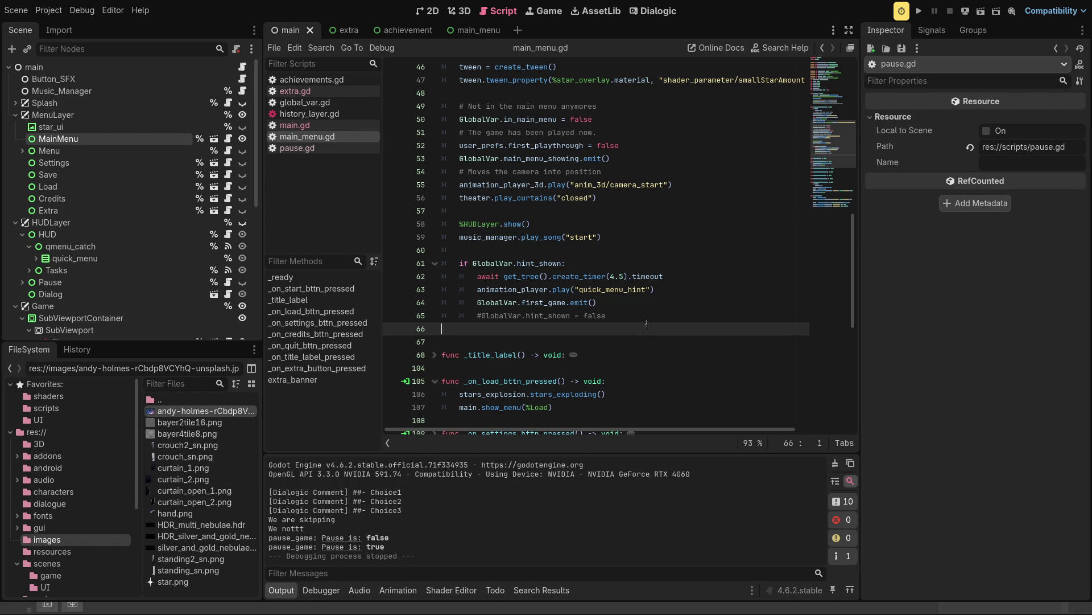
pyautogui.scroll(-3, 649, 323)
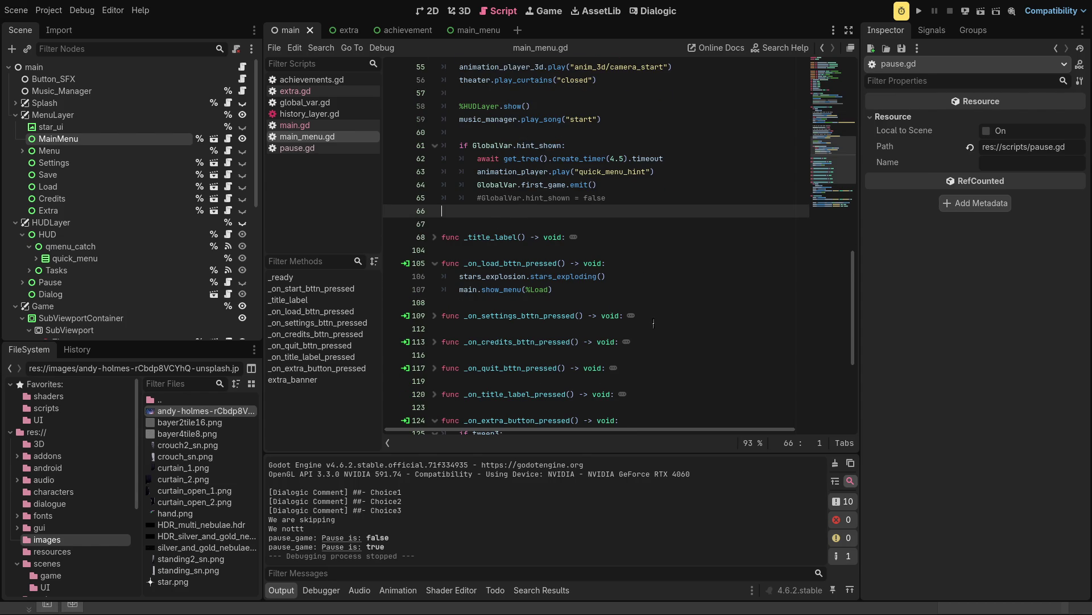
pyautogui.scroll(-2, 653, 323)
pyautogui.scroll(-3, 653, 323)
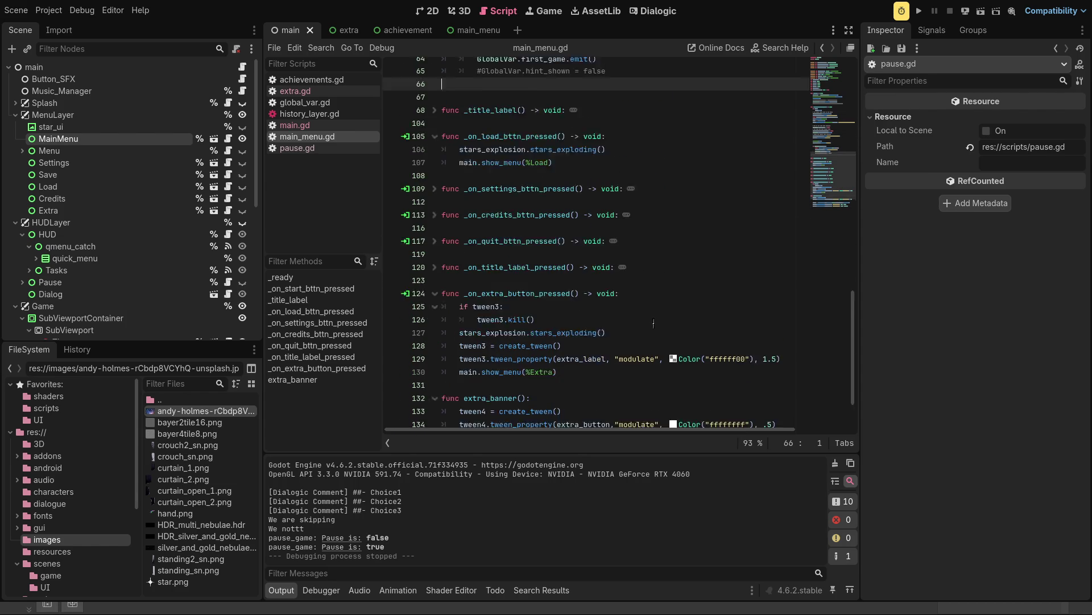
pyautogui.click(434, 224)
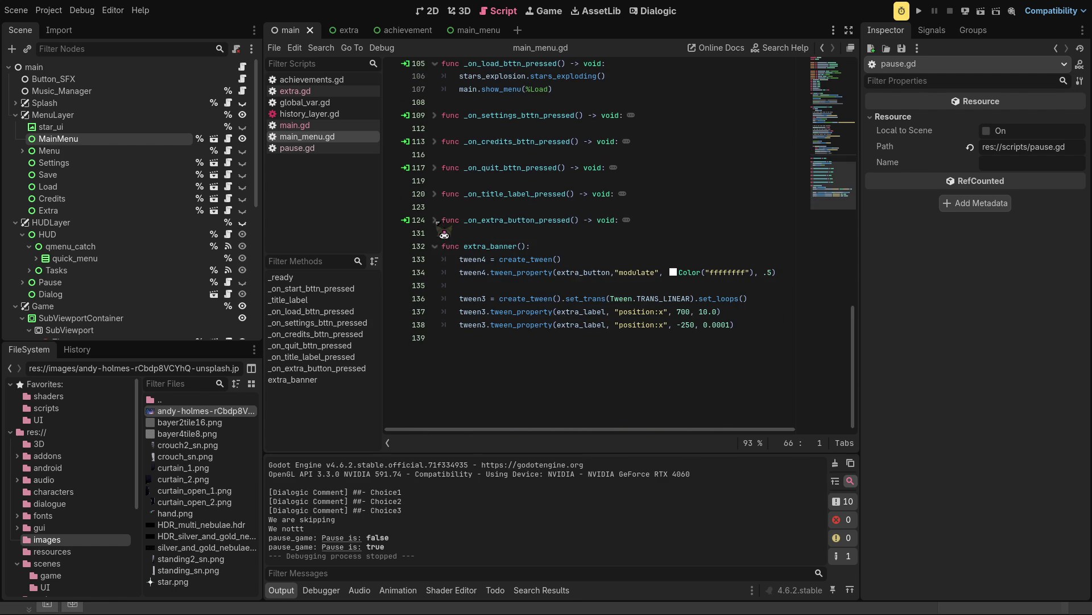
pyautogui.click(435, 249)
pyautogui.scroll(9, 476, 268)
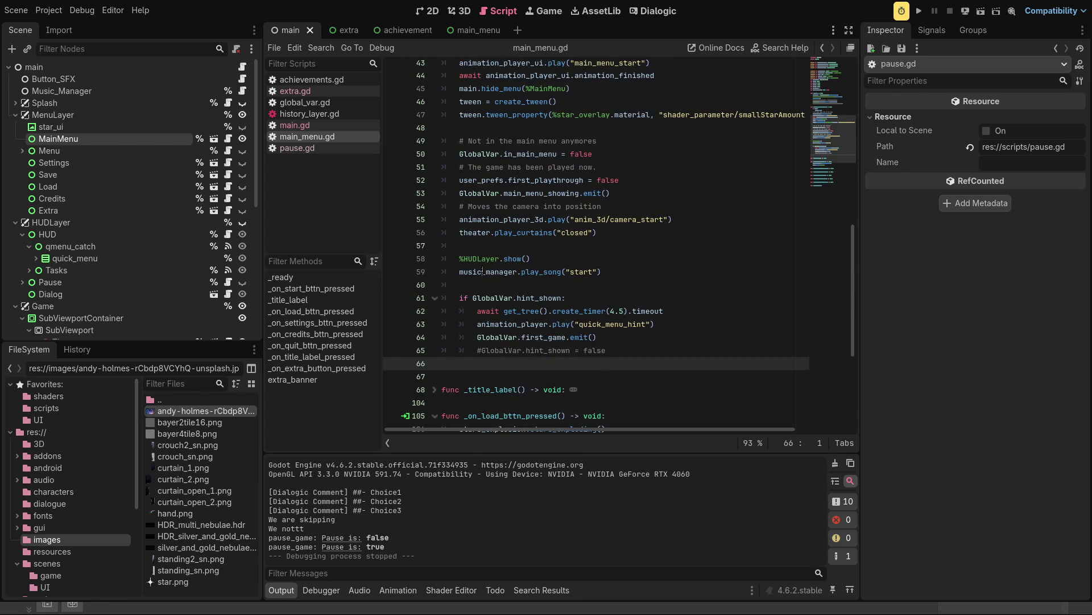
pyautogui.scroll(8, 483, 271)
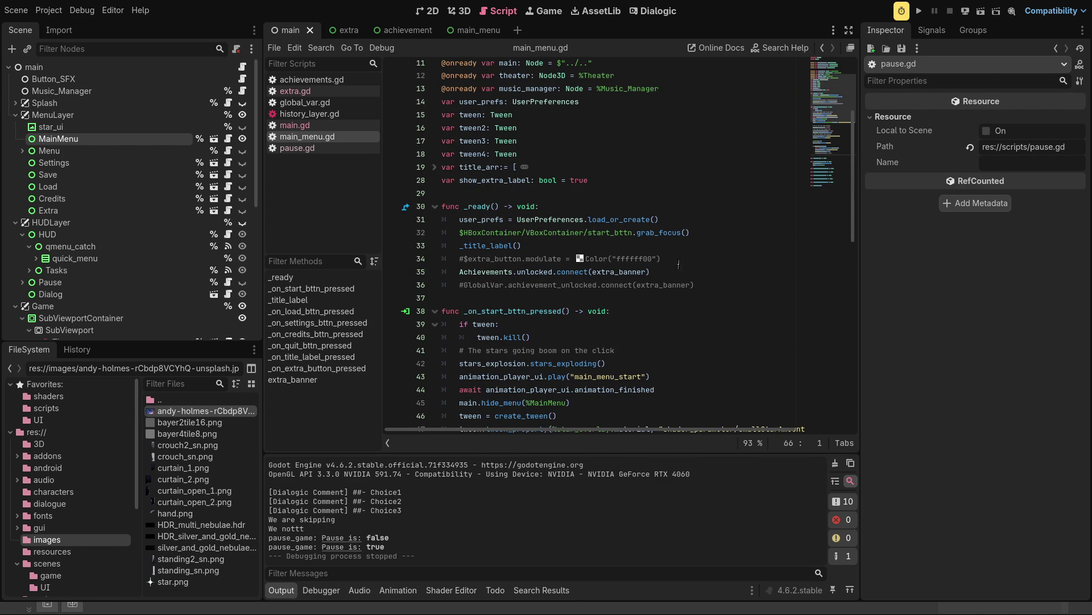
# Delete the commented extra_button modulate and achievement_unlocked connect lines from _ready.
pyautogui.click(673, 259)
pyautogui.hotkey('shift', 'Home')
pyautogui.press('BackSpace')
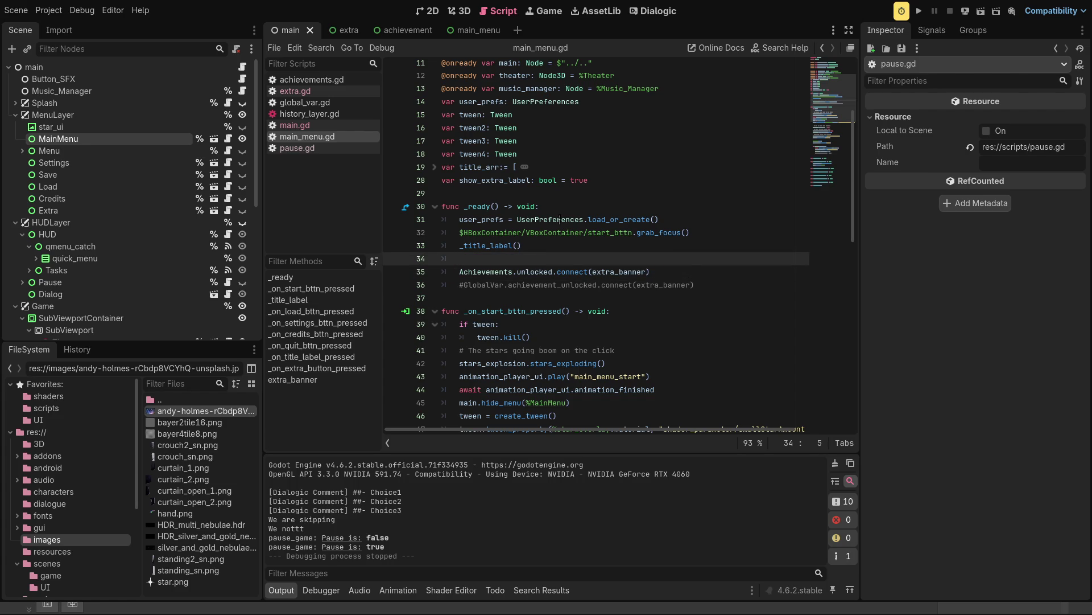
pyautogui.moveTo(713, 273); pyautogui.dragTo(700, 284)
pyautogui.press('BackSpace')
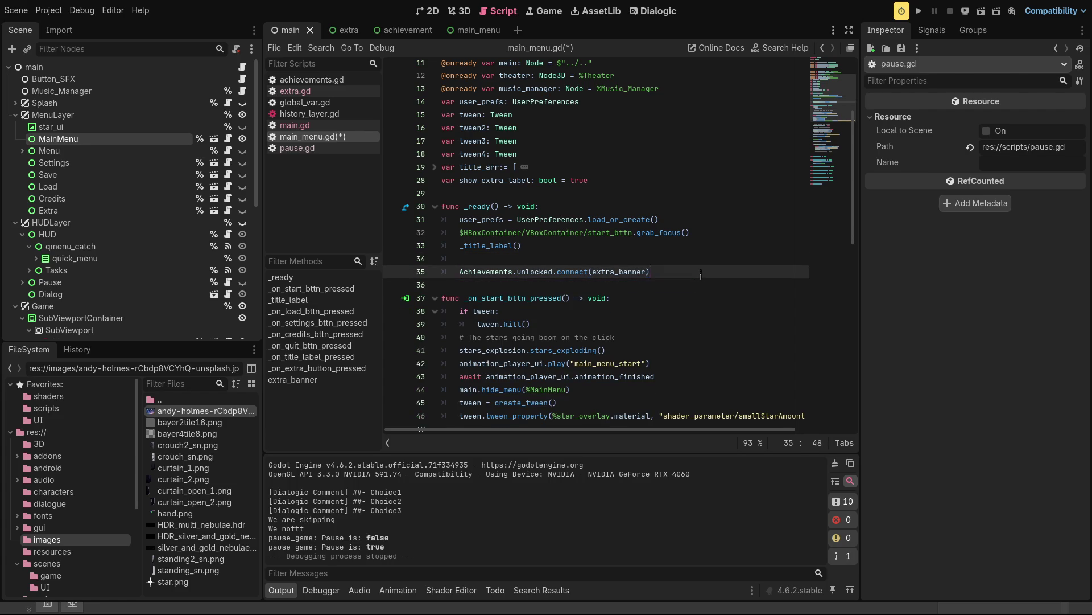
pyautogui.press('Up')
# Test-run the game, stop it, and switch to the extra scene.
pyautogui.click(919, 11)
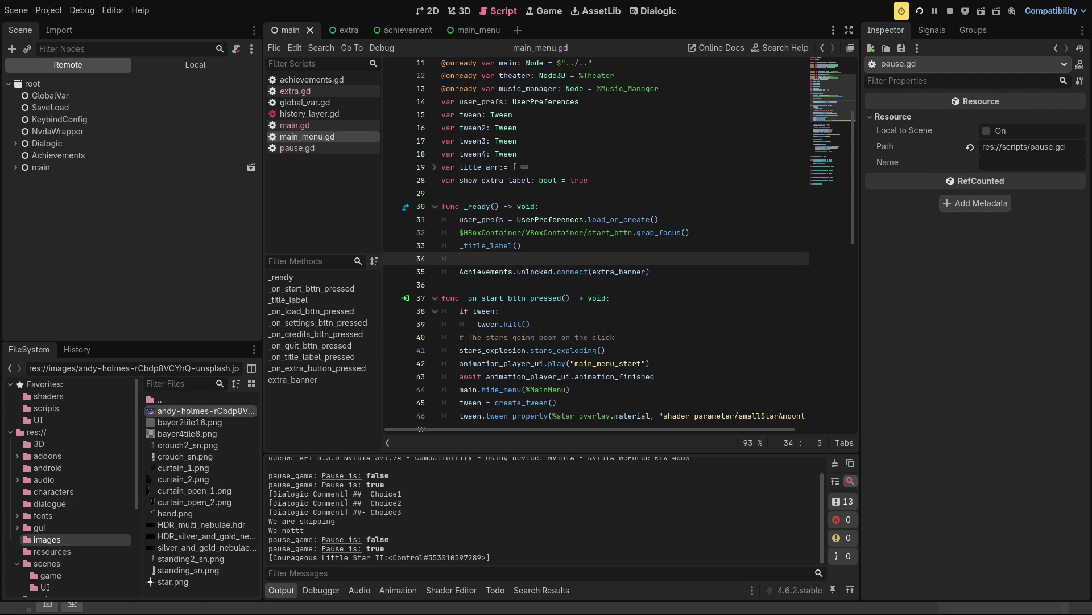
pyautogui.click(950, 11)
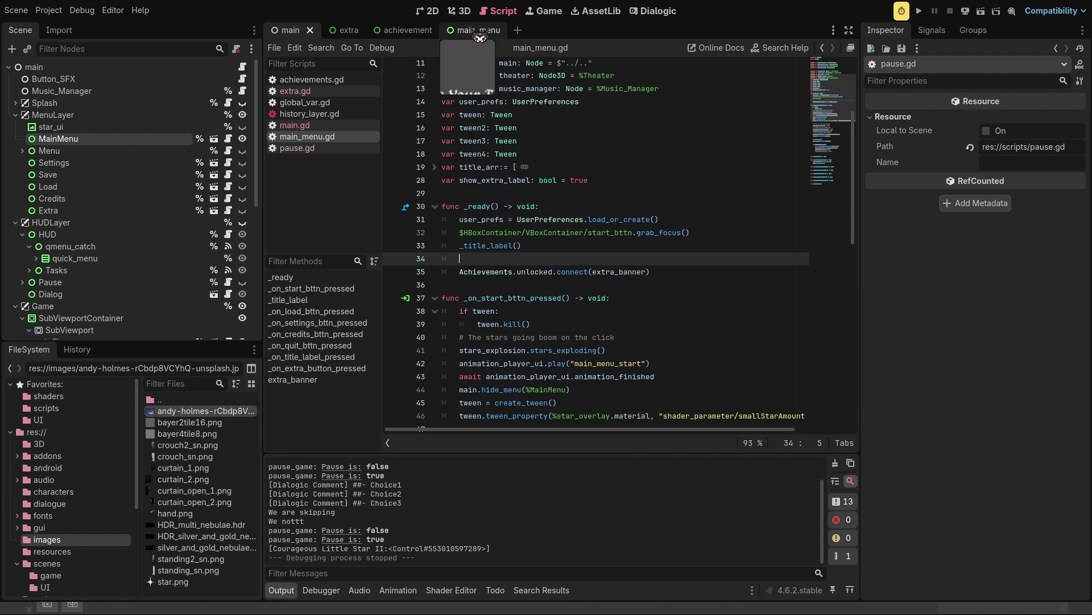
pyautogui.click(341, 30)
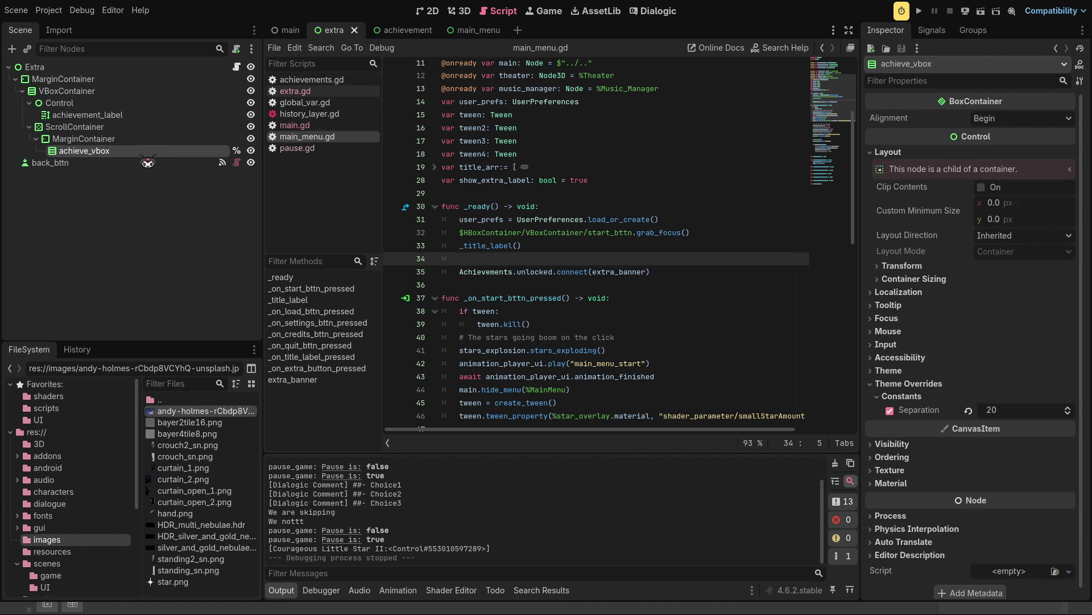
# In the main_menu scene, reset extra_button's modulate to white and inspect extra_label.
pyautogui.click(468, 34)
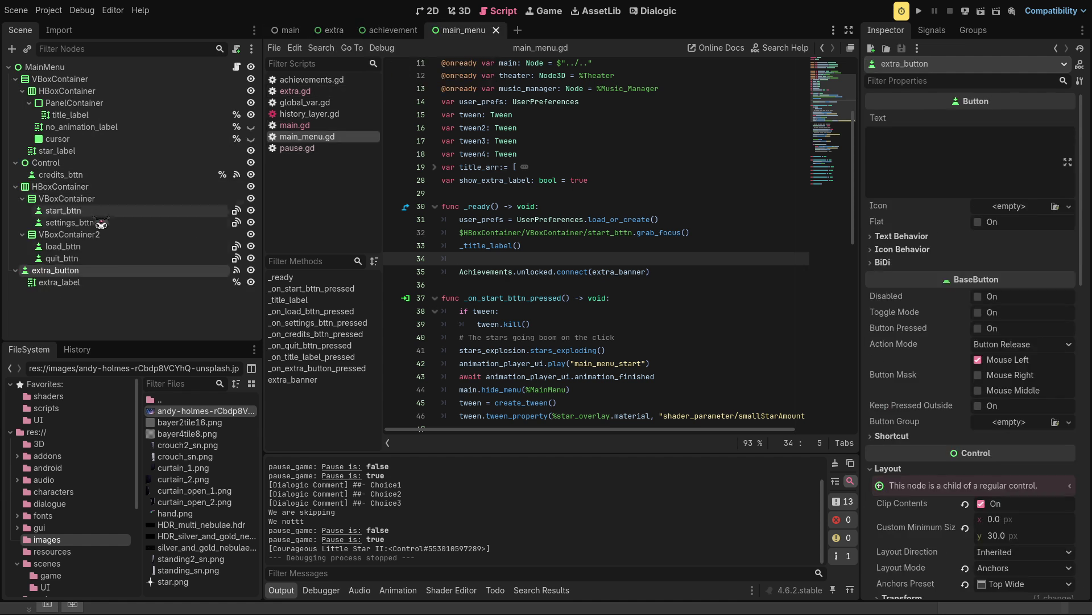
pyautogui.scroll(-5, 997, 310)
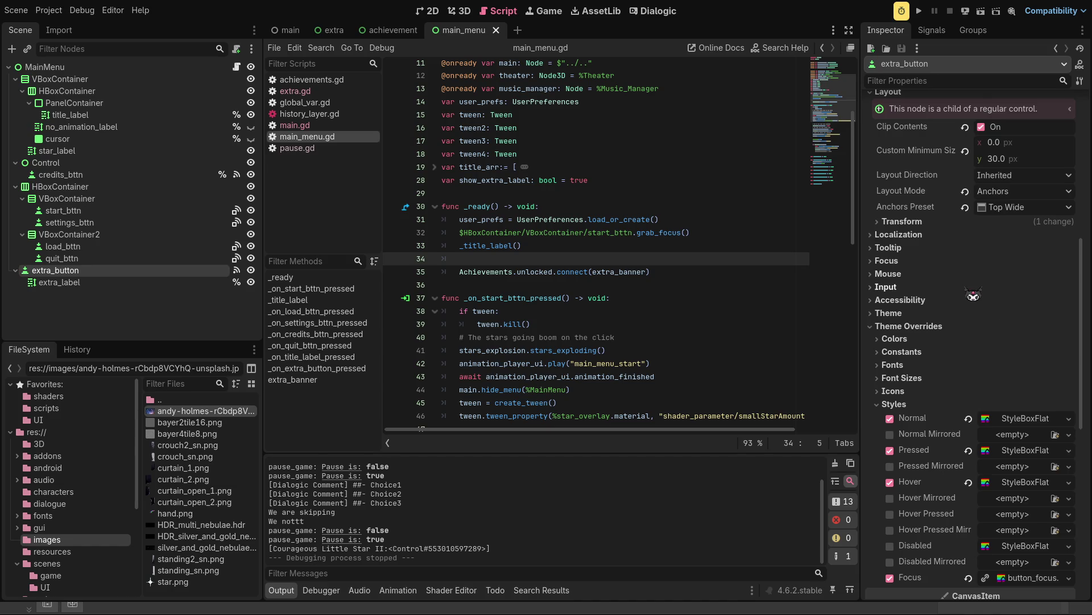
pyautogui.scroll(-5, 973, 295)
pyautogui.click(970, 405)
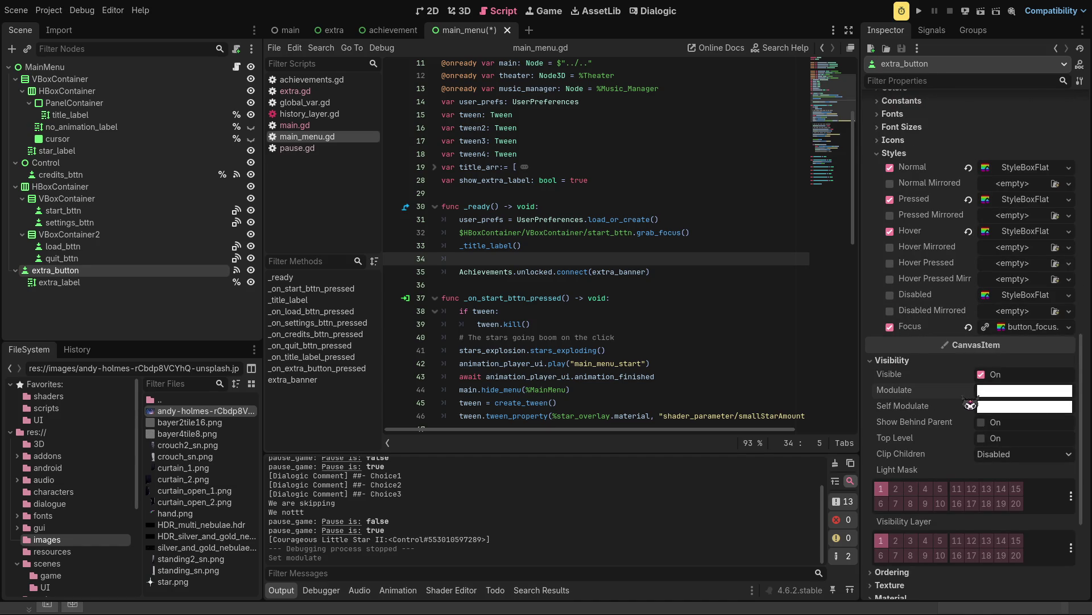
pyautogui.click(150, 278)
pyautogui.click(150, 271)
# Unfold the extra_banner and _on_extra_button_pressed functions in main_menu.gd.
pyautogui.scroll(-10, 642, 317)
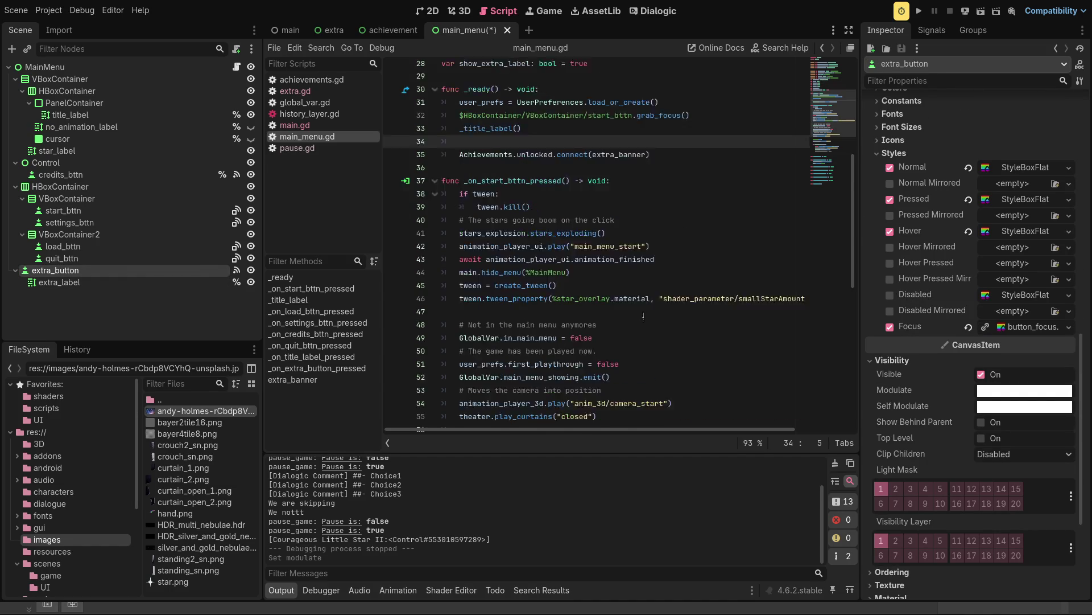
pyautogui.scroll(-1, 643, 317)
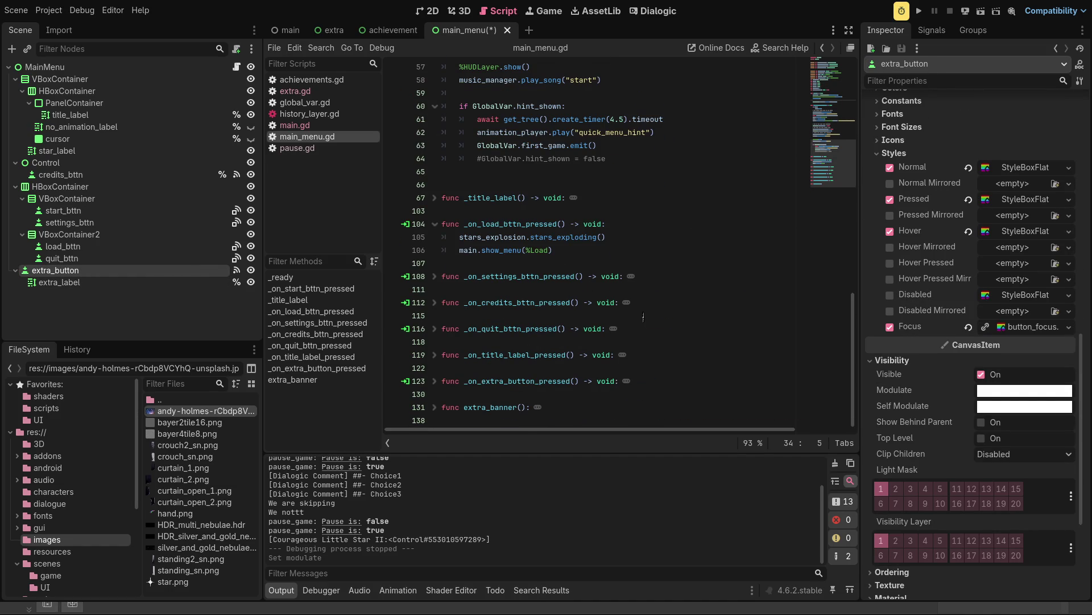
pyautogui.scroll(10, 643, 317)
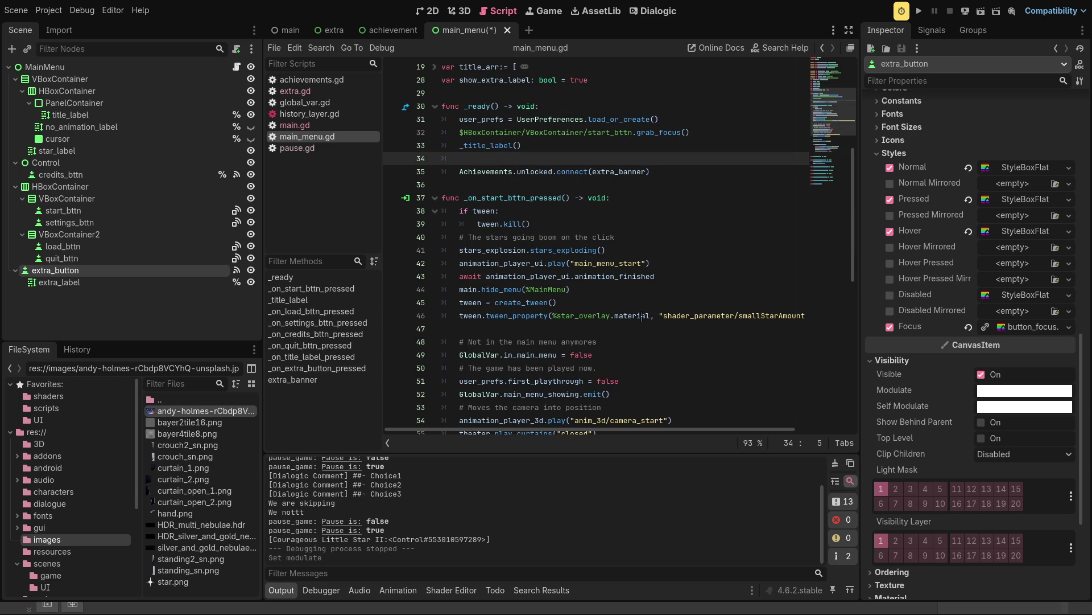
pyautogui.scroll(-9, 643, 317)
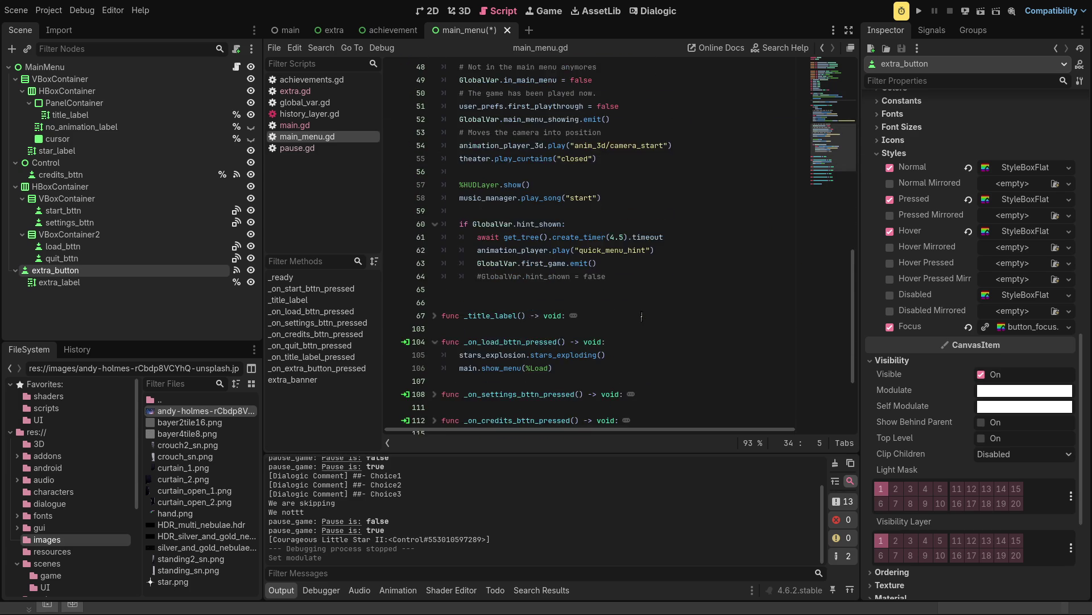
pyautogui.click(435, 409)
pyautogui.scroll(-2, 536, 333)
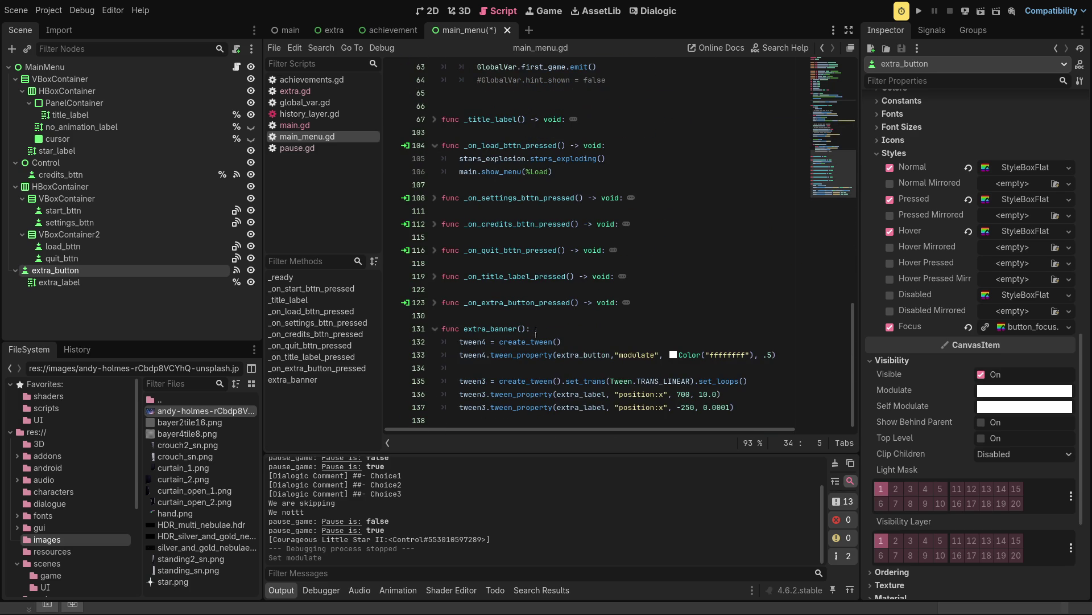
pyautogui.click(435, 303)
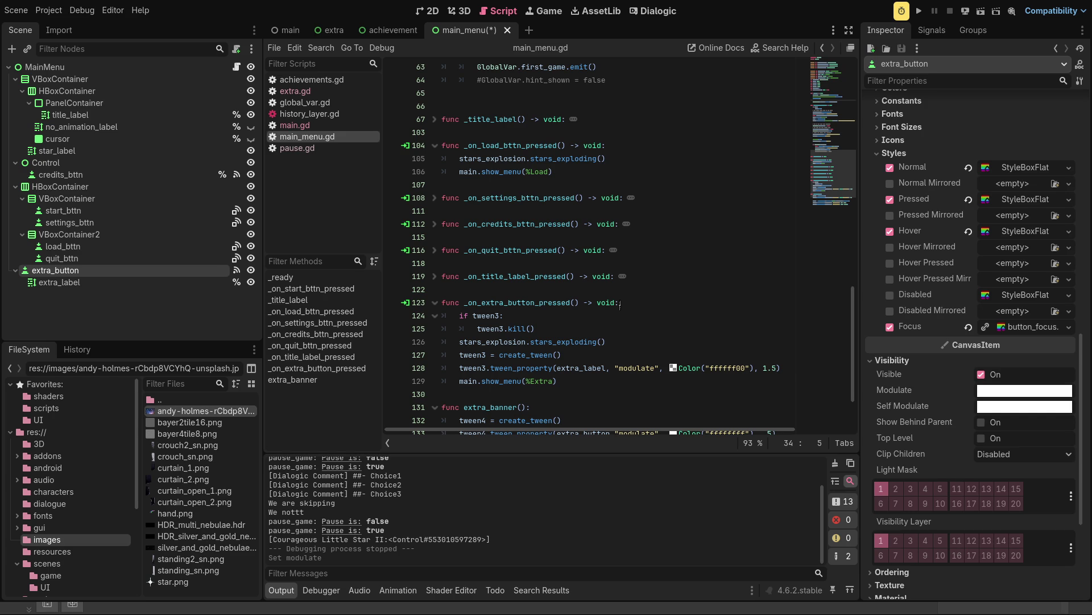
pyautogui.scroll(-2, 620, 305)
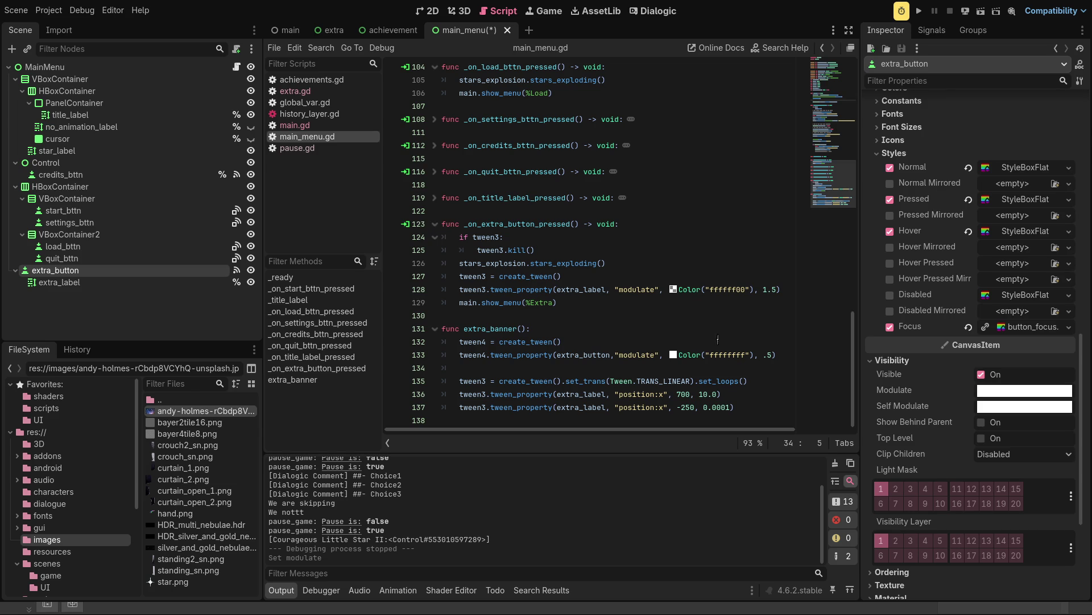
# Add 'if tween4: tween4.kill()' at the top of extra_banner.
pyautogui.click(652, 328)
pyautogui.press('Return')
pyautogui.write('if tween4:')
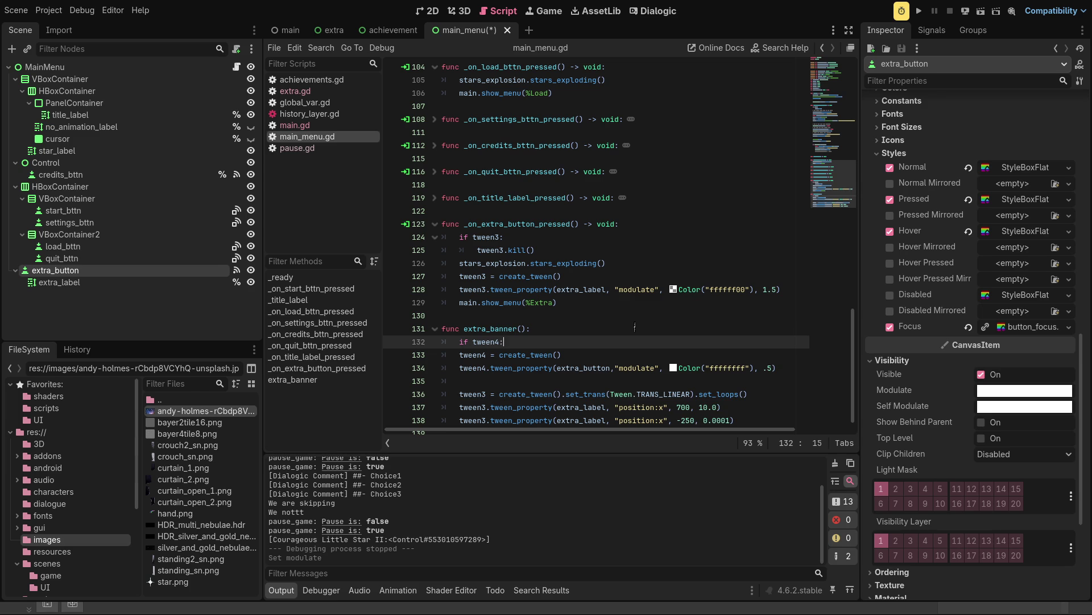
pyautogui.press('Return')
pyautogui.write('tween4')
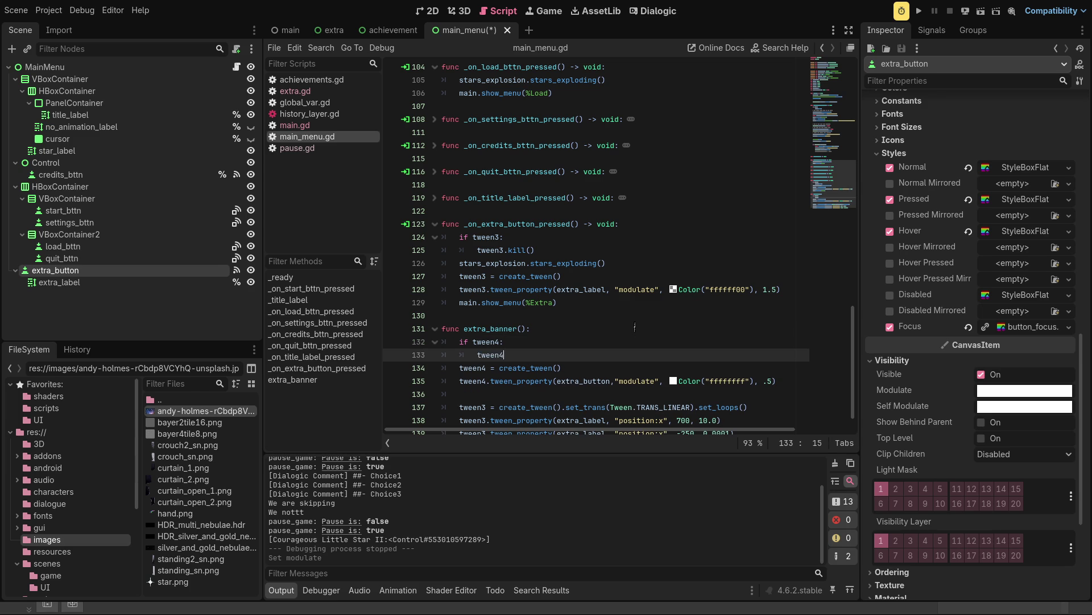
pyautogui.write('.kill(')
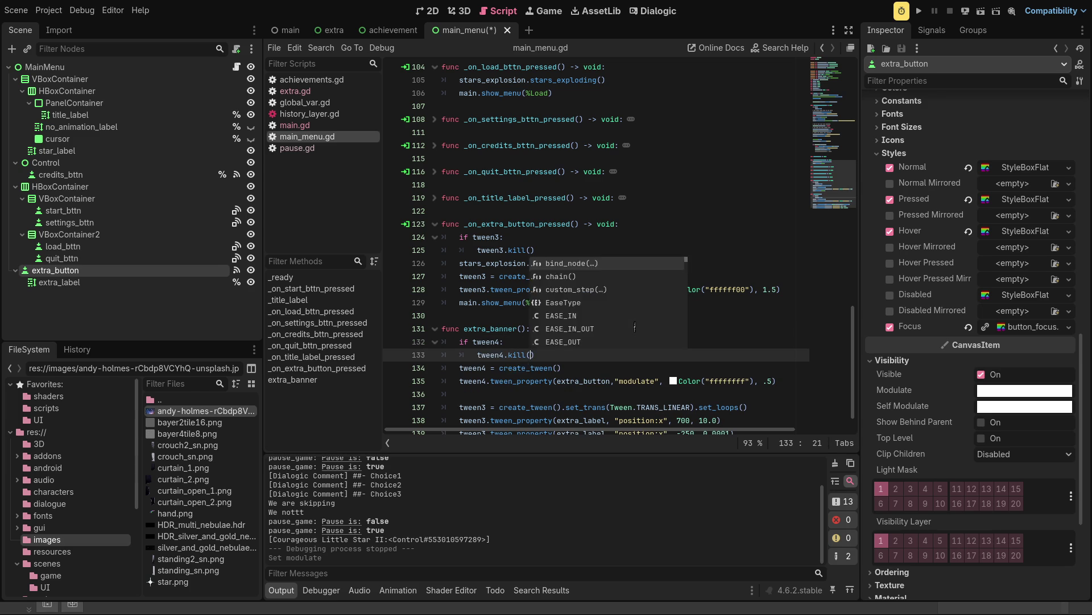
pyautogui.click(635, 327)
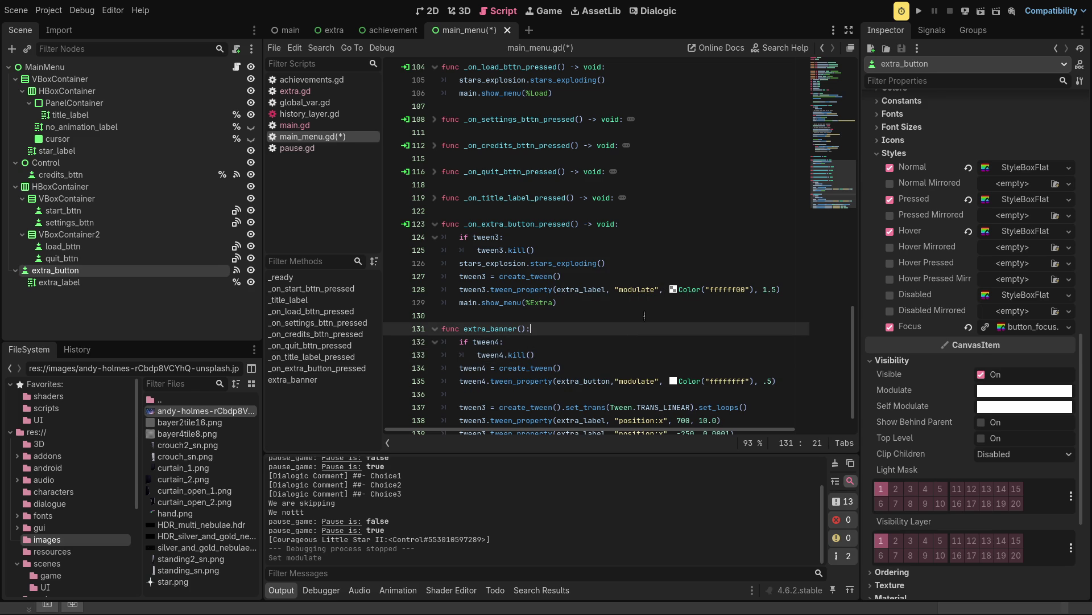
# Copy the tween4 creation and modulate lines into the empty line in _ready.
pyautogui.moveTo(778, 385)
pyautogui.mouseDown()
pyautogui.moveTo(763, 381)
pyautogui.moveTo(755, 355)
pyautogui.mouseUp()
pyautogui.hotkey('ctrl', 'c')
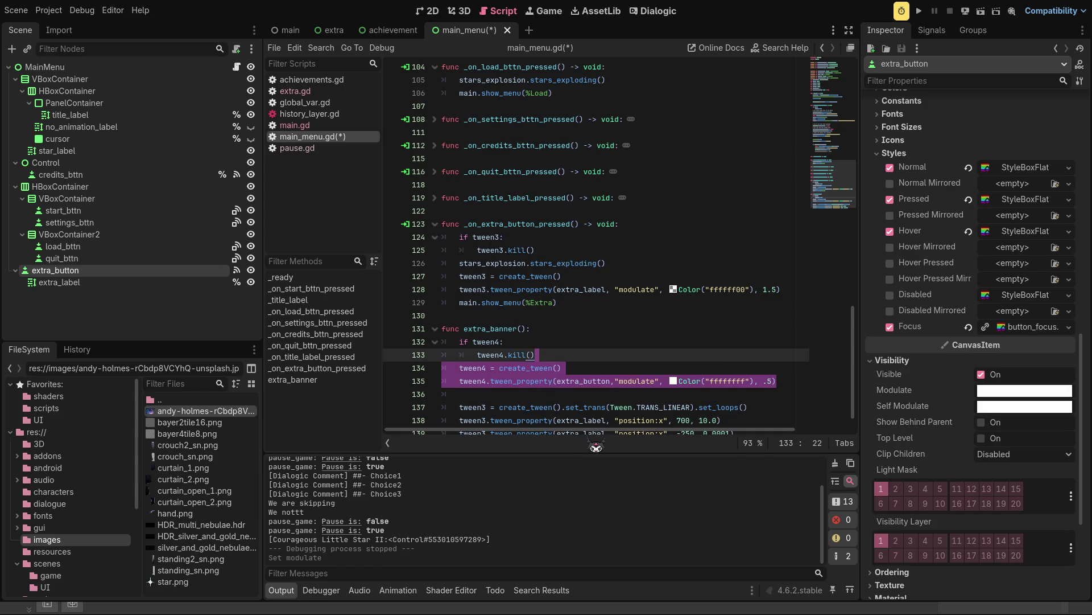
pyautogui.scroll(8, 641, 327)
pyautogui.scroll(10, 640, 328)
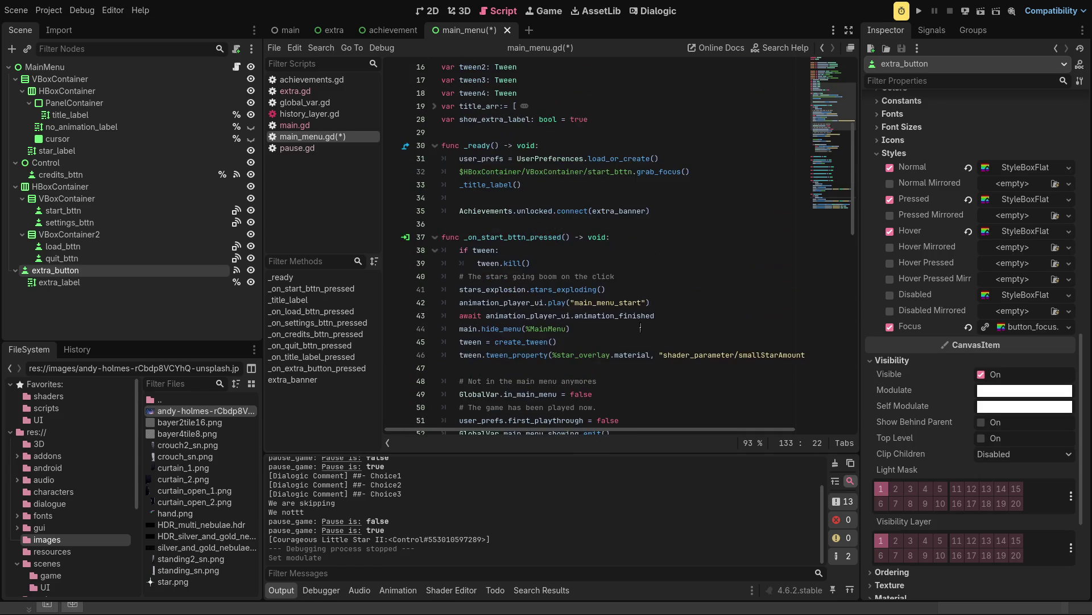
pyautogui.click(667, 328)
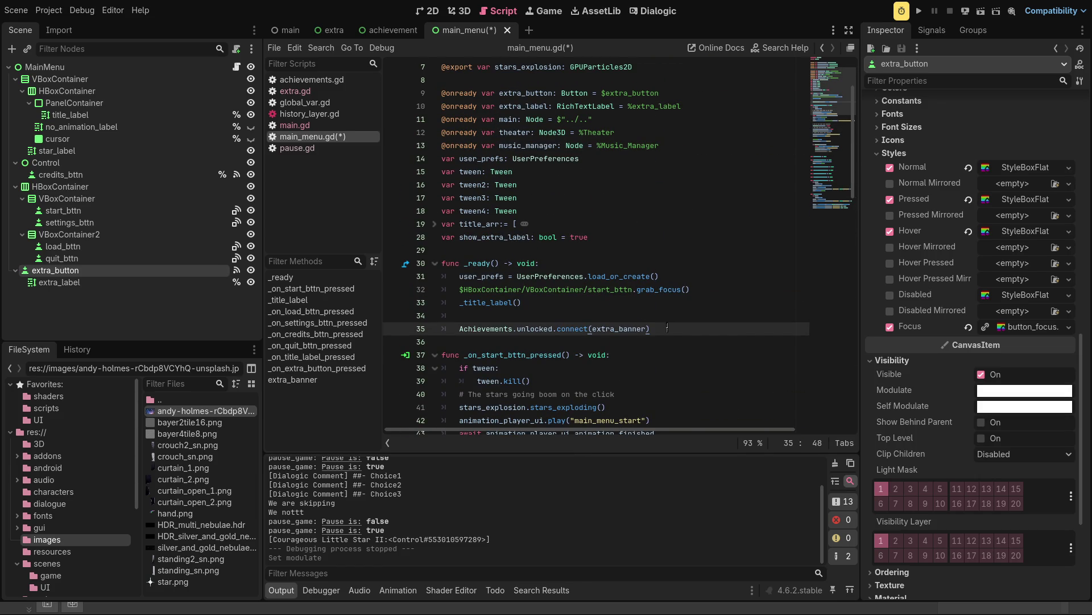
pyautogui.press('Up')
pyautogui.hotkey('ctrl', 'v')
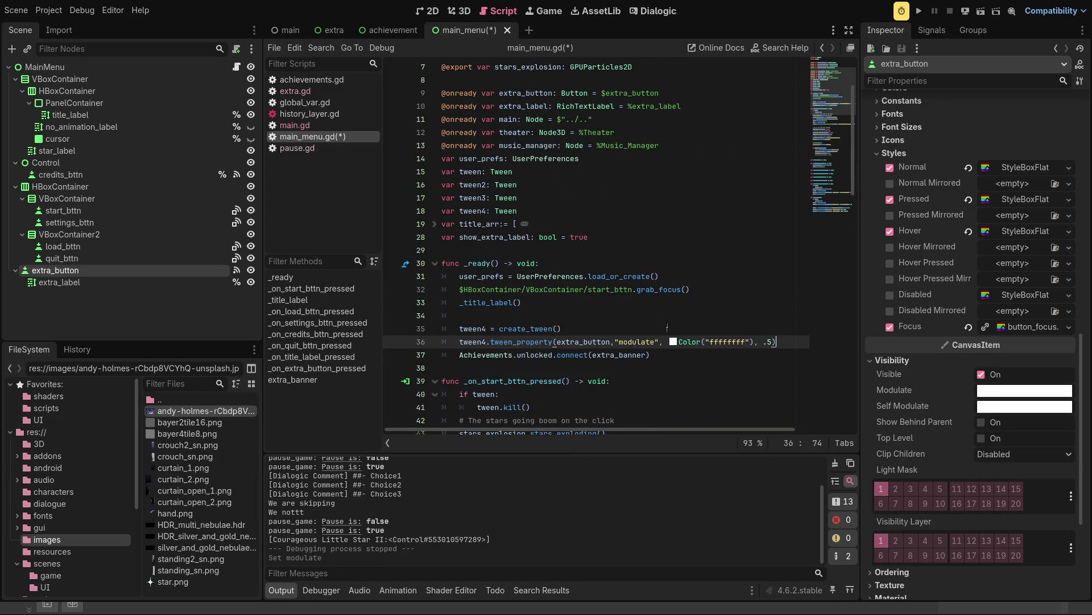
pyautogui.press('Return')
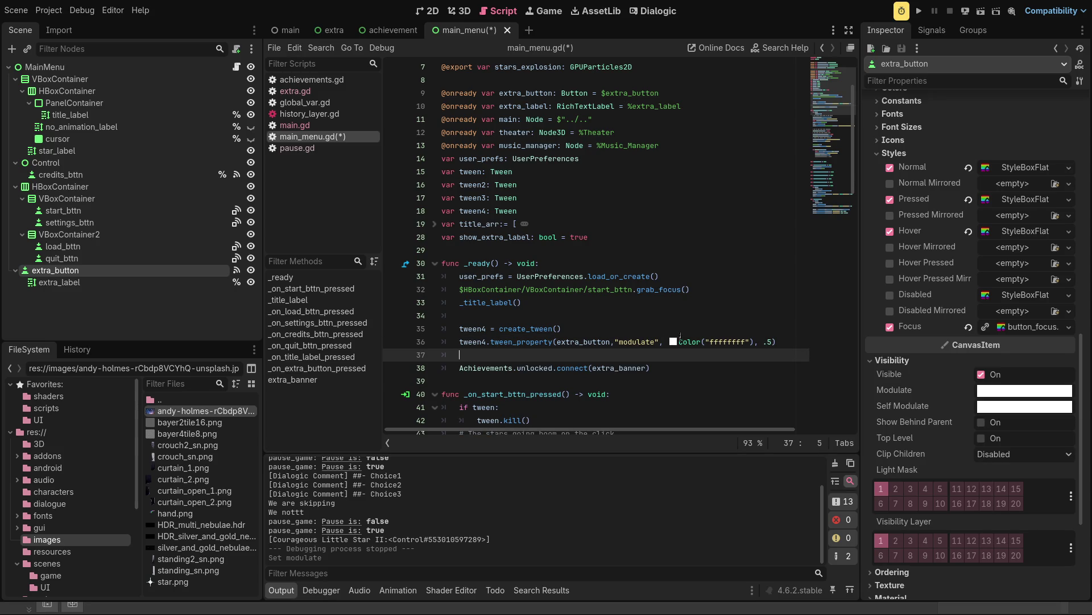
# Change the pasted colour's alpha digits to 00 and run the game to test.
pyautogui.click(679, 341)
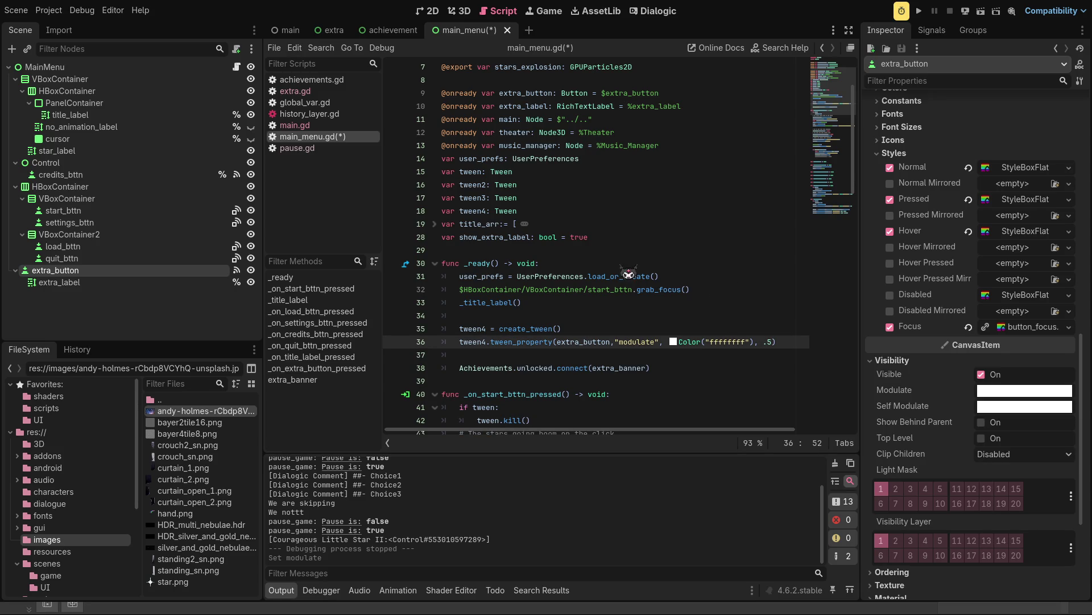
pyautogui.press('Right')
pyautogui.press('Right')
pyautogui.press('Right')
pyautogui.press('Delete')
pyautogui.press('Delete')
pyautogui.write('00')
pyautogui.press('Right')
pyautogui.press('Right')
pyautogui.click(918, 10)
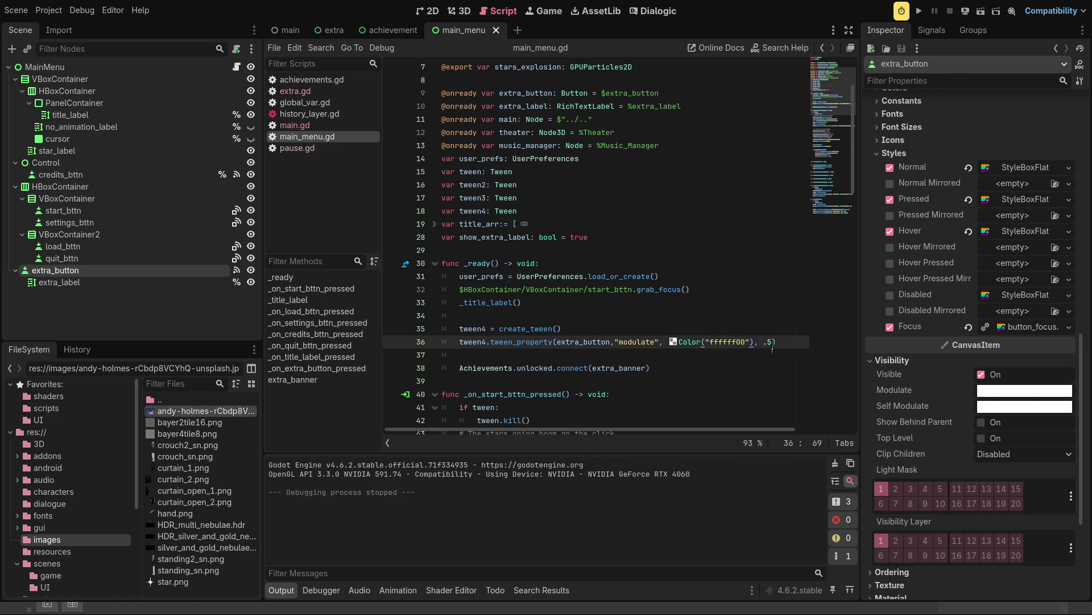
# Delete the pasted tween4 = create_tween() line and the tween4.tween_property( prefix.
pyautogui.moveTo(785, 342)
pyautogui.mouseDown()
pyautogui.moveTo(455, 329)
pyautogui.moveTo(569, 342)
pyautogui.moveTo(455, 326)
pyautogui.mouseUp()
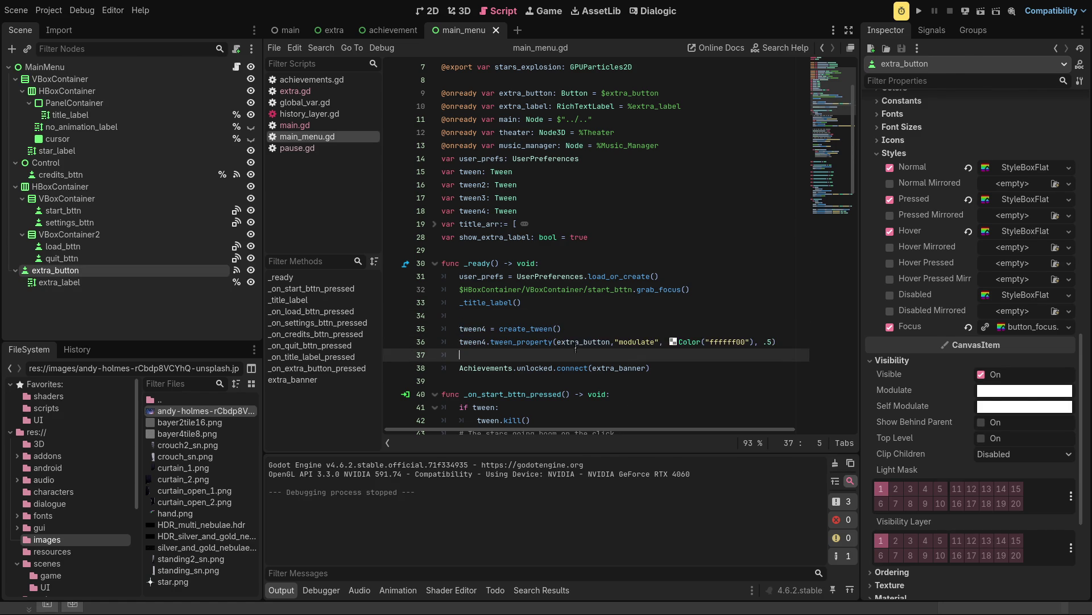
pyautogui.moveTo(558, 342); pyautogui.dragTo(460, 342)
pyautogui.press('BackSpace')
pyautogui.moveTo(562, 328); pyautogui.dragTo(462, 329)
pyautogui.press('BackSpace')
# Rewrite the line as extra_button.modulate = Color("ffffff00"), dropping the .5 duration.
pyautogui.click(513, 341)
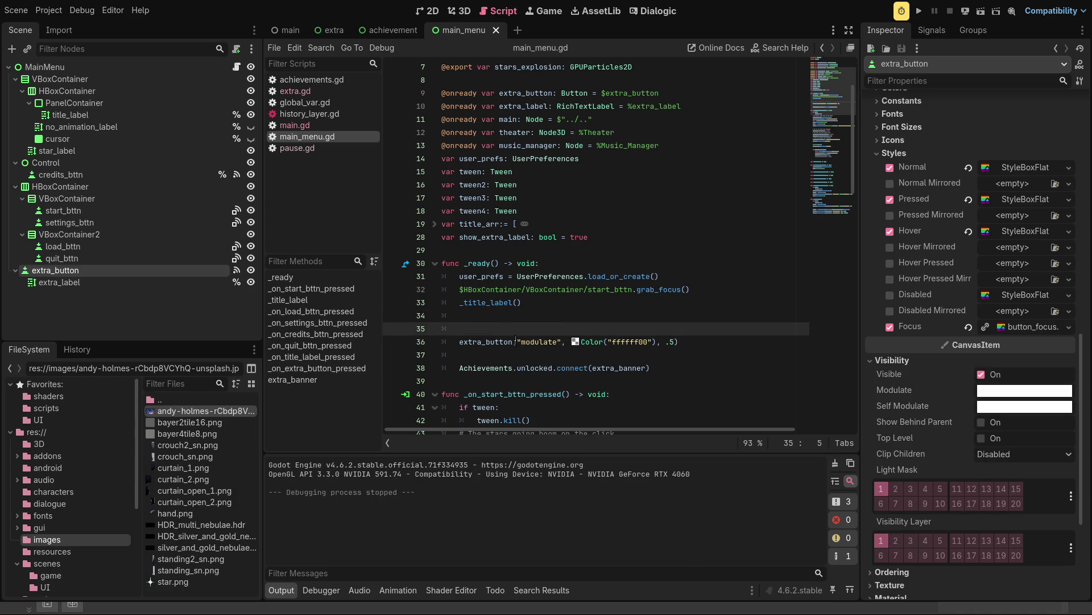
pyautogui.press('BackSpace')
pyautogui.press('Delete')
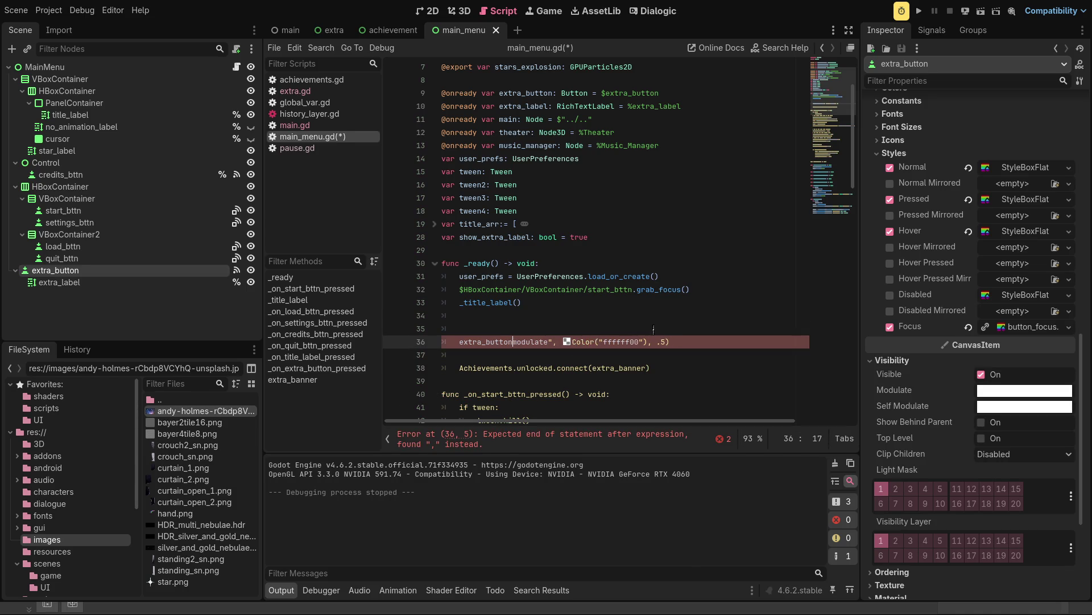
pyautogui.write('.')
pyautogui.press('Delete')
pyautogui.press('Delete')
pyautogui.write('=')
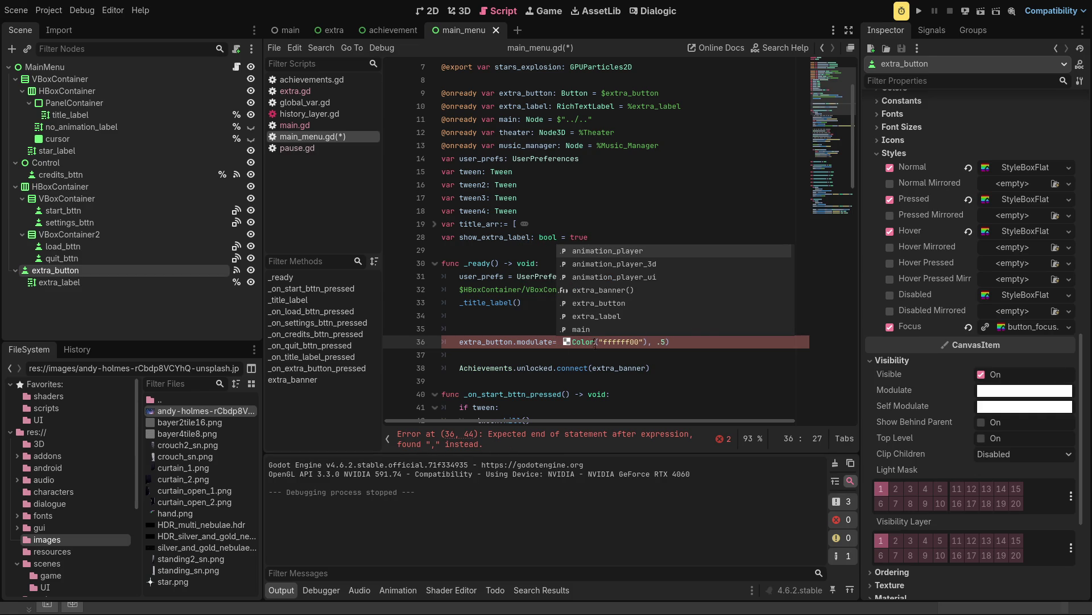
pyautogui.click(694, 340)
pyautogui.press('BackSpace')
pyautogui.press('BackSpace')
pyautogui.press('BackSpace')
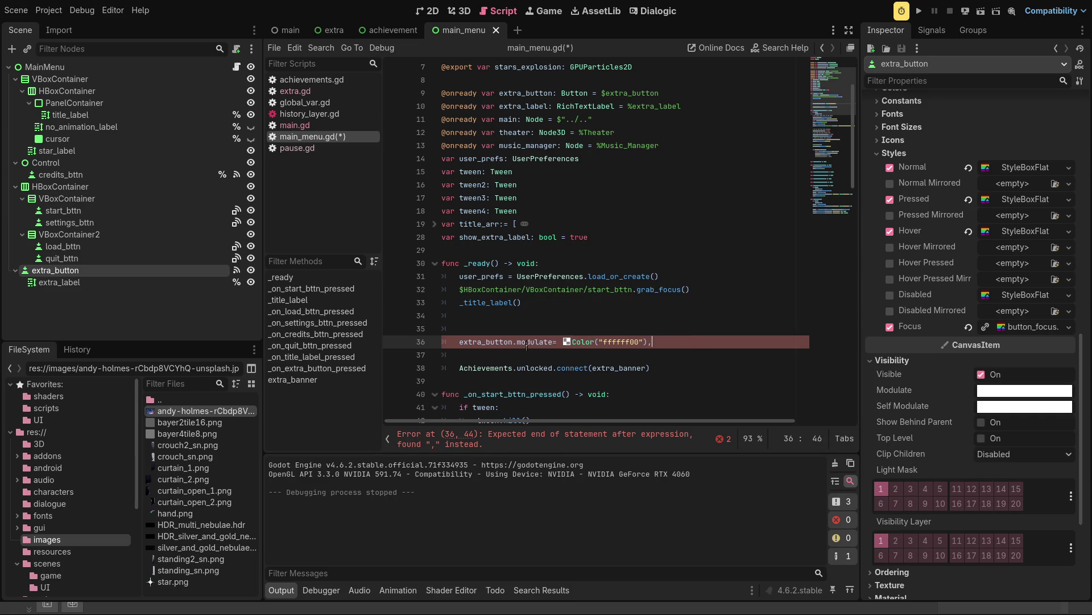
# Remove the blank lines around the modulate line and run the game again.
pyautogui.click(553, 341)
pyautogui.click(586, 329)
pyautogui.press('BackSpace')
pyautogui.press('BackSpace')
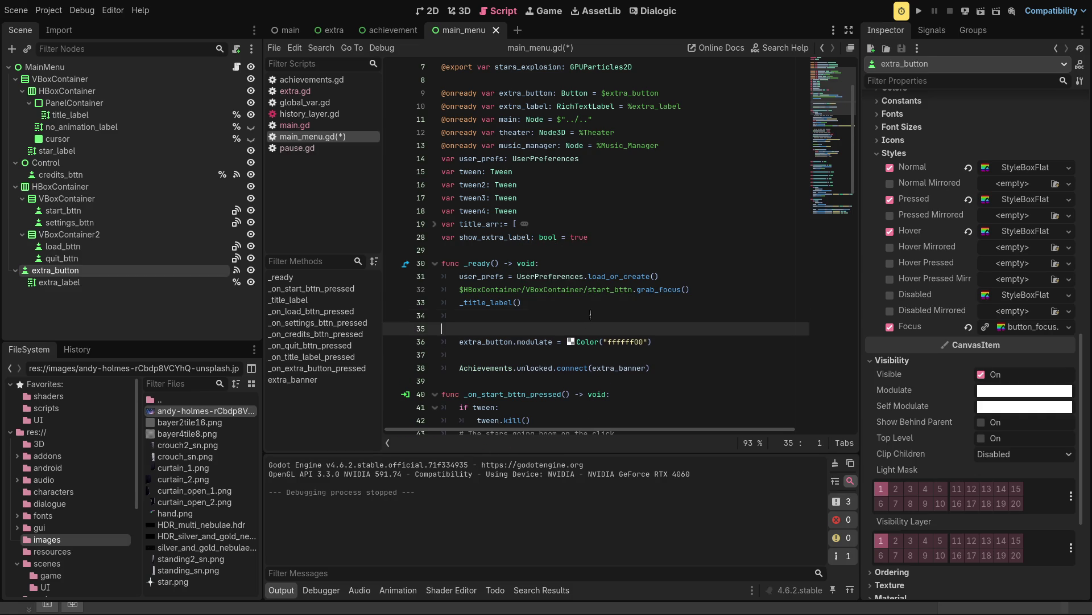
pyautogui.click(666, 335)
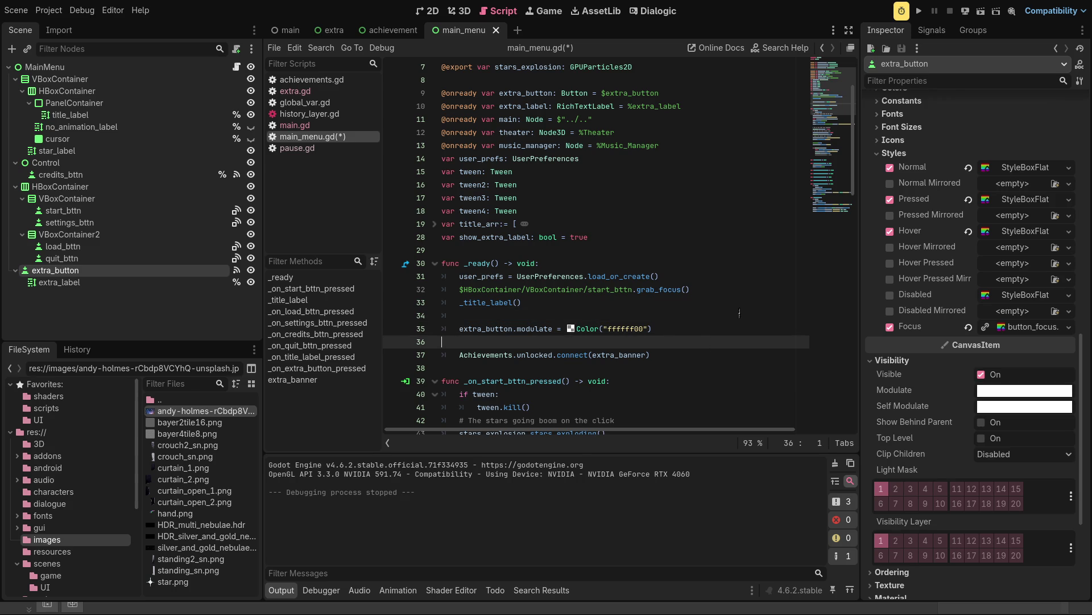
pyautogui.press('BackSpace')
pyautogui.click(919, 11)
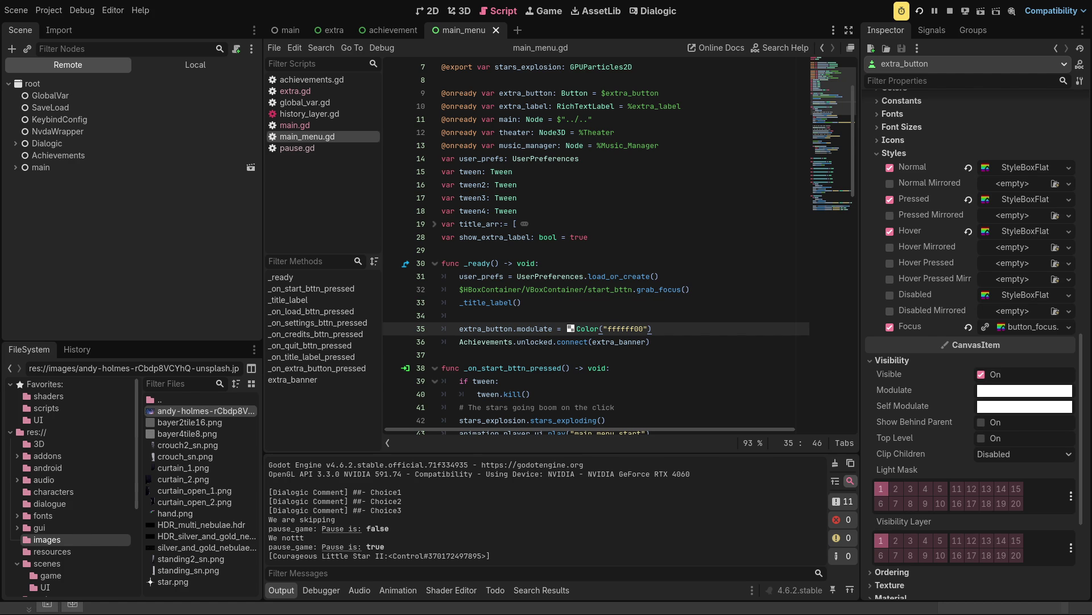
# Stop the running game after checking the transparent extra button.
pyautogui.click(950, 11)
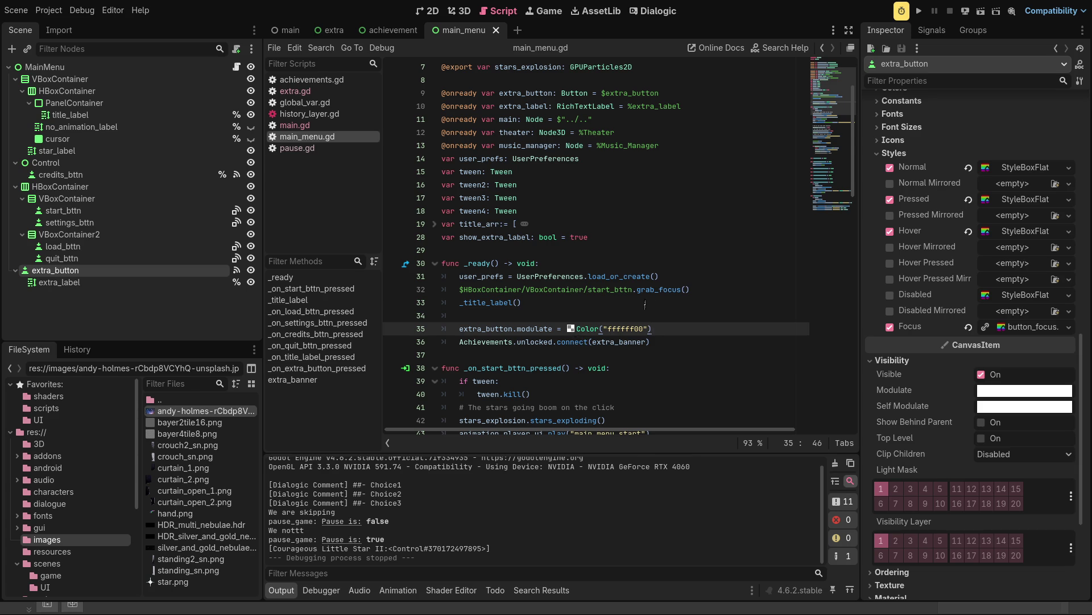
# Open the SceneTree class reference through help search (F1) from _ready.
pyautogui.click(677, 315)
pyautogui.scroll(-3, 665, 292)
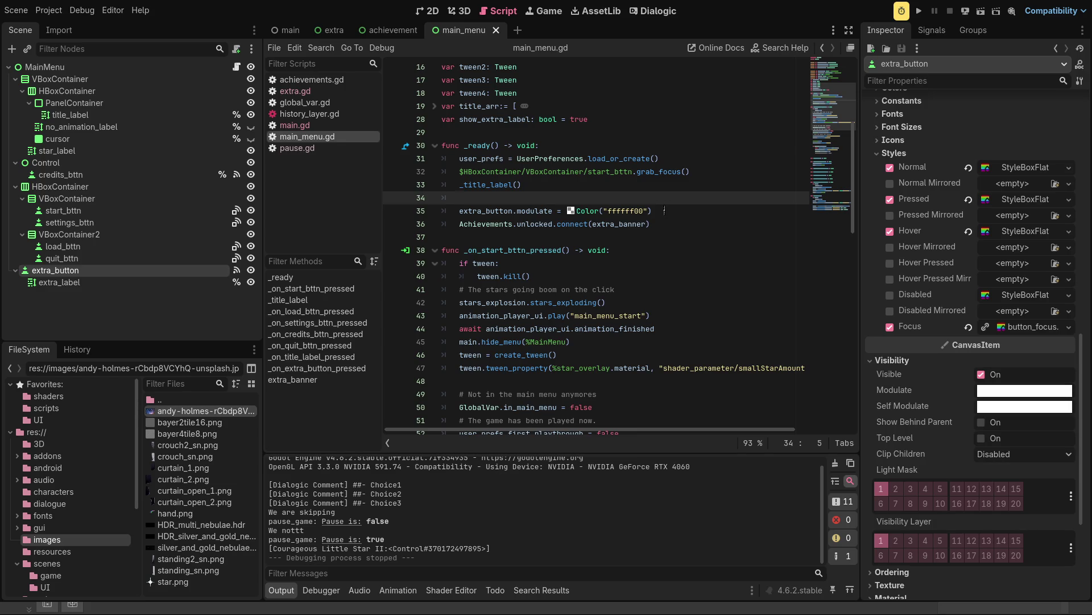
pyautogui.click(586, 212)
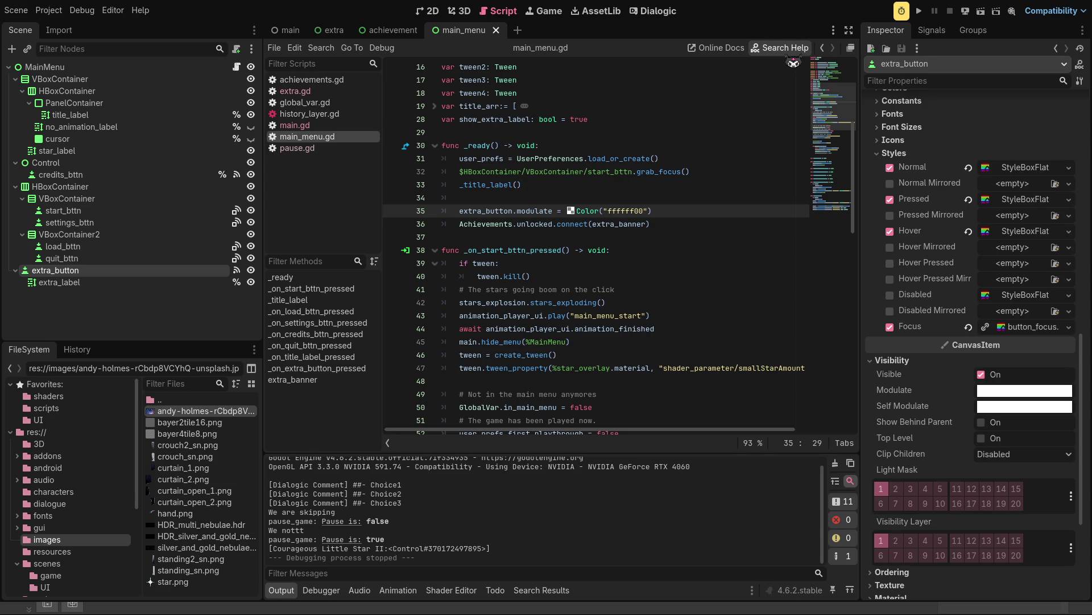
pyautogui.press('F1')
pyautogui.press('Return')
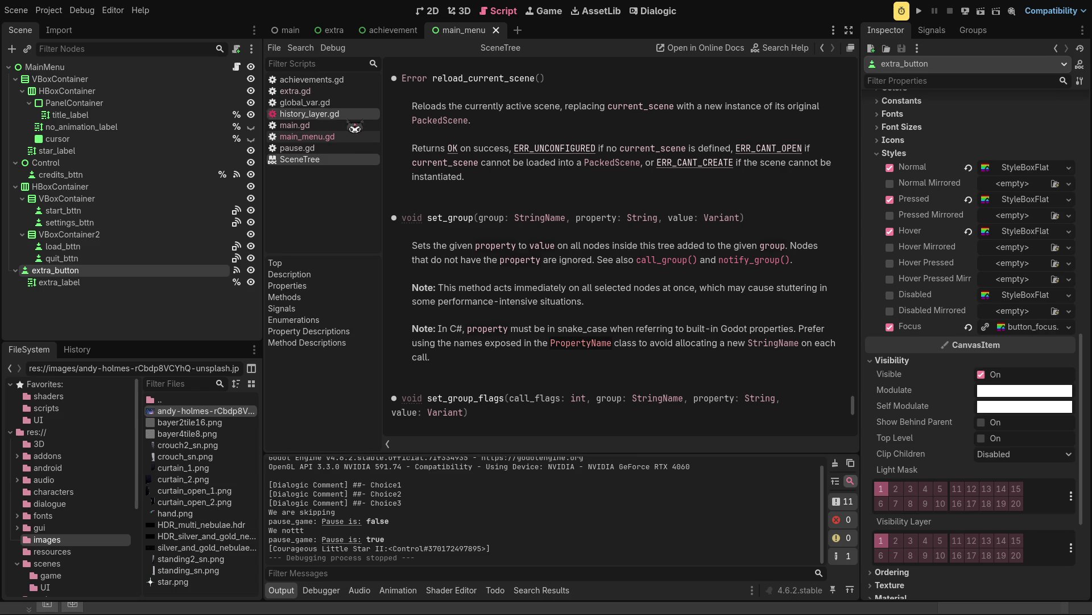
# Read reload_current_scene in the SceneTree docs, then open extra.gd.
pyautogui.scroll(3, 626, 273)
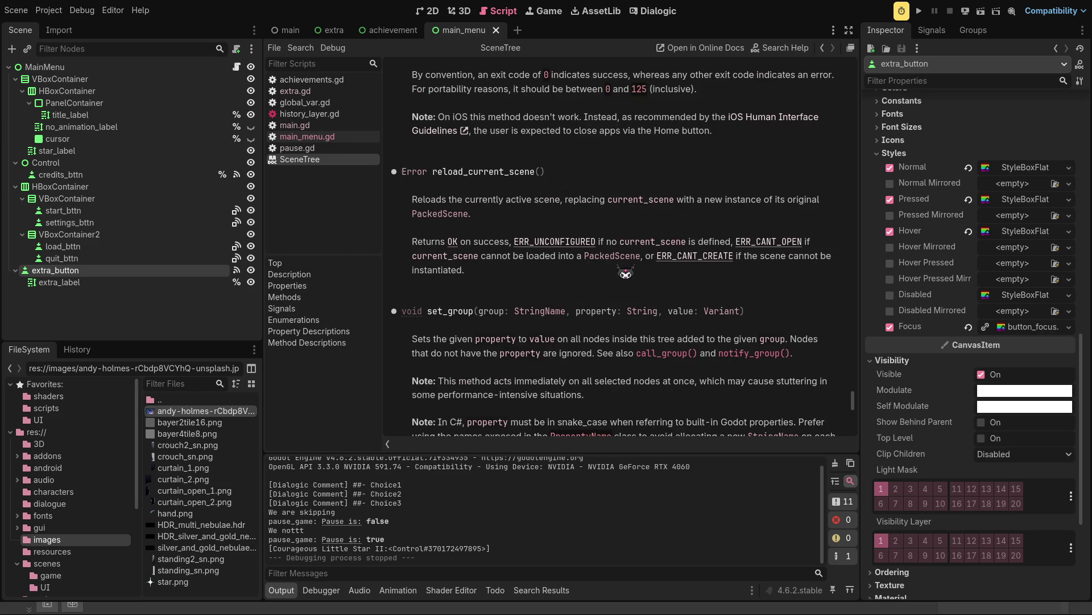
pyautogui.scroll(3, 626, 273)
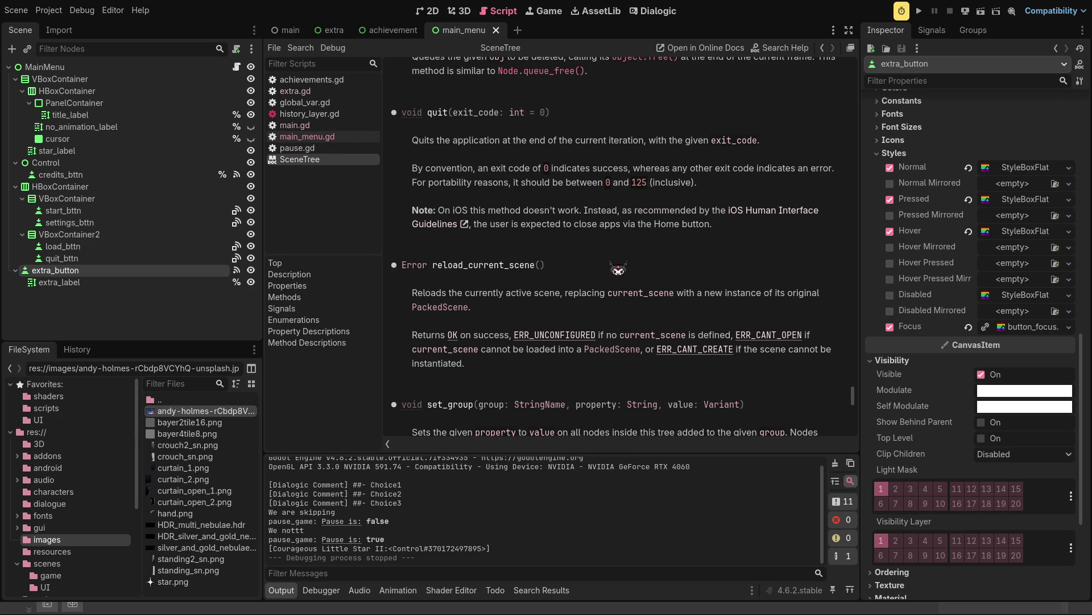
pyautogui.click(330, 138)
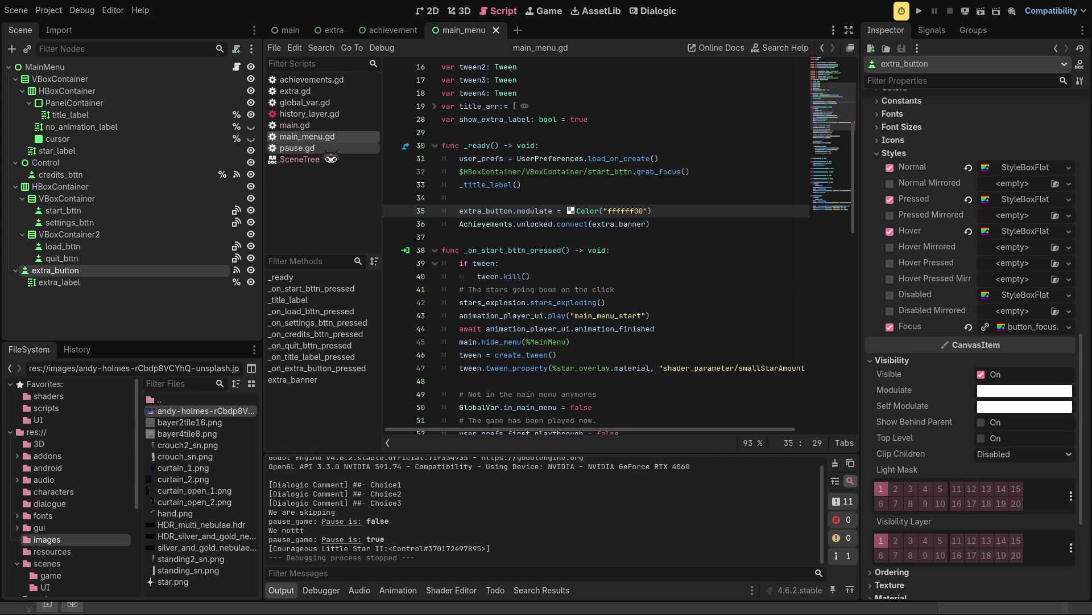
pyautogui.click(318, 95)
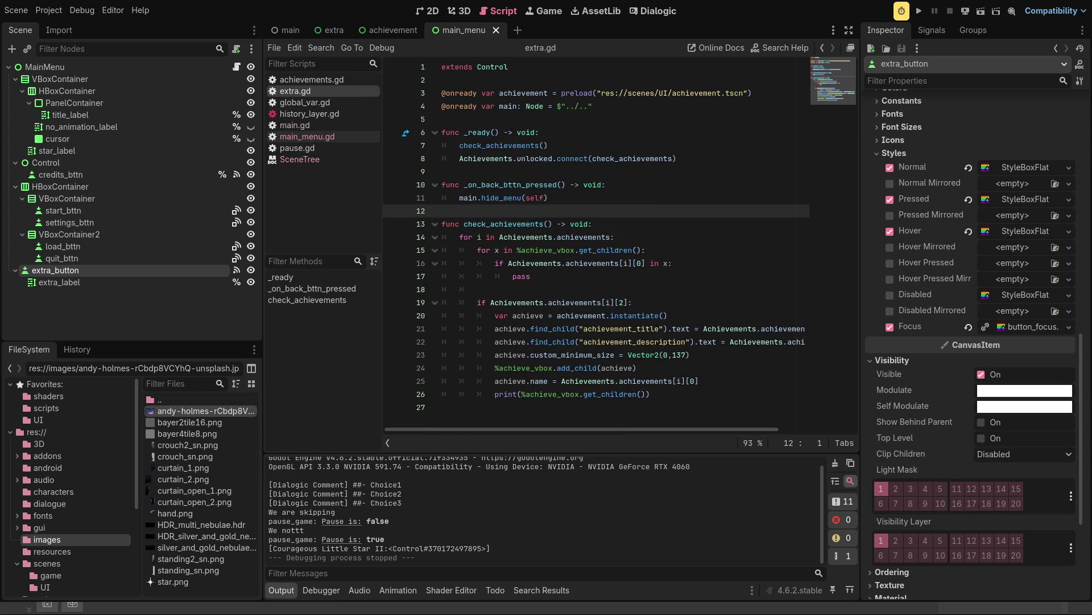